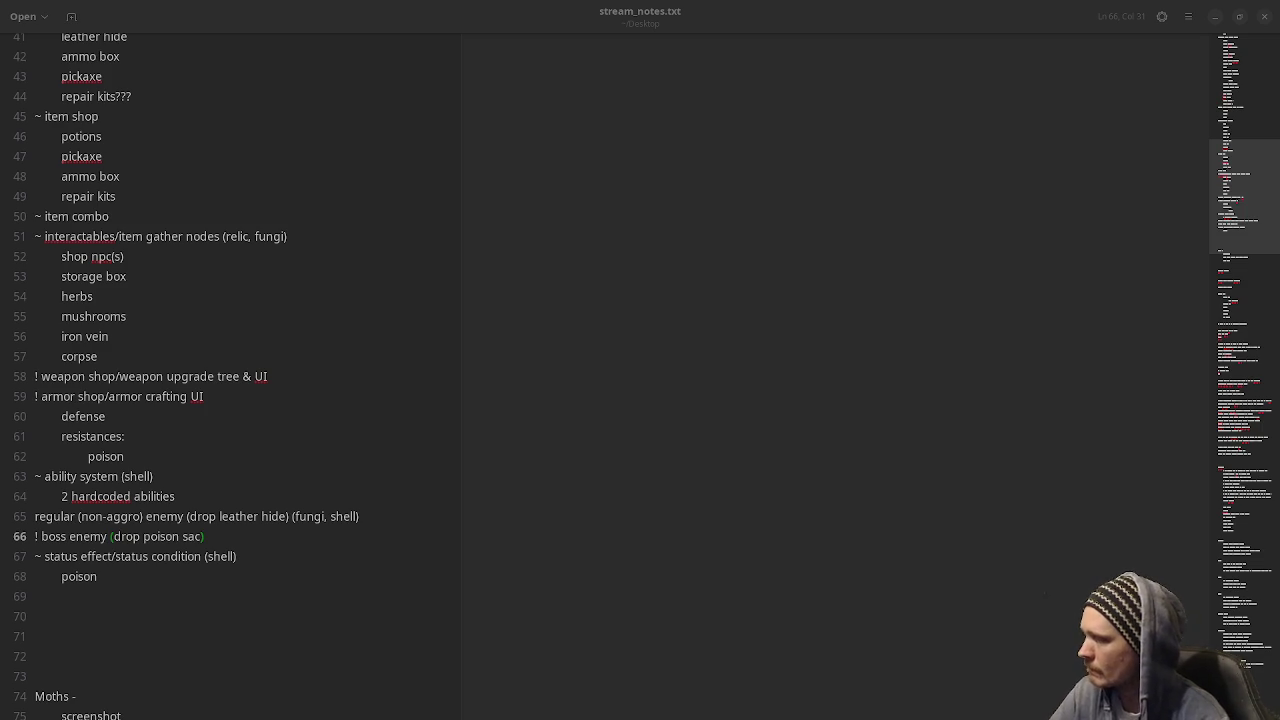
Switch from gedit's stream_notes.txt to the Aseprite window showing the Sprite-0001 sketch.
key(alt+Tab)
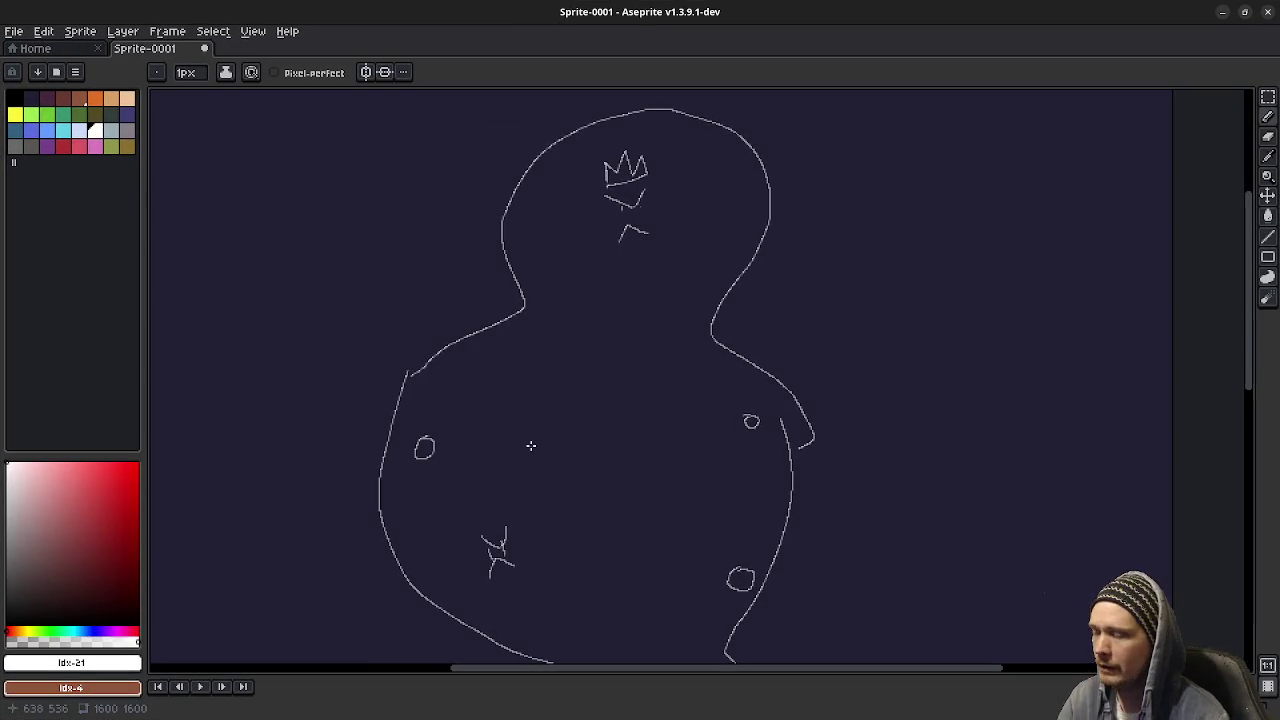
Undo every stroke of the crown-and-face sketch and zoom out to the blank 1600×1600 canvas.
drag(600, 432, 616, 418)
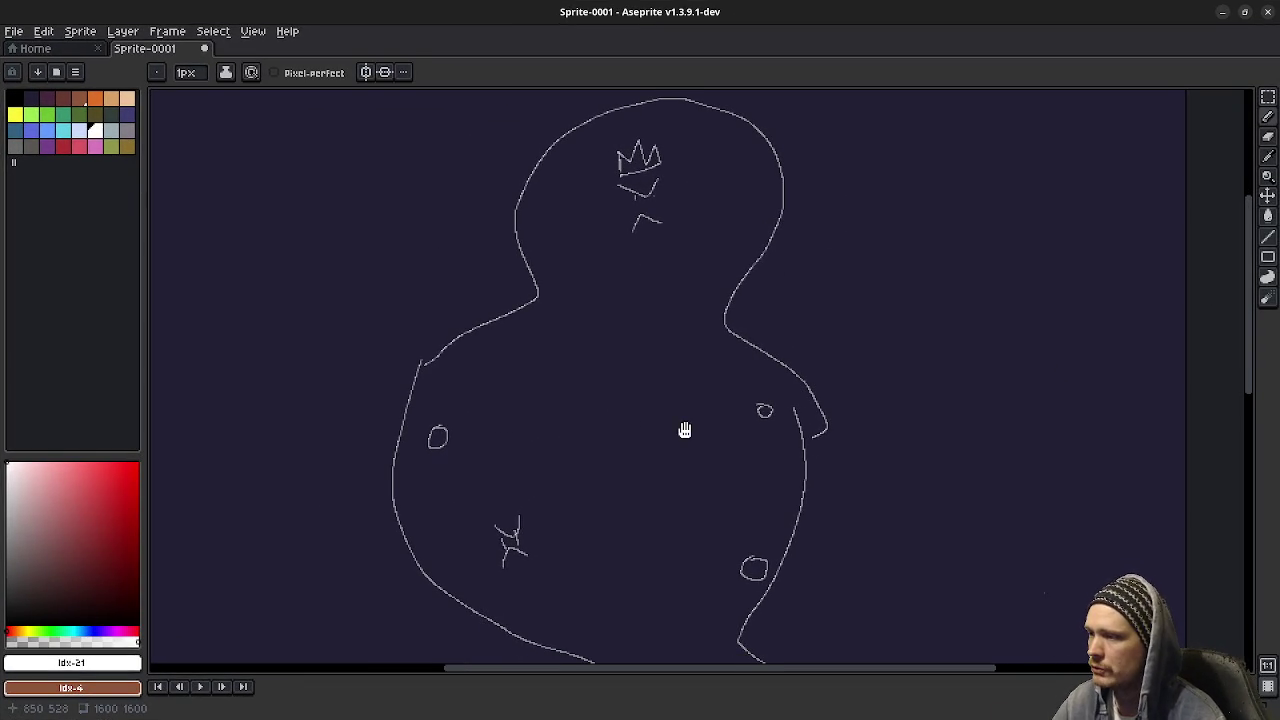
key(v)
key(ctrl+z)
key(ctrl+z)
key(ctrl+z)
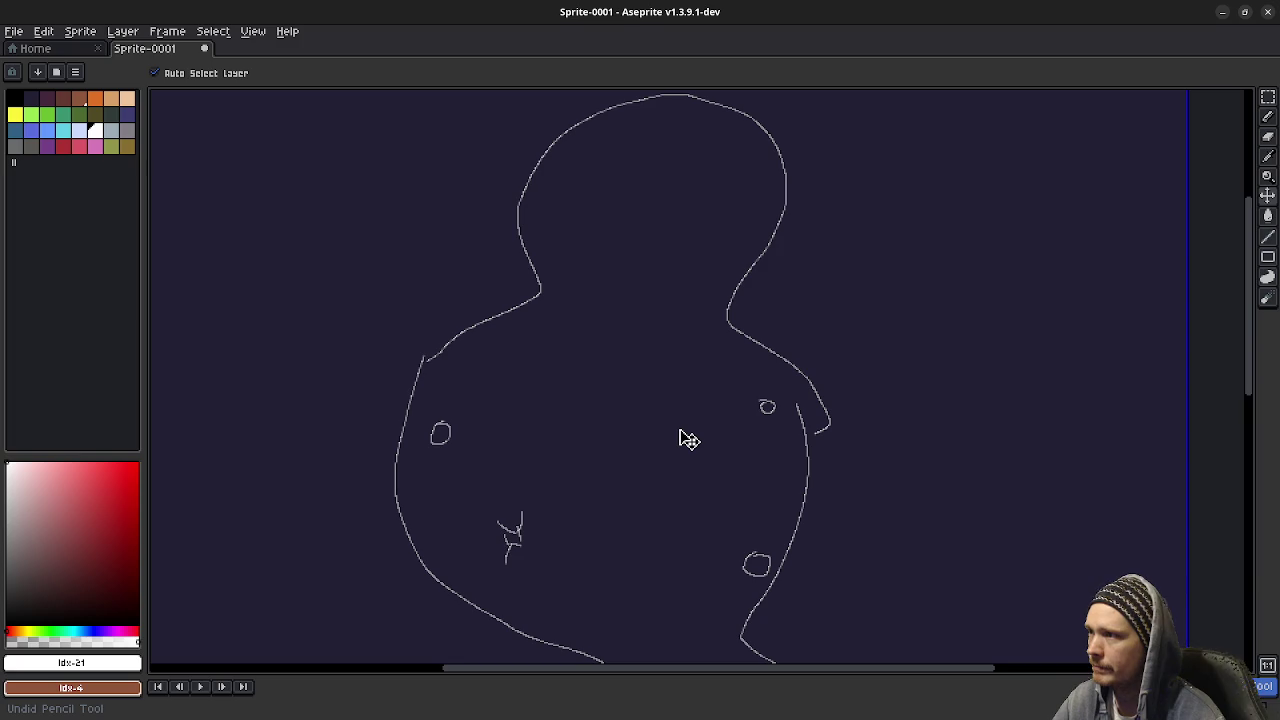
key(ctrl+z)
key(ctrl+z)
key(ctrl+z)
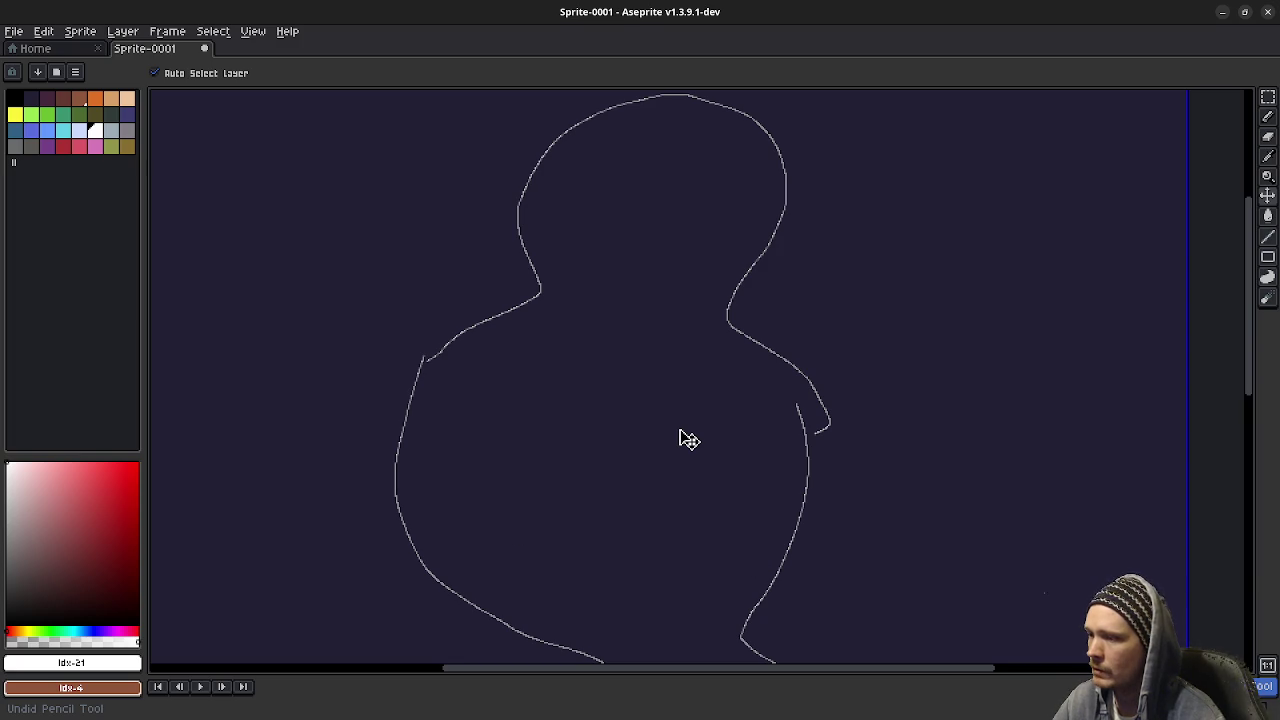
key(ctrl+z)
key(ctrl+z)
key(ctrl+z)
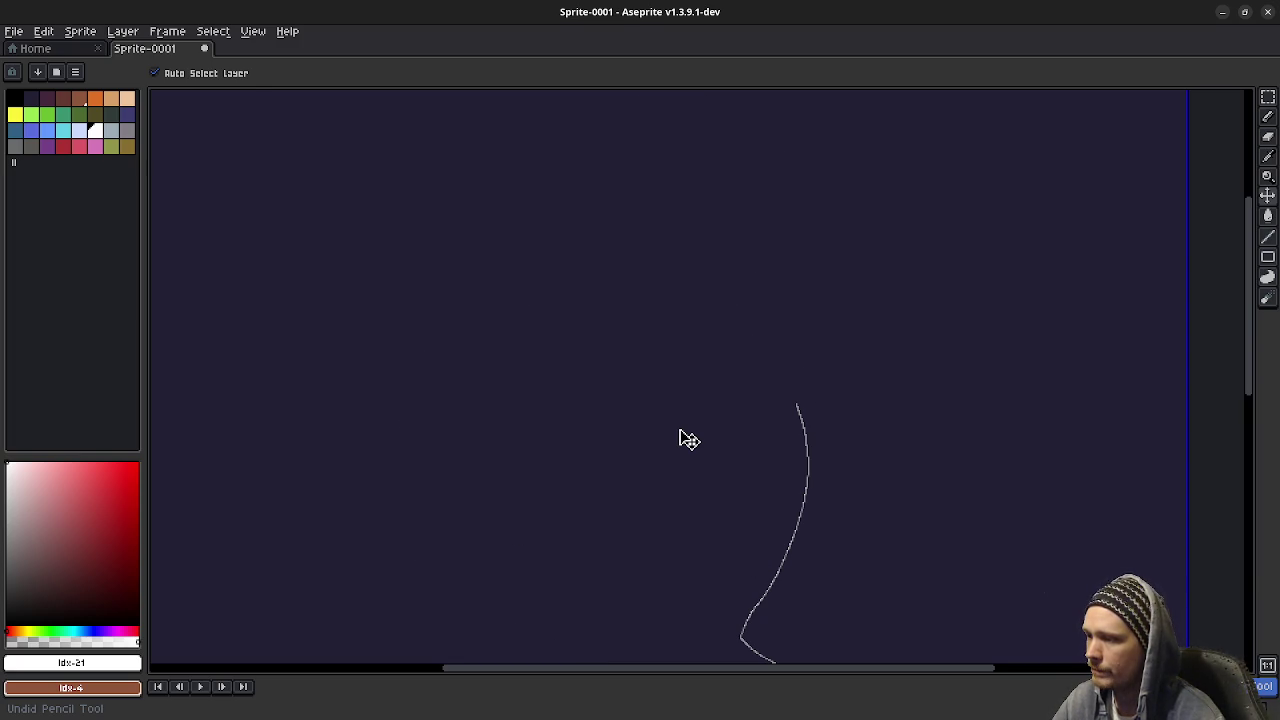
key(b)
scroll(677, 429, down, 2)
mouse_move(677, 474)
mouse_down()
mouse_move(686, 387)
mouse_move(671, 394)
mouse_move(633, 500)
mouse_up()
scroll(605, 355, up, 2)
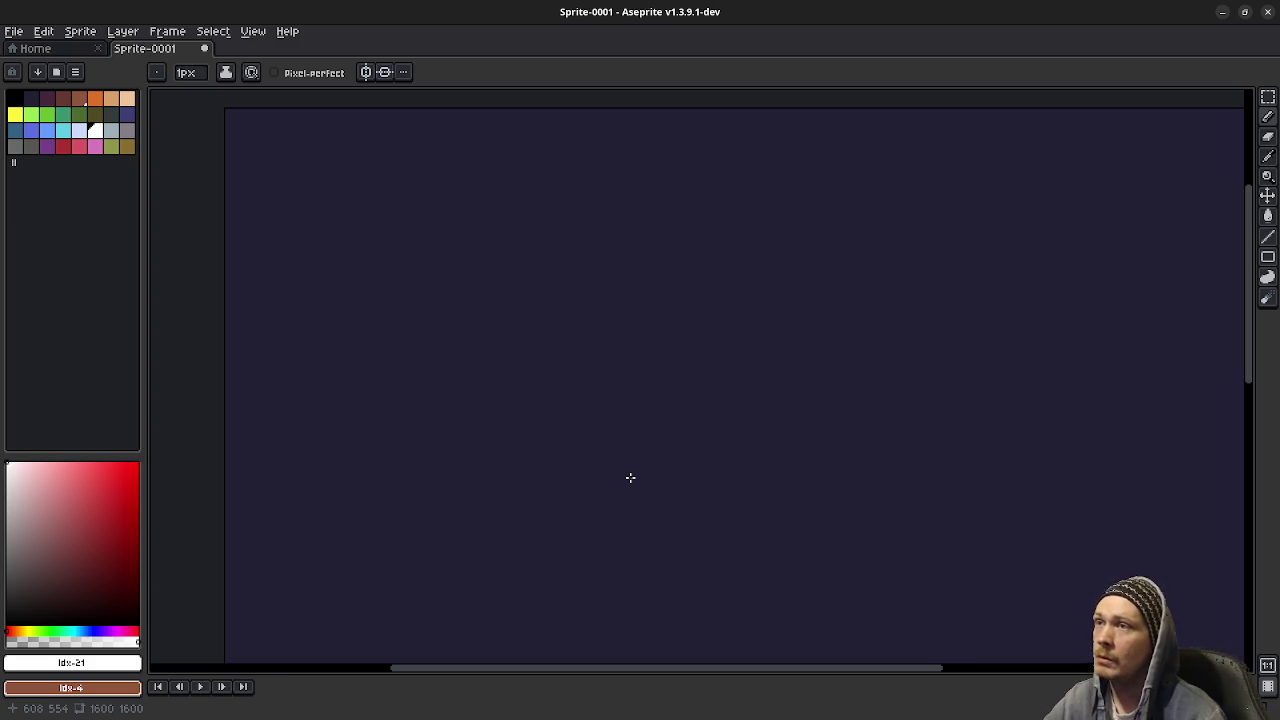
scroll(457, 343, up, 2)
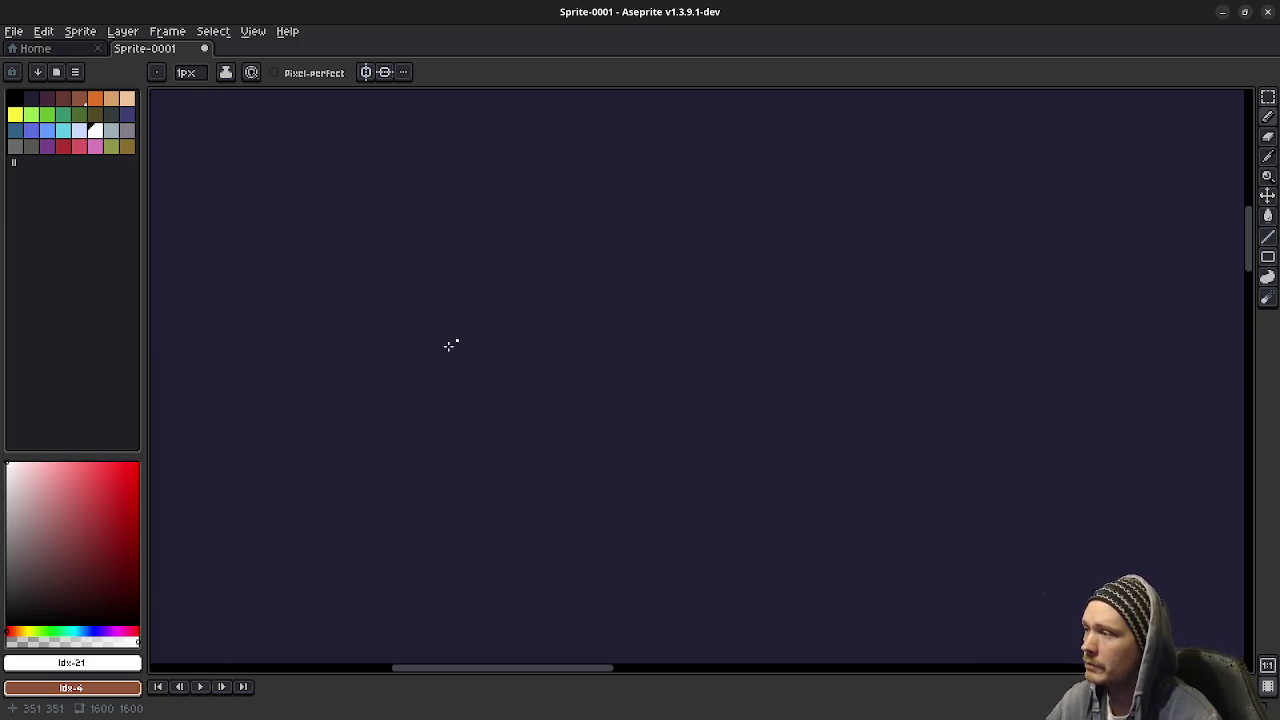
Draw a frog-like creature with two eyes, a mouth, legs with feet, curved wings and body lines.
mouse_move(485, 291)
mouse_down()
mouse_move(466, 341)
mouse_move(487, 292)
mouse_up()
drag(583, 289, 552, 290)
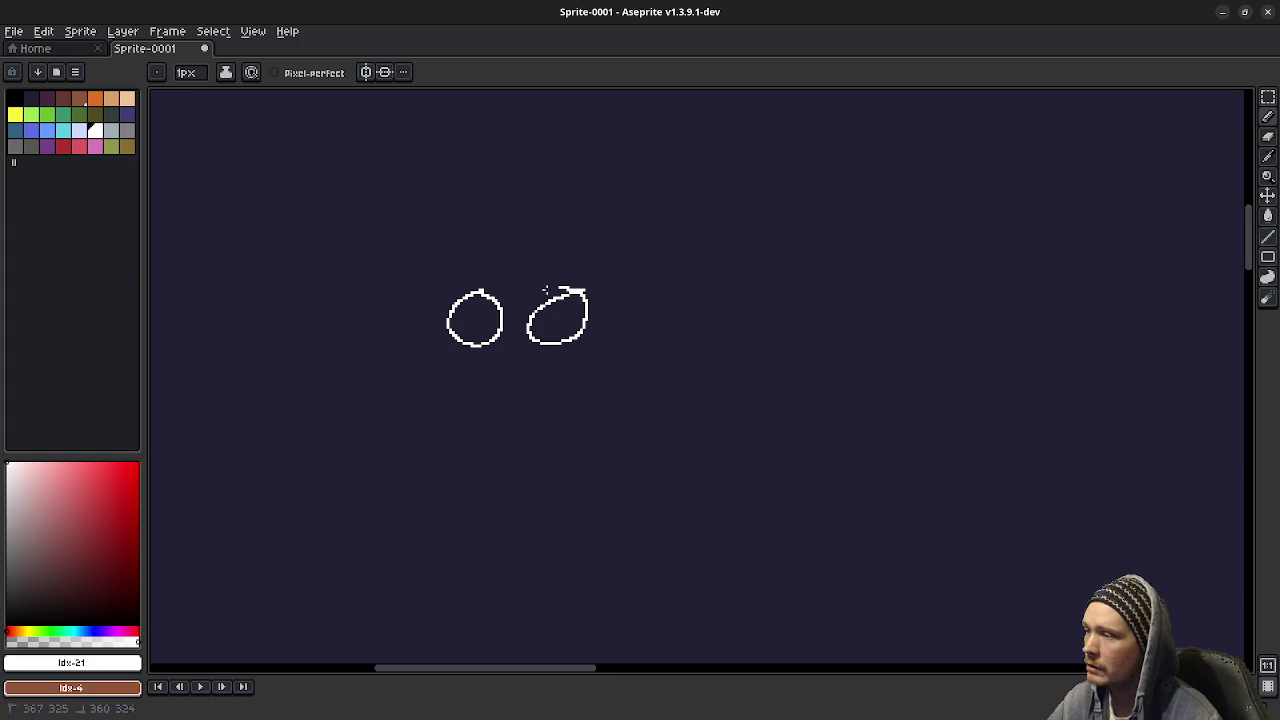
mouse_move(489, 353)
mouse_down()
mouse_move(521, 360)
mouse_move(470, 432)
mouse_up()
drag(560, 373, 551, 420)
mouse_move(576, 369)
mouse_down()
mouse_move(548, 440)
mouse_move(568, 435)
mouse_up()
drag(452, 428, 474, 444)
drag(438, 374, 425, 435)
mouse_move(590, 372)
mouse_down()
mouse_move(650, 343)
mouse_move(600, 437)
mouse_up()
mouse_move(446, 372)
mouse_down()
mouse_move(446, 340)
mouse_move(492, 268)
mouse_move(604, 330)
mouse_up()
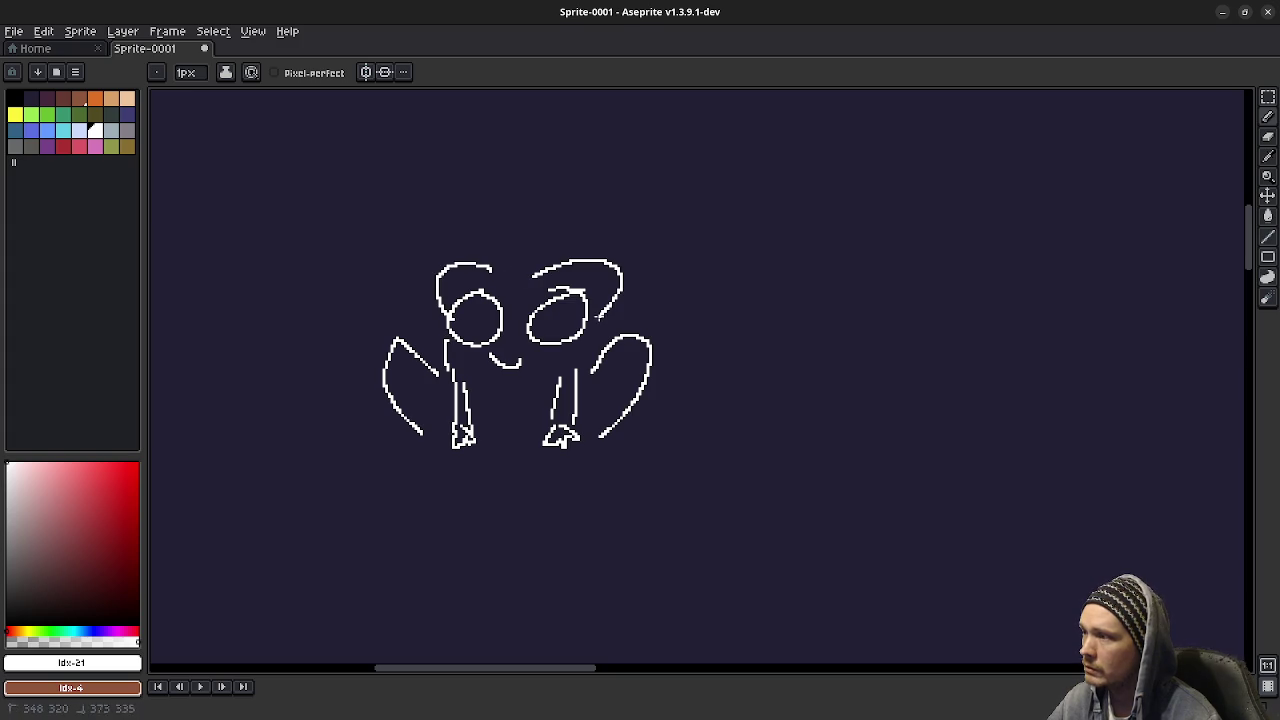
drag(492, 266, 544, 272)
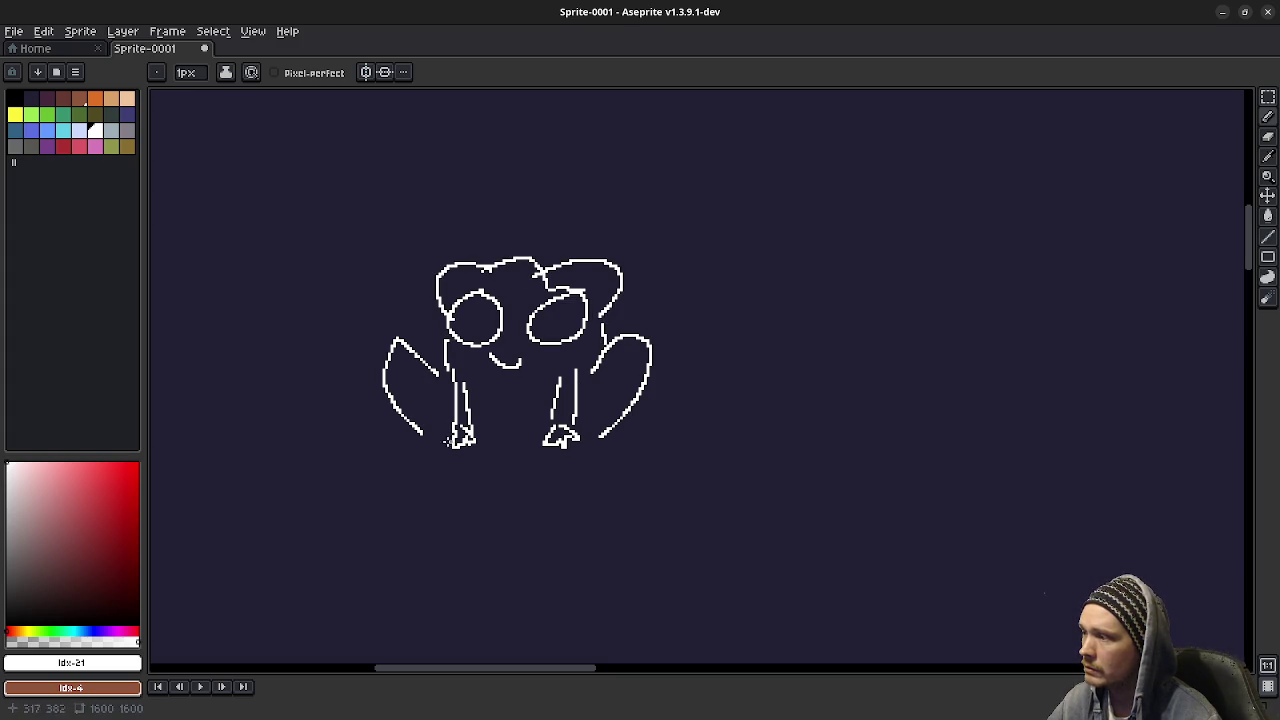
mouse_move(448, 432)
mouse_down()
mouse_move(437, 444)
mouse_move(470, 463)
mouse_move(505, 445)
mouse_move(556, 457)
mouse_up()
Draw a tall arch with splash strokes to the right of the creature.
mouse_move(706, 380)
mouse_down()
mouse_move(660, 423)
mouse_move(623, 423)
mouse_move(371, 377)
mouse_move(415, 392)
mouse_up()
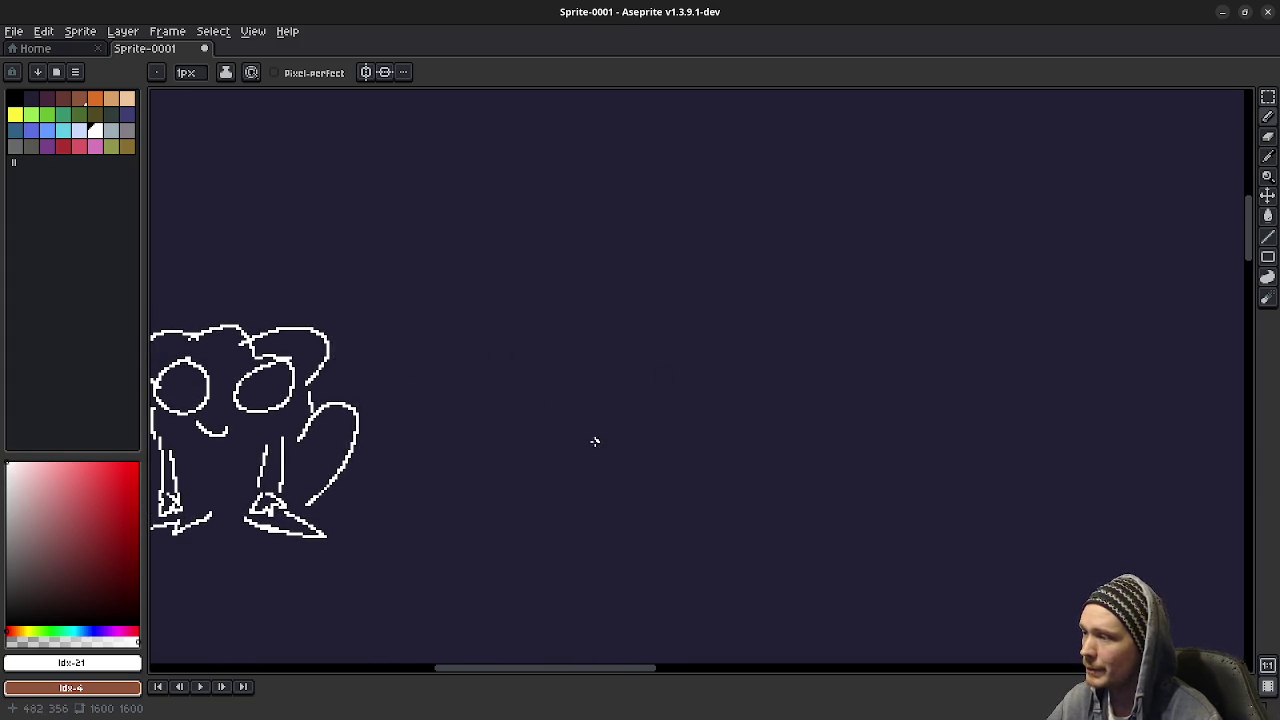
mouse_move(581, 463)
mouse_down()
mouse_move(611, 240)
mouse_move(657, 200)
mouse_move(736, 424)
mouse_move(711, 444)
mouse_move(776, 423)
mouse_move(815, 443)
mouse_up()
drag(700, 463, 633, 436)
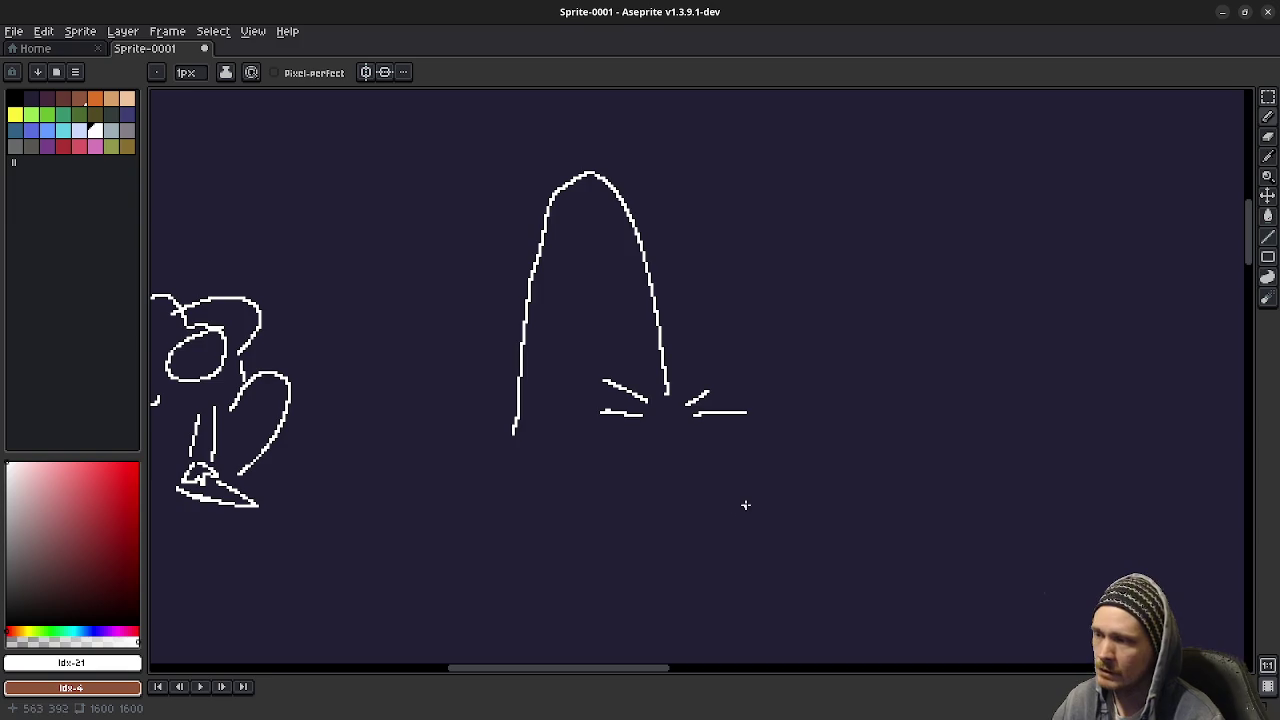
Below the arch, draw a long spoon handle ending in a rounded bowl, with an arrow line underneath.
scroll(746, 480, left, 5)
scroll(746, 480, down, 3)
scroll(677, 479, down, 4)
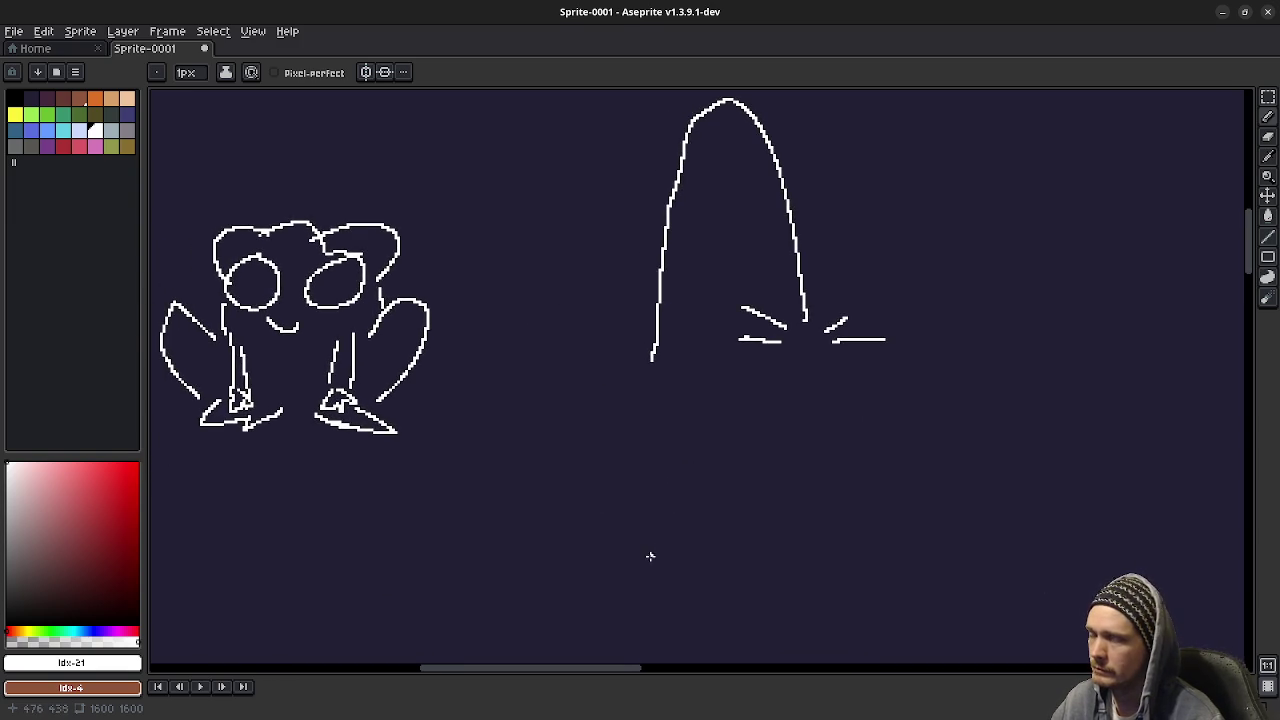
scroll(682, 527, up, 8)
scroll(700, 480, right, 4)
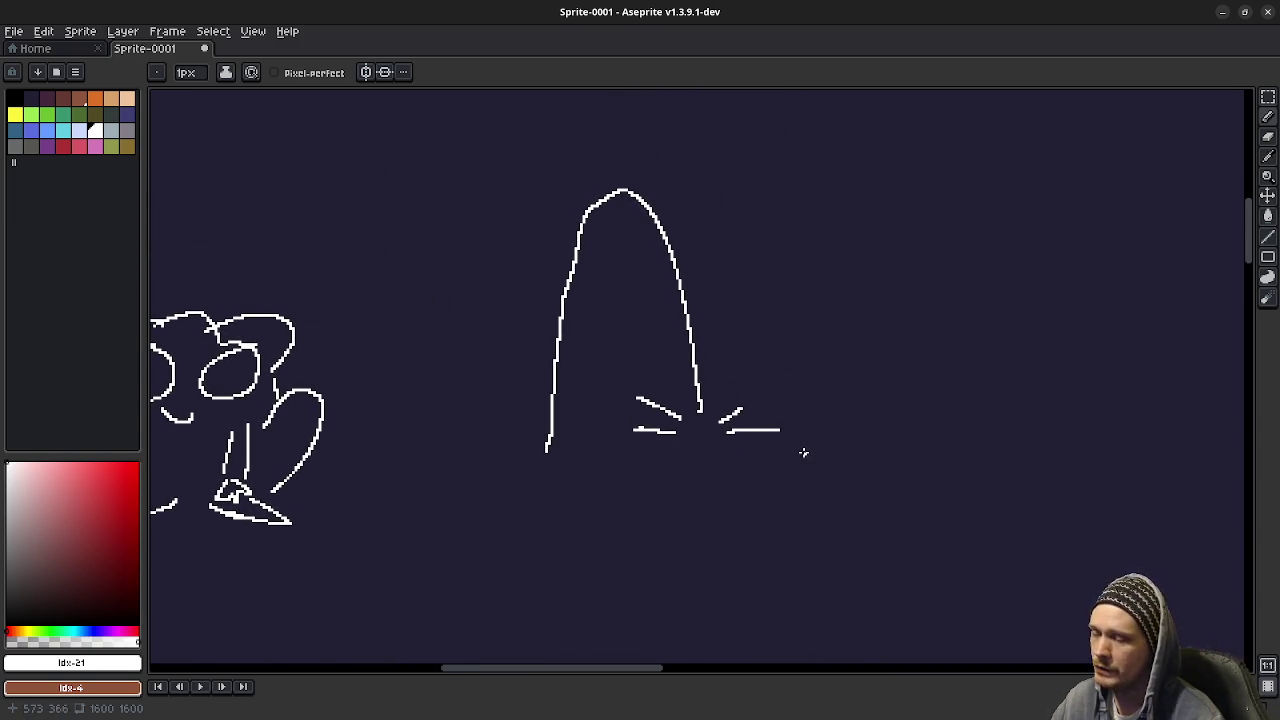
drag(803, 449, 663, 474)
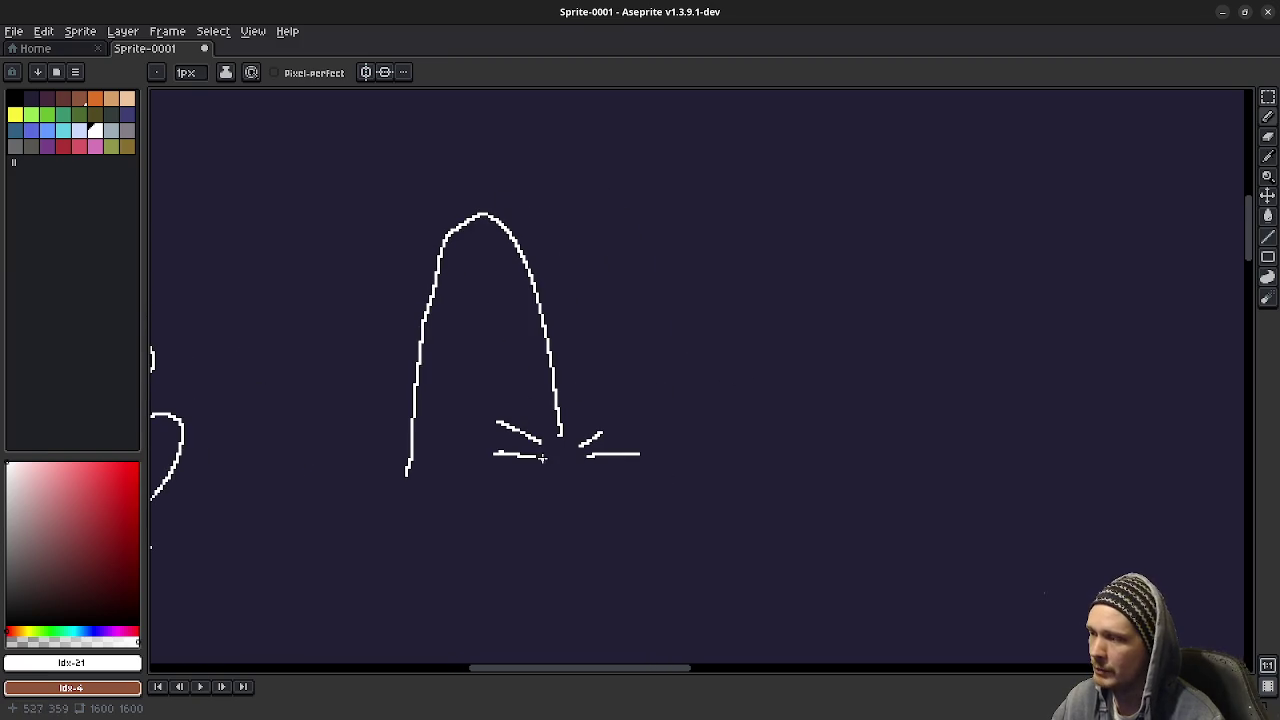
scroll(680, 470, left, 10)
scroll(700, 485, down, 2)
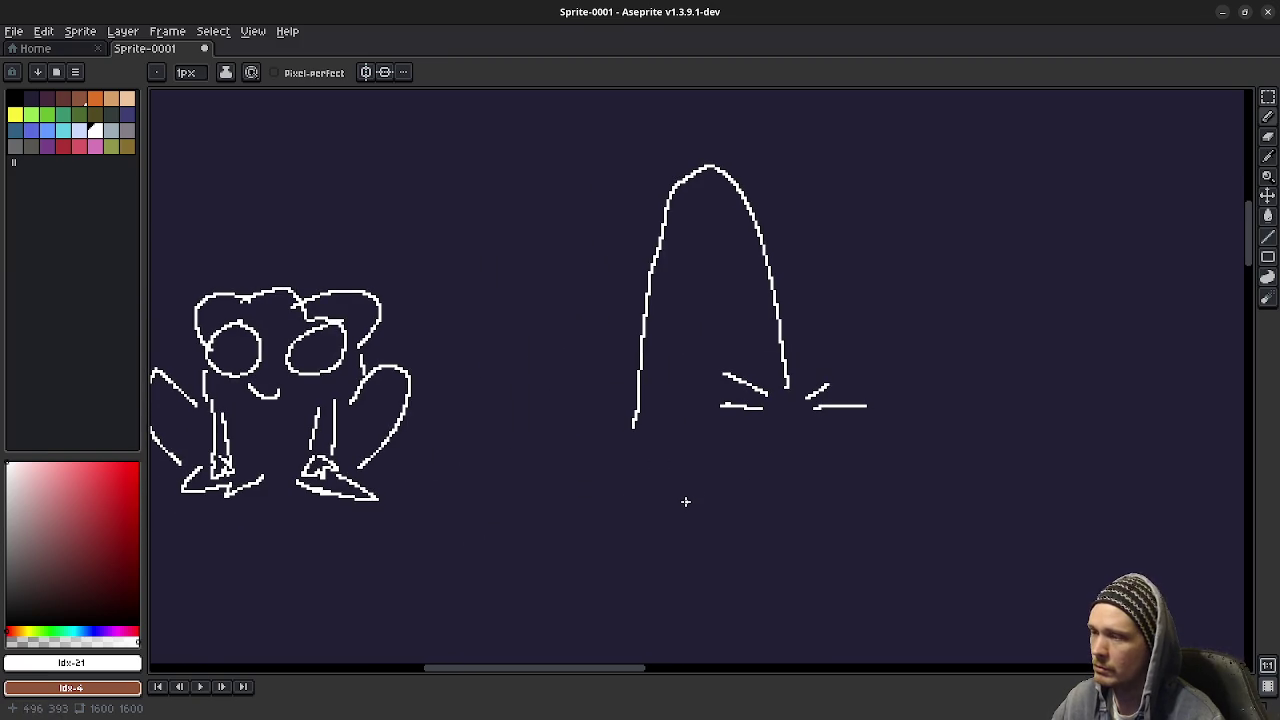
drag(709, 554, 700, 407)
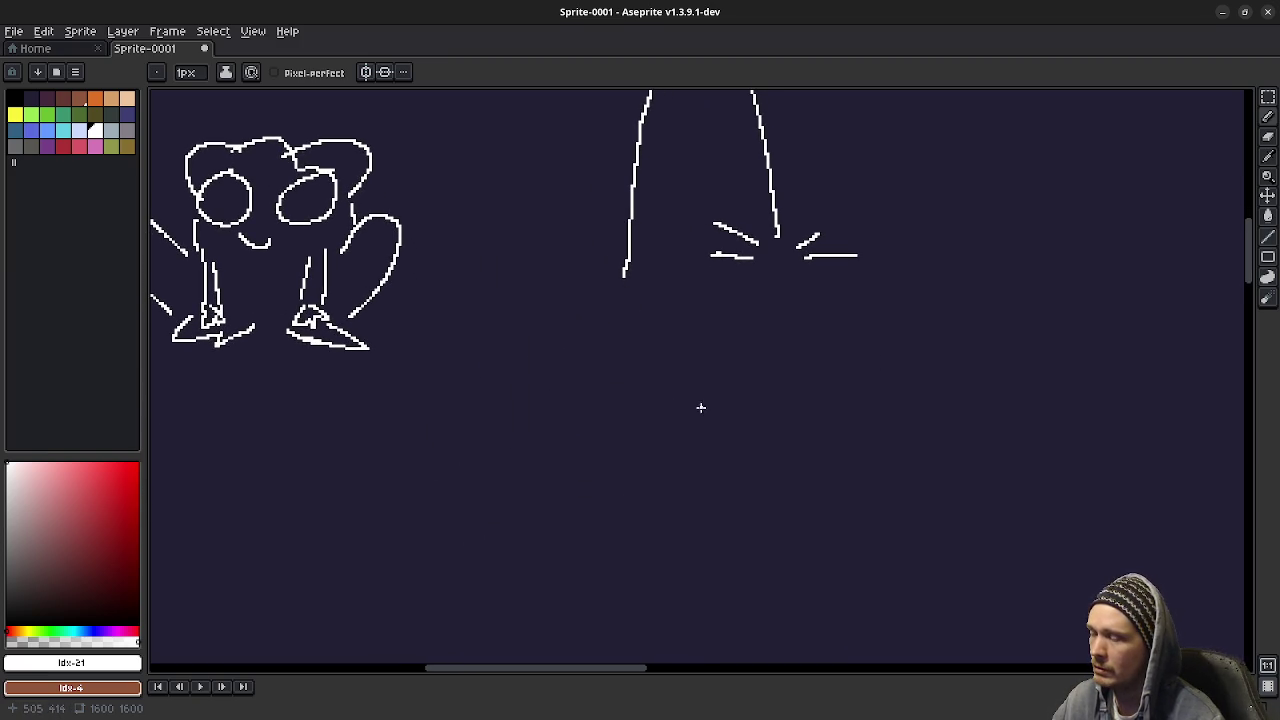
mouse_move(571, 401)
mouse_down()
mouse_move(814, 395)
mouse_move(722, 432)
mouse_move(553, 431)
mouse_up()
key(ctrl+z)
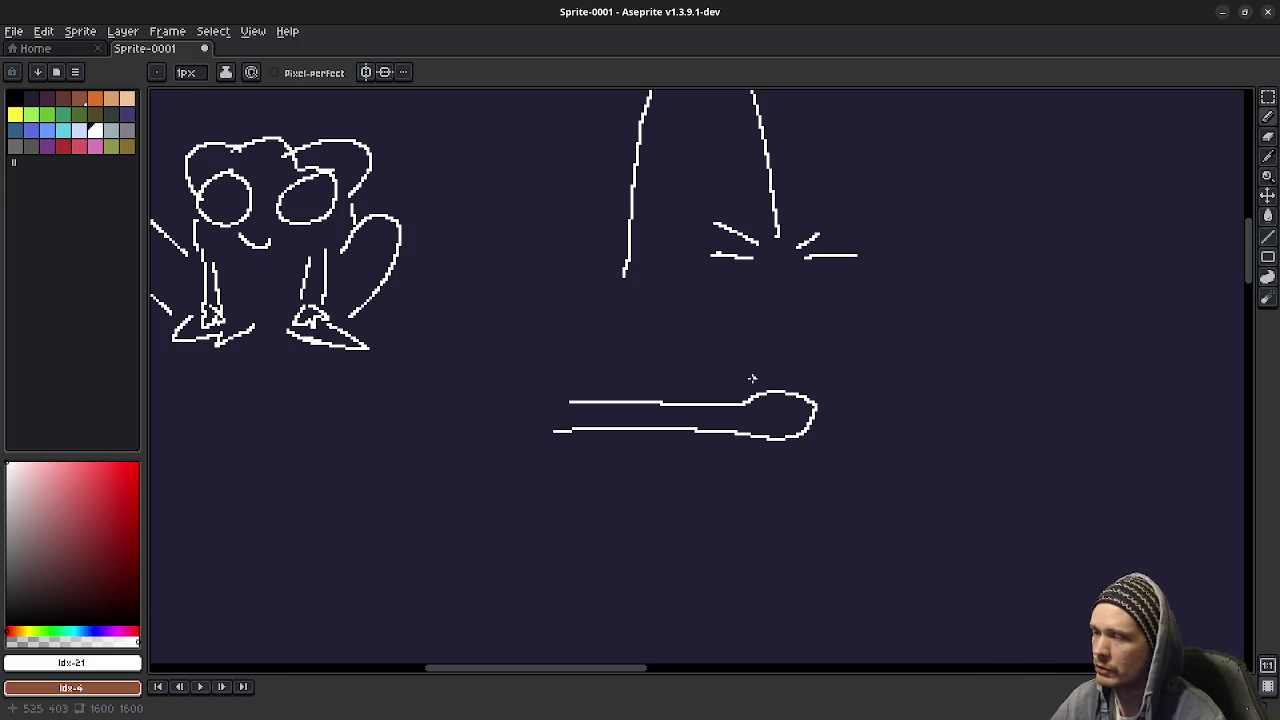
drag(642, 455, 787, 470)
Draw a tapered cup outline at the right and small bubbles between the spoon and the cup.
scroll(785, 460, right, 5)
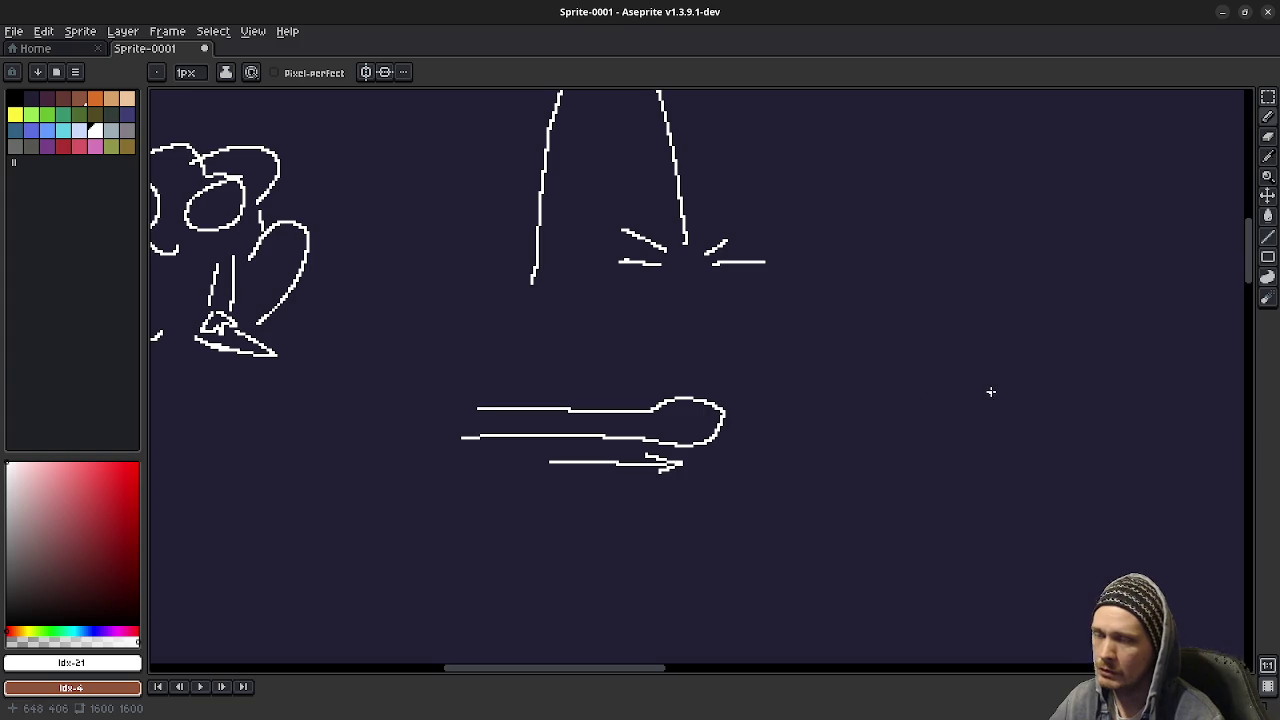
mouse_move(978, 397)
mouse_down()
mouse_move(973, 436)
mouse_move(987, 399)
mouse_up()
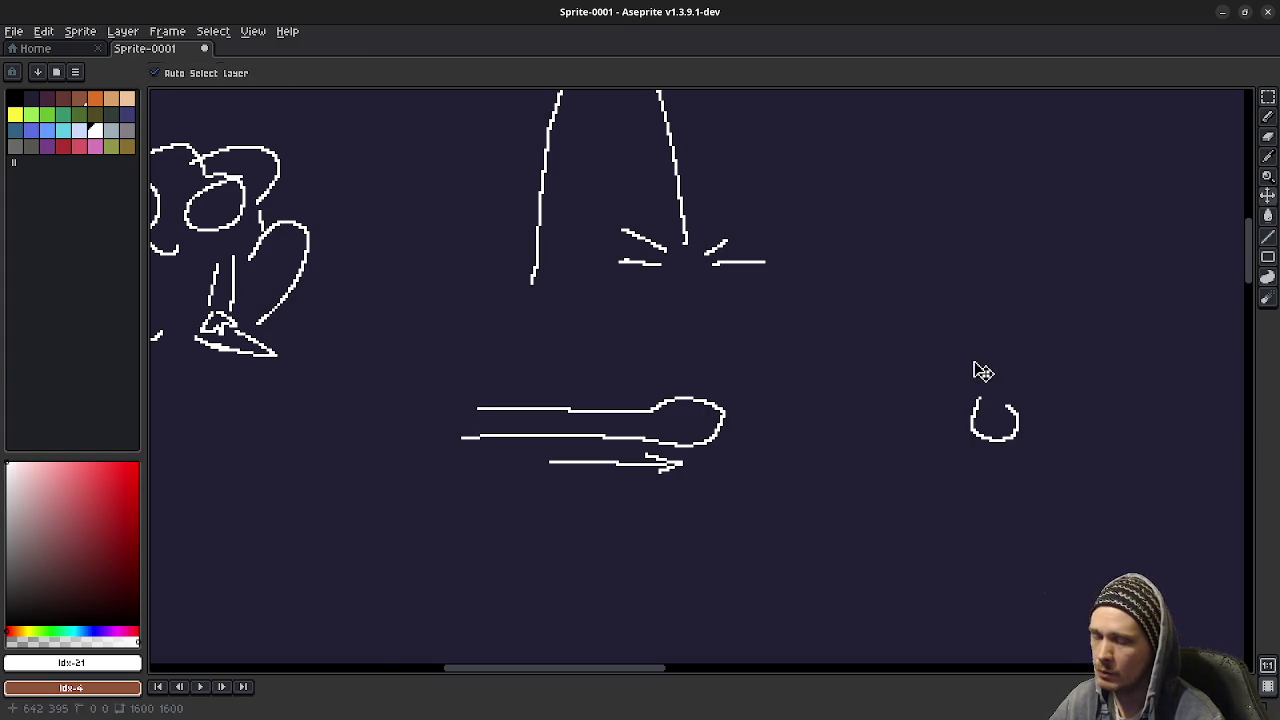
key(ctrl+z)
mouse_move(946, 328)
mouse_down()
mouse_move(1066, 352)
mouse_move(932, 510)
mouse_move(1052, 375)
mouse_up()
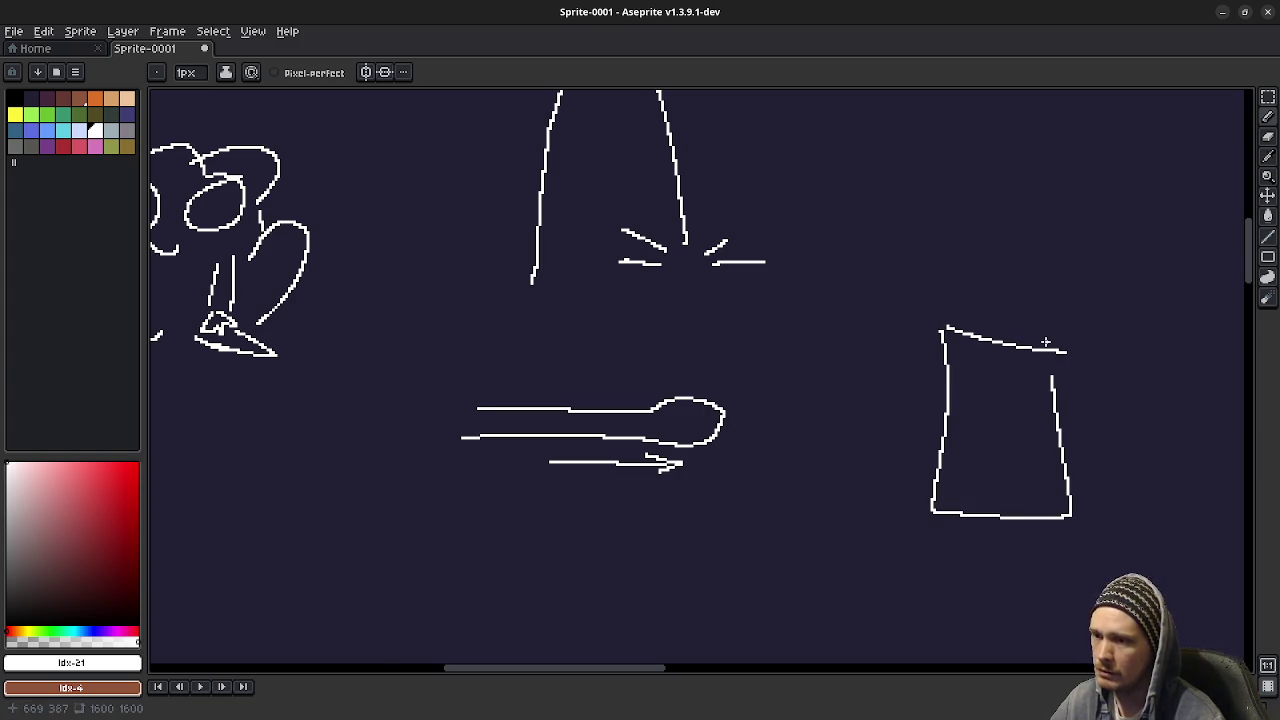
drag(799, 432, 768, 371)
key(ctrl+z)
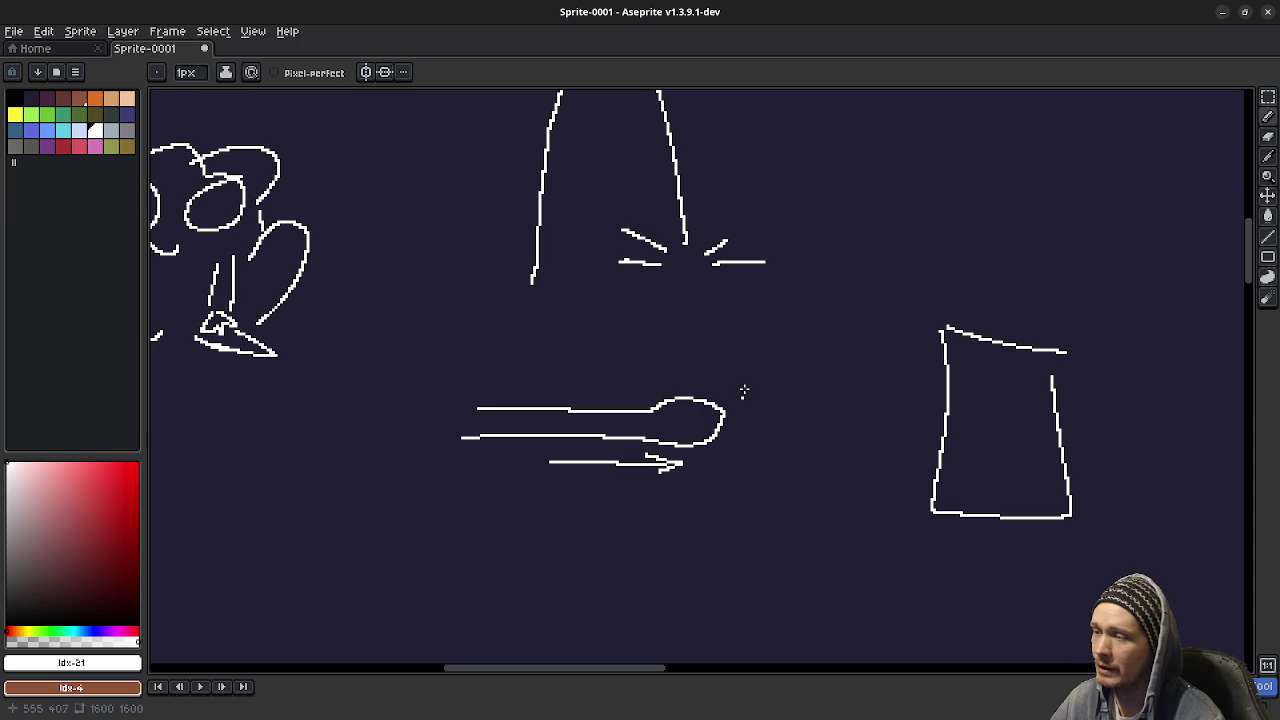
mouse_move(780, 424)
mouse_down()
mouse_move(810, 428)
mouse_move(832, 391)
mouse_move(797, 380)
mouse_up()
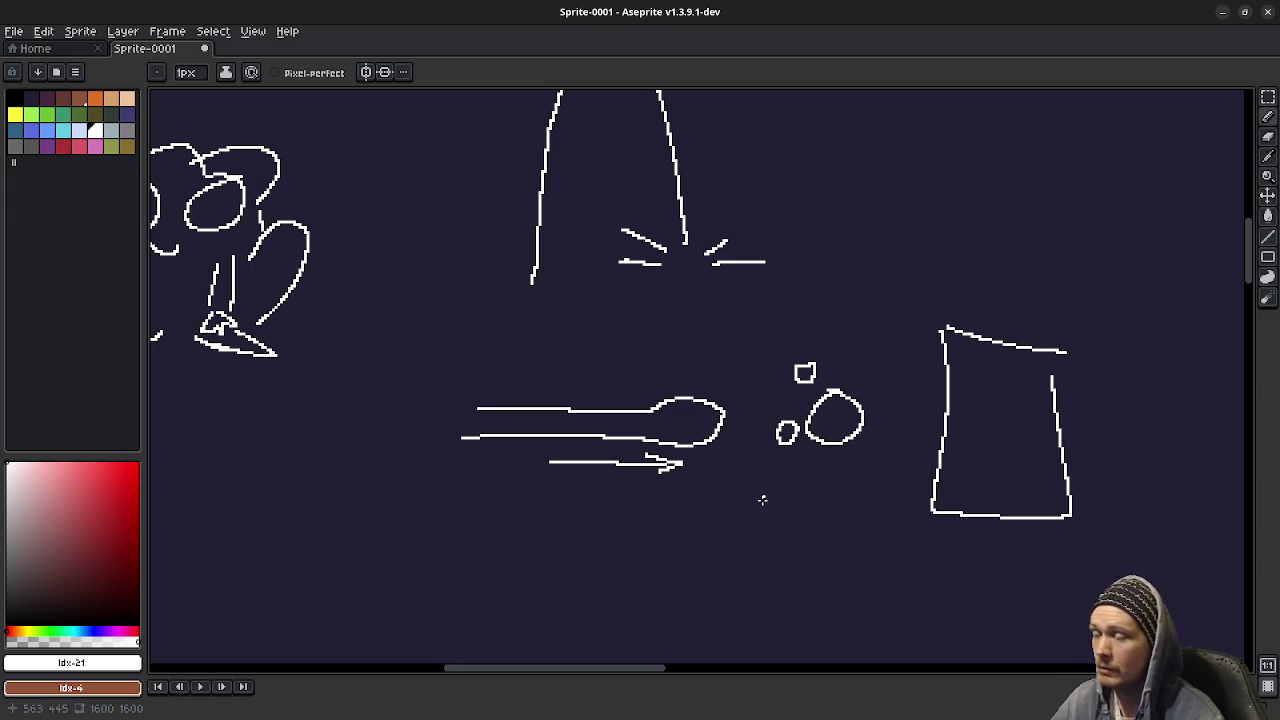
Below the spoon, draw a hunched creature with a curled head, legs, spiky feet and a leaf-shaped wing.
mouse_move(666, 580)
mouse_down()
mouse_move(751, 477)
mouse_move(788, 535)
mouse_move(649, 494)
mouse_move(662, 450)
mouse_move(786, 545)
mouse_move(702, 573)
mouse_up()
mouse_move(650, 442)
mouse_down()
mouse_move(648, 418)
mouse_move(640, 440)
mouse_move(577, 440)
mouse_move(590, 483)
mouse_up()
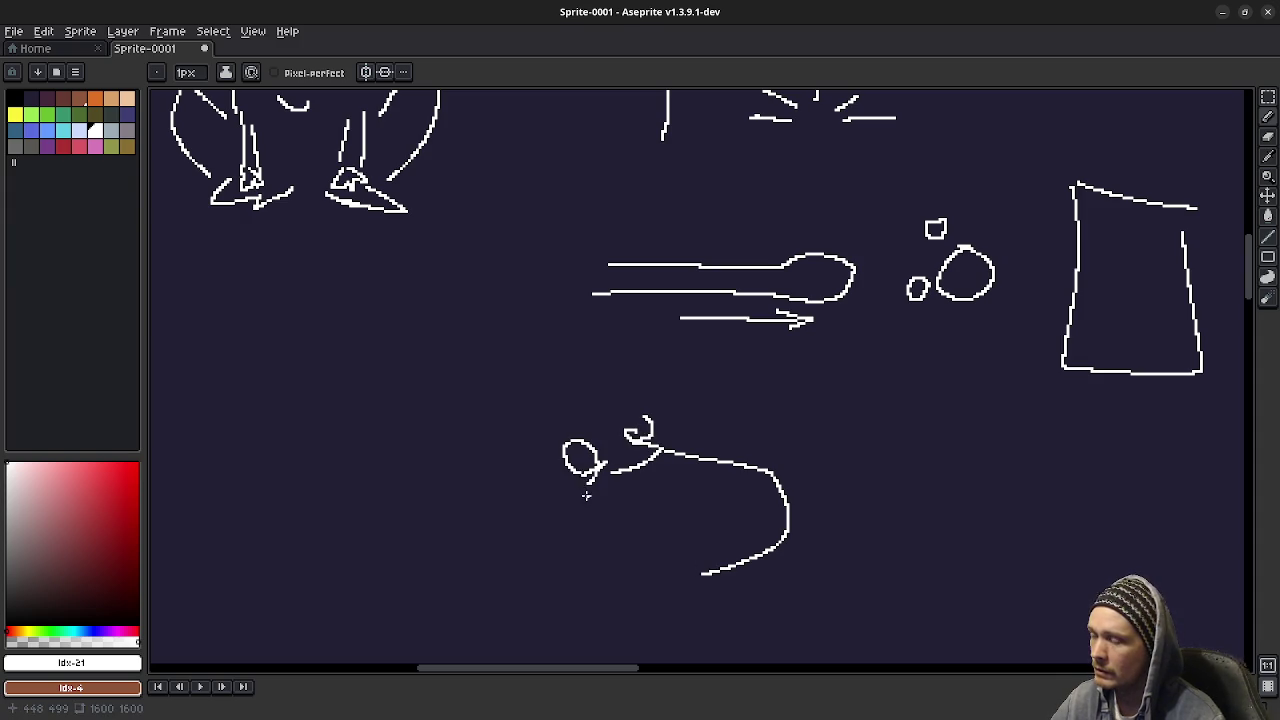
mouse_move(663, 467)
mouse_down()
mouse_move(596, 620)
mouse_move(633, 617)
mouse_up()
drag(561, 525, 590, 564)
mouse_move(533, 506)
mouse_down()
mouse_move(590, 582)
mouse_move(578, 612)
mouse_up()
mouse_move(574, 536)
mouse_down()
mouse_move(576, 492)
mouse_move(630, 442)
mouse_up()
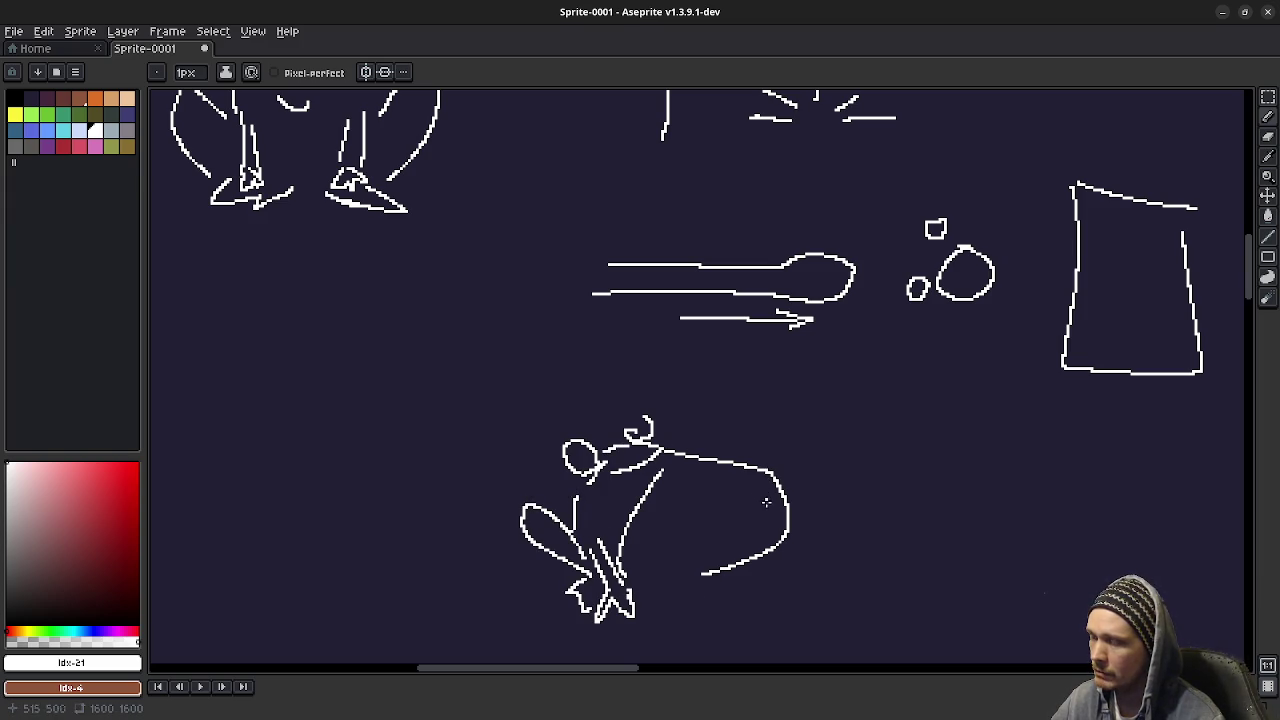
drag(766, 494, 655, 455)
drag(775, 484, 723, 480)
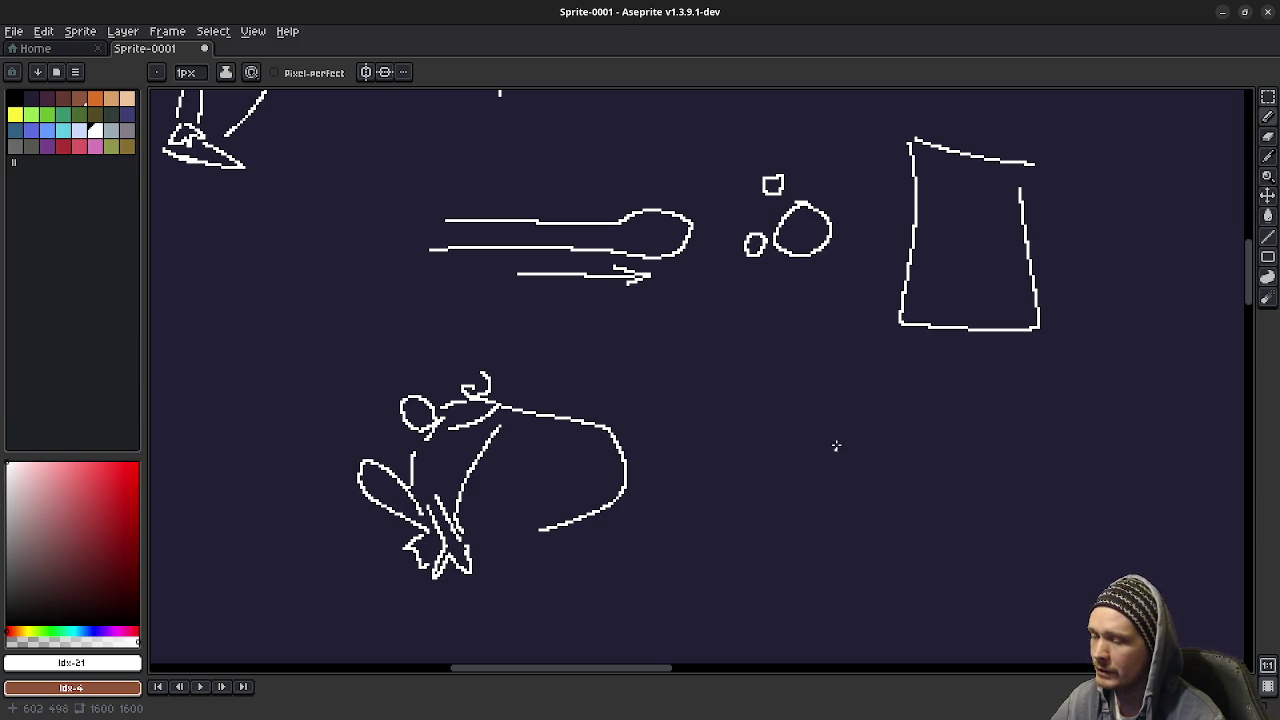
Handwrite the word 'stun' beside the new creature, redoing the misshapen S.
drag(746, 480, 697, 521)
key(ctrl+z)
drag(772, 478, 747, 514)
mouse_move(788, 453)
mouse_down()
mouse_move(797, 514)
mouse_move(828, 476)
mouse_move(875, 475)
mouse_move(907, 492)
mouse_up()
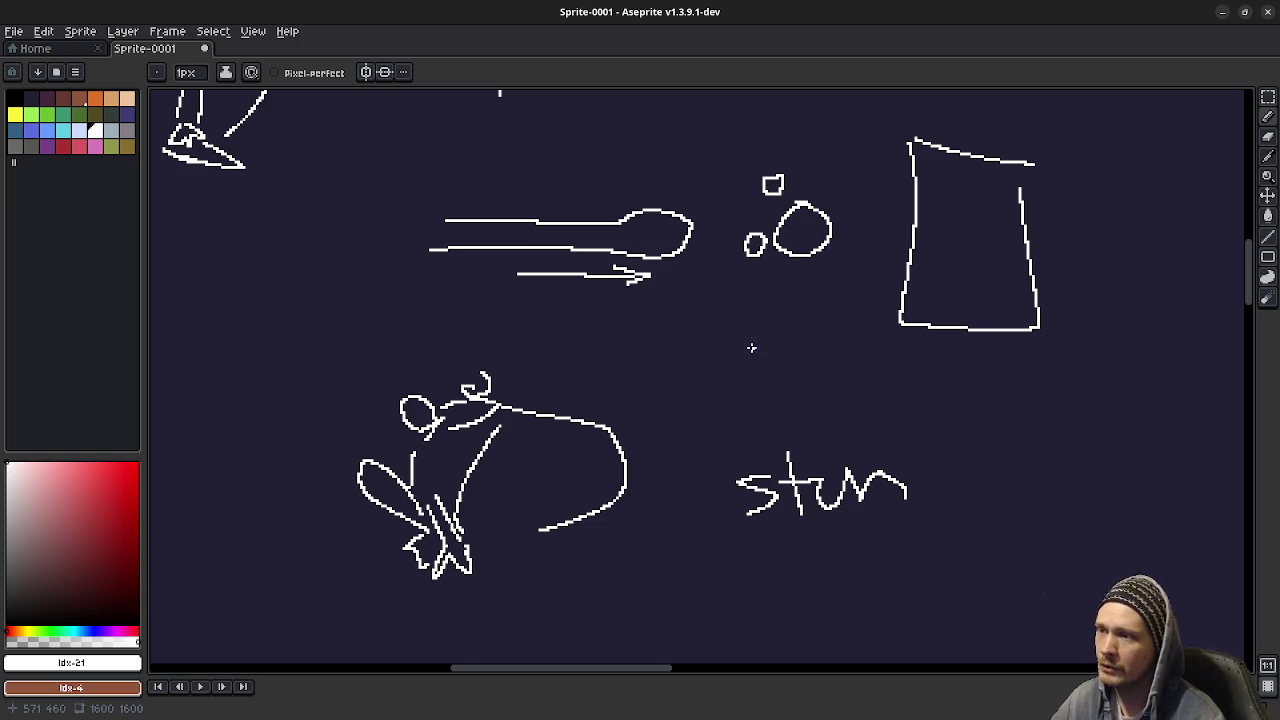
drag(751, 347, 757, 404)
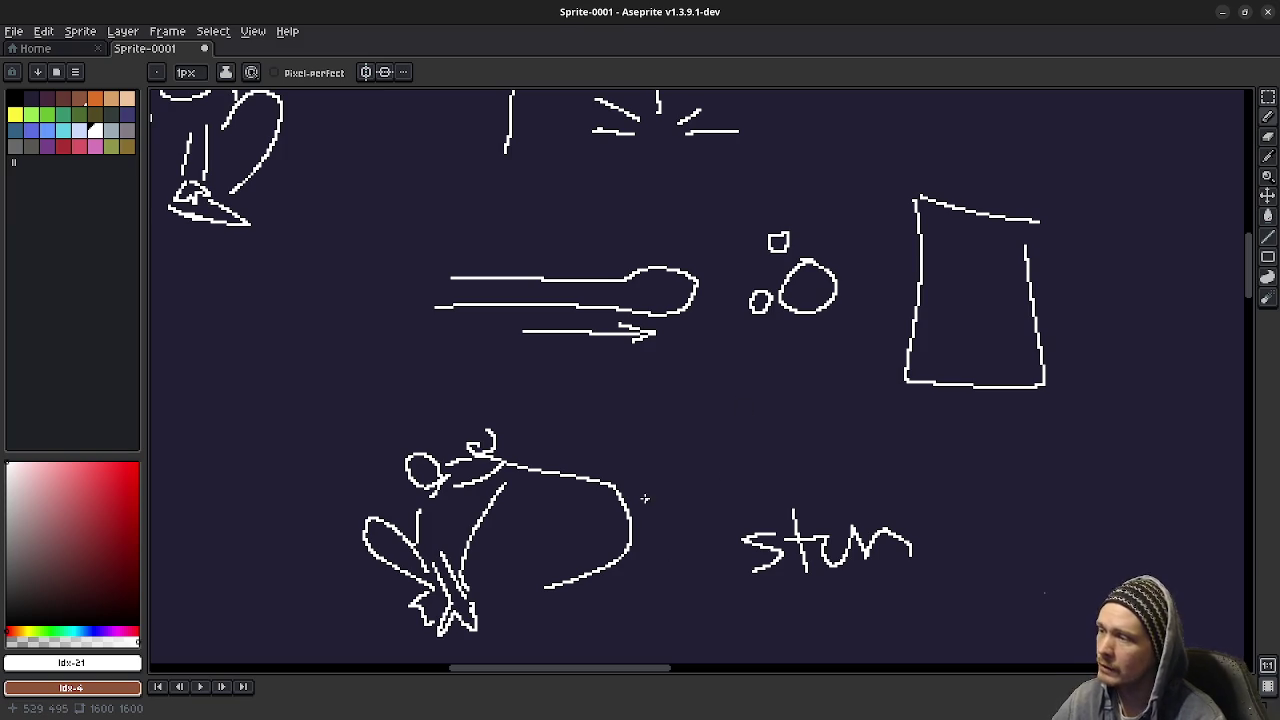
drag(656, 500, 738, 498)
scroll(788, 533, down, 3)
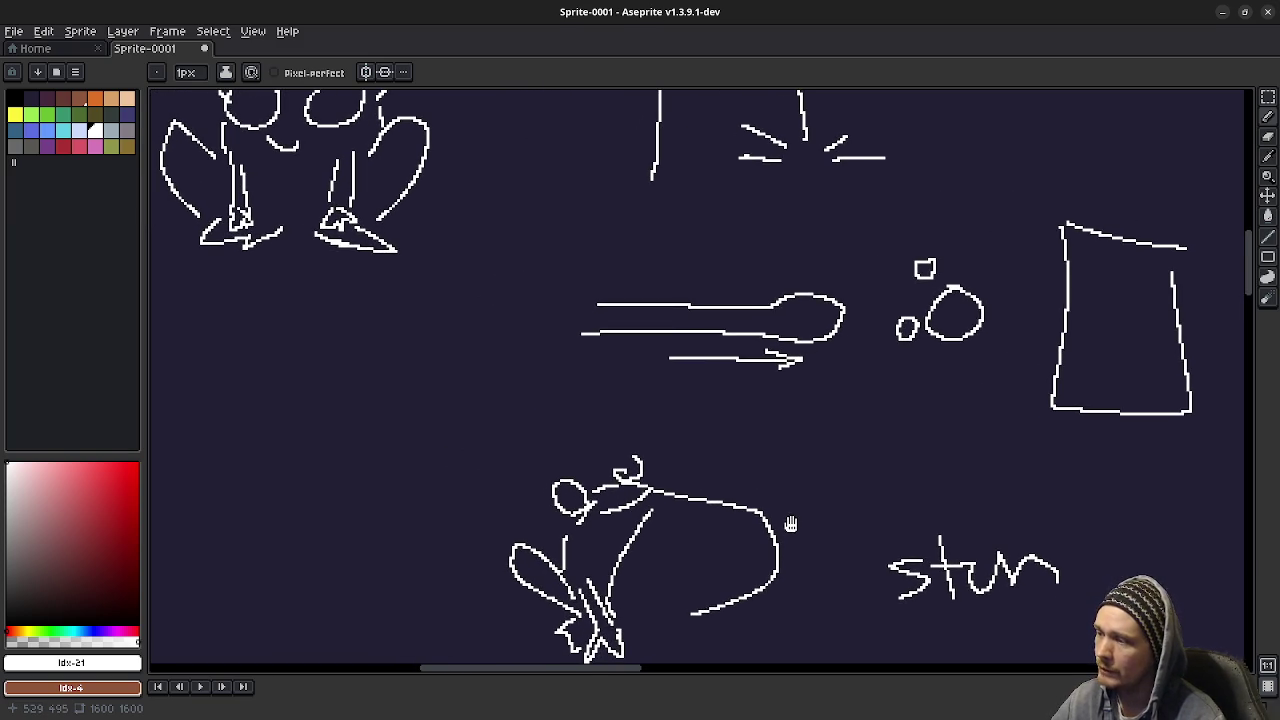
mouse_move(788, 533)
mouse_down()
mouse_move(800, 523)
mouse_move(708, 480)
mouse_move(686, 500)
mouse_up()
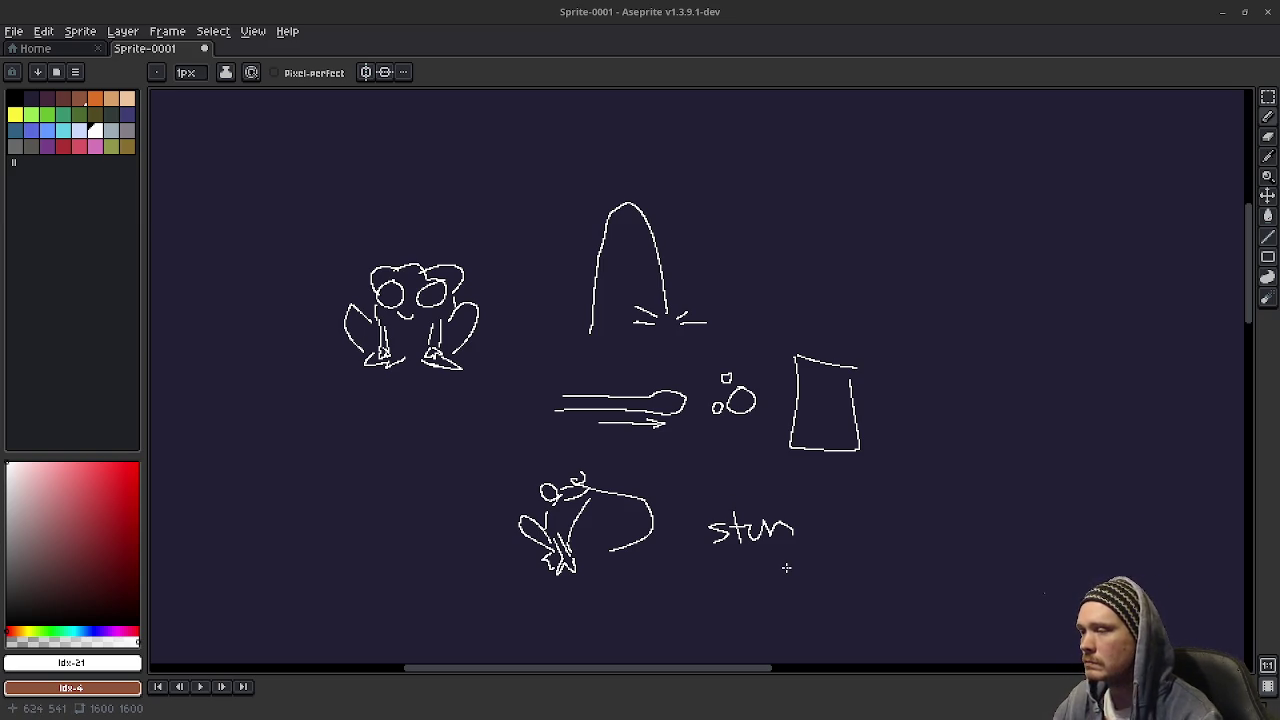
Look over the finished sketches, then minimize Aseprite to bring stream_notes.txt back.
scroll(700, 500, up, 5)
scroll(645, 443, right, 3)
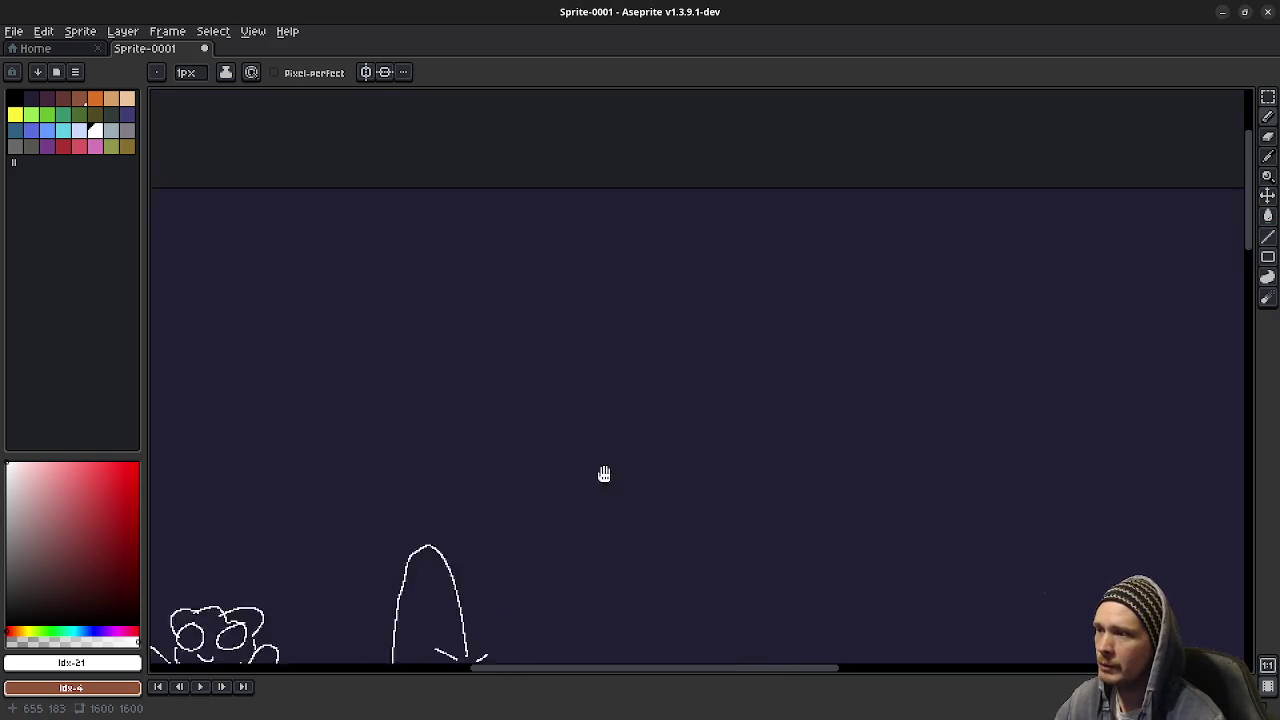
scroll(586, 566, down, 5)
scroll(586, 566, left, 4)
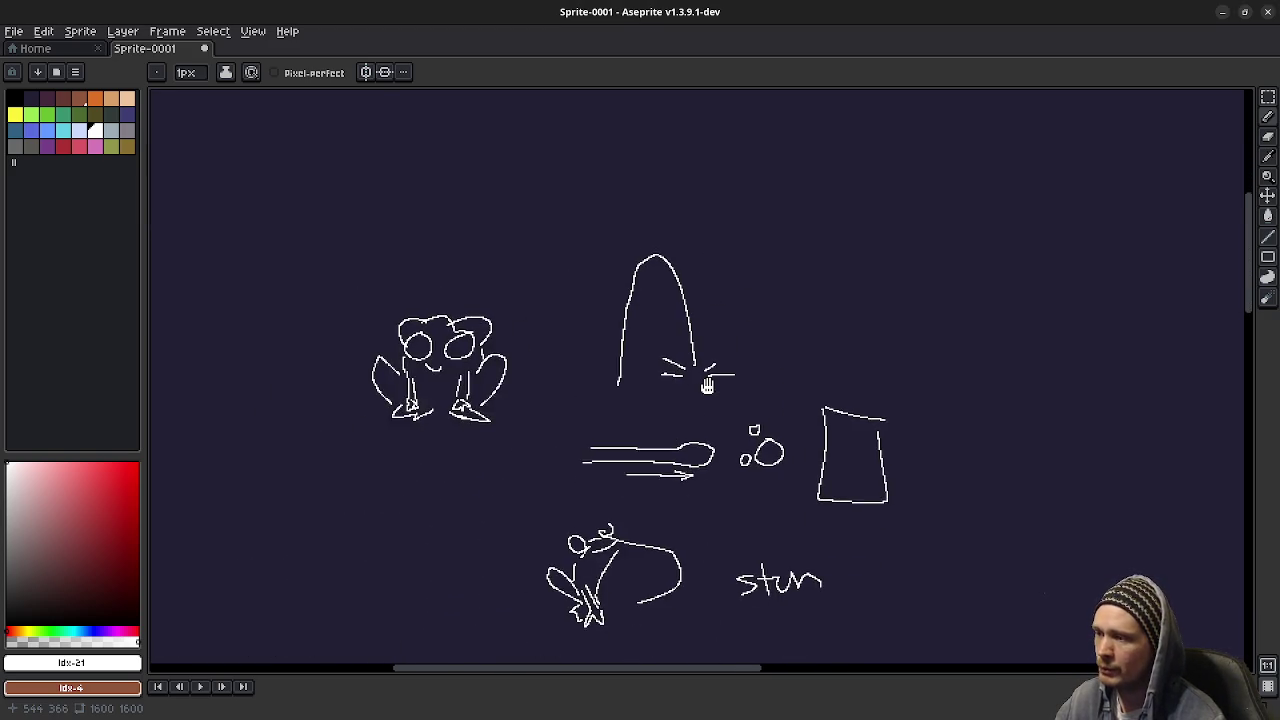
drag(728, 376, 743, 373)
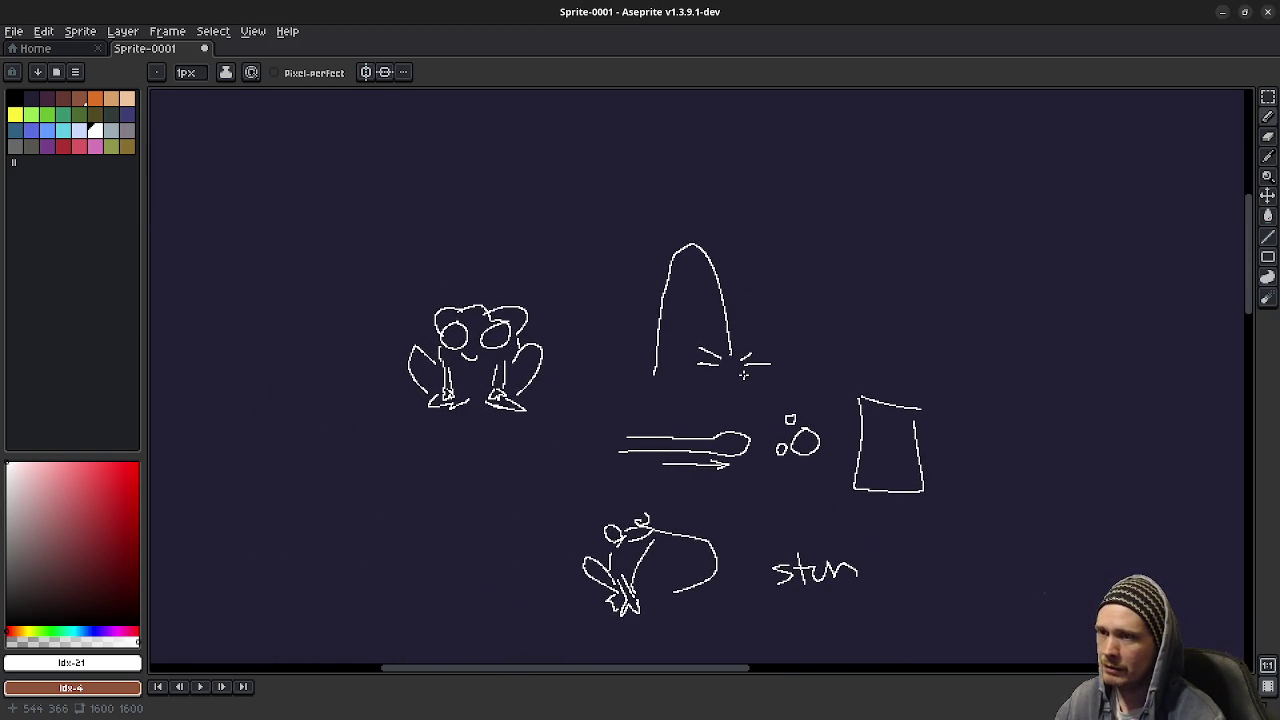
click(1222, 12)
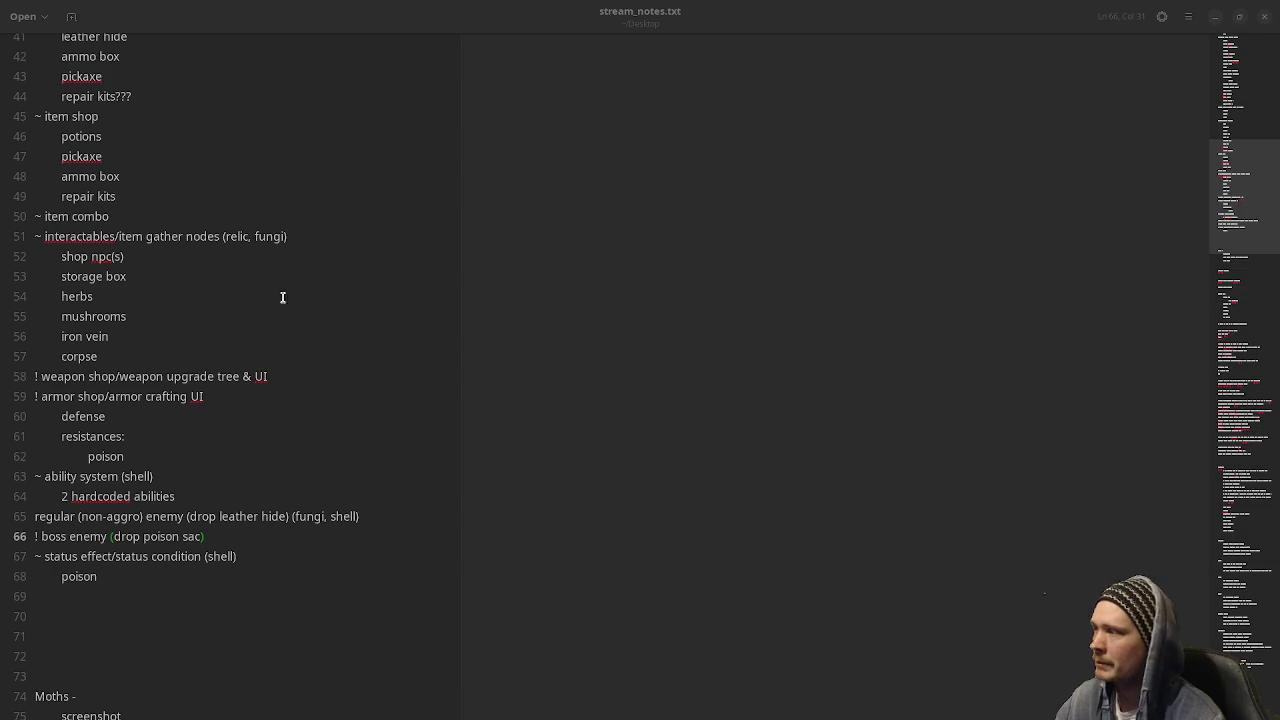
Under '! boss enemy', add an indented 'frog boss' line followed by 'attacks:'.
scroll(129, 497, up, 3)
scroll(60, 532, down, 3)
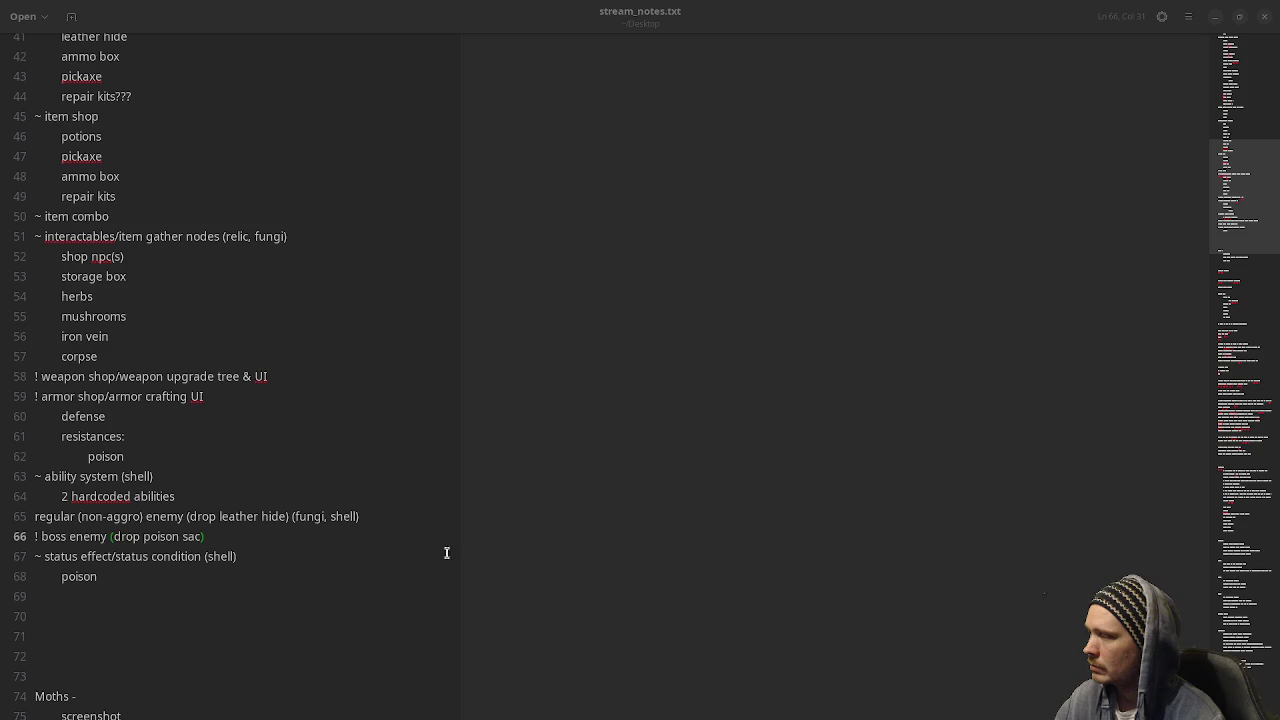
click(228, 539)
key(Return)
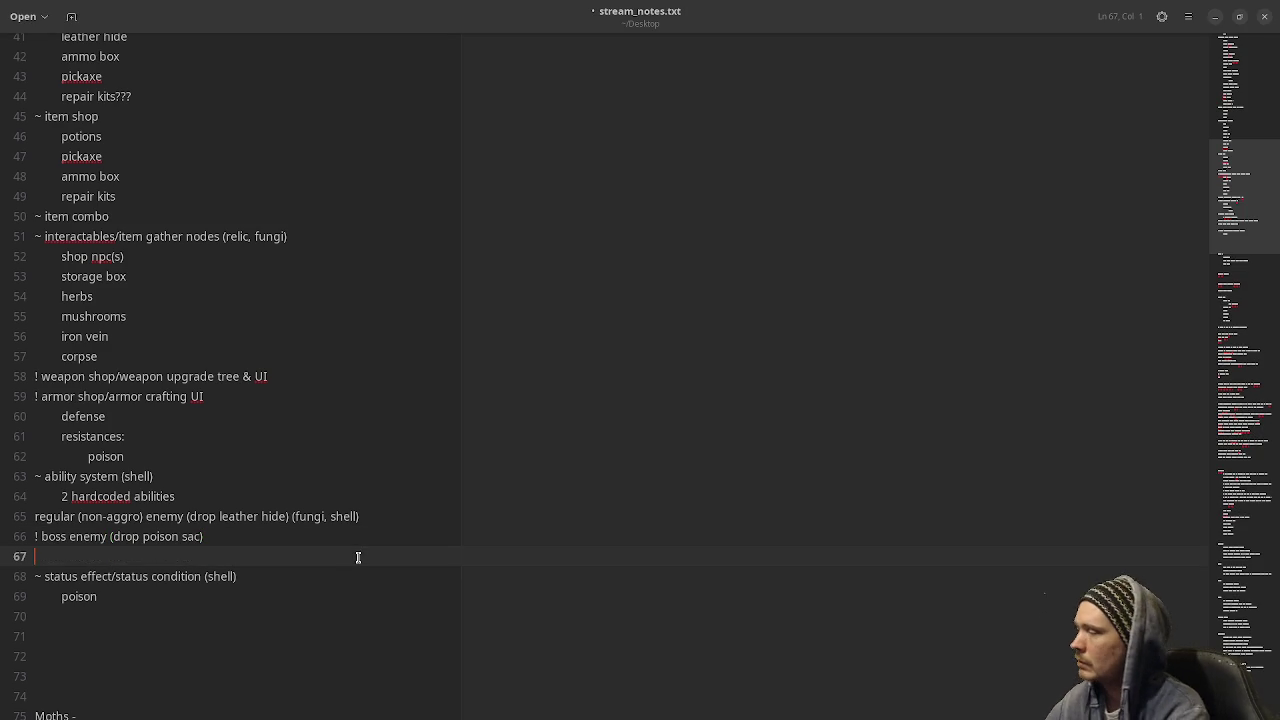
key(Tab)
text(frog)
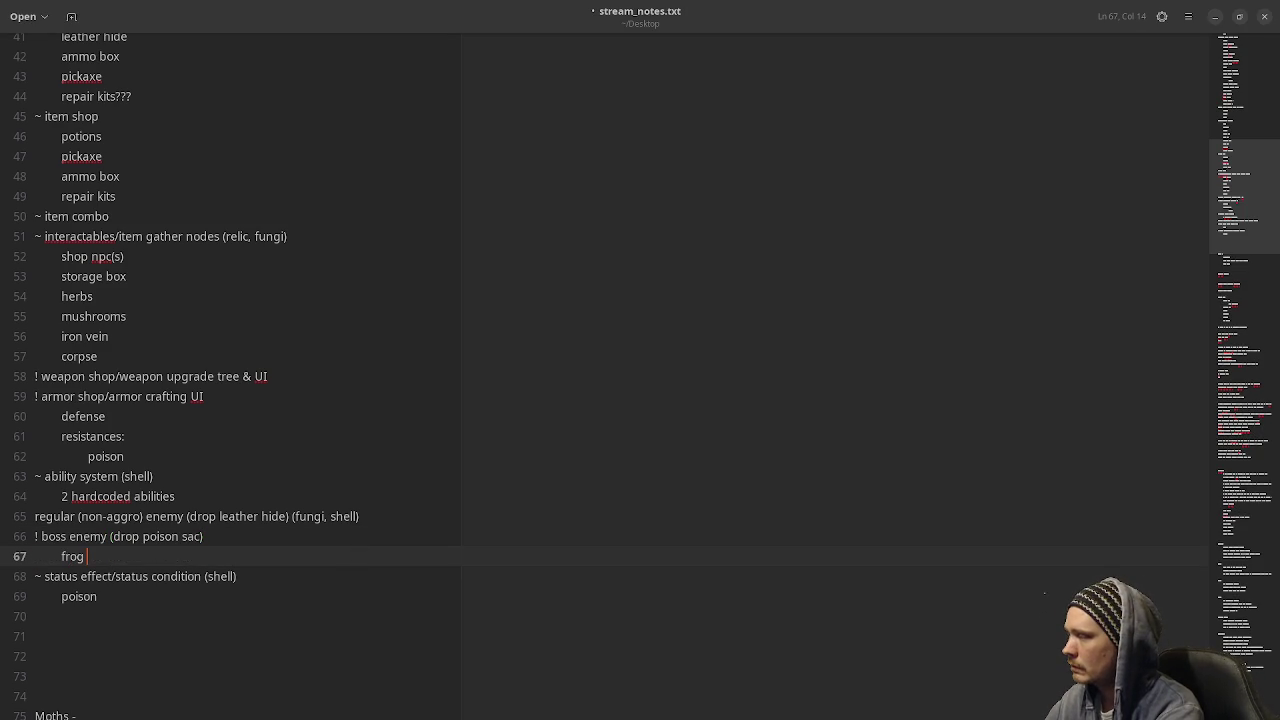
text( boss)
key(Return)
text(jump slamp)
key(BackSpace)
key(BackSpace)
key(BackSpace)
key(BackSpace)
text(attacks:)
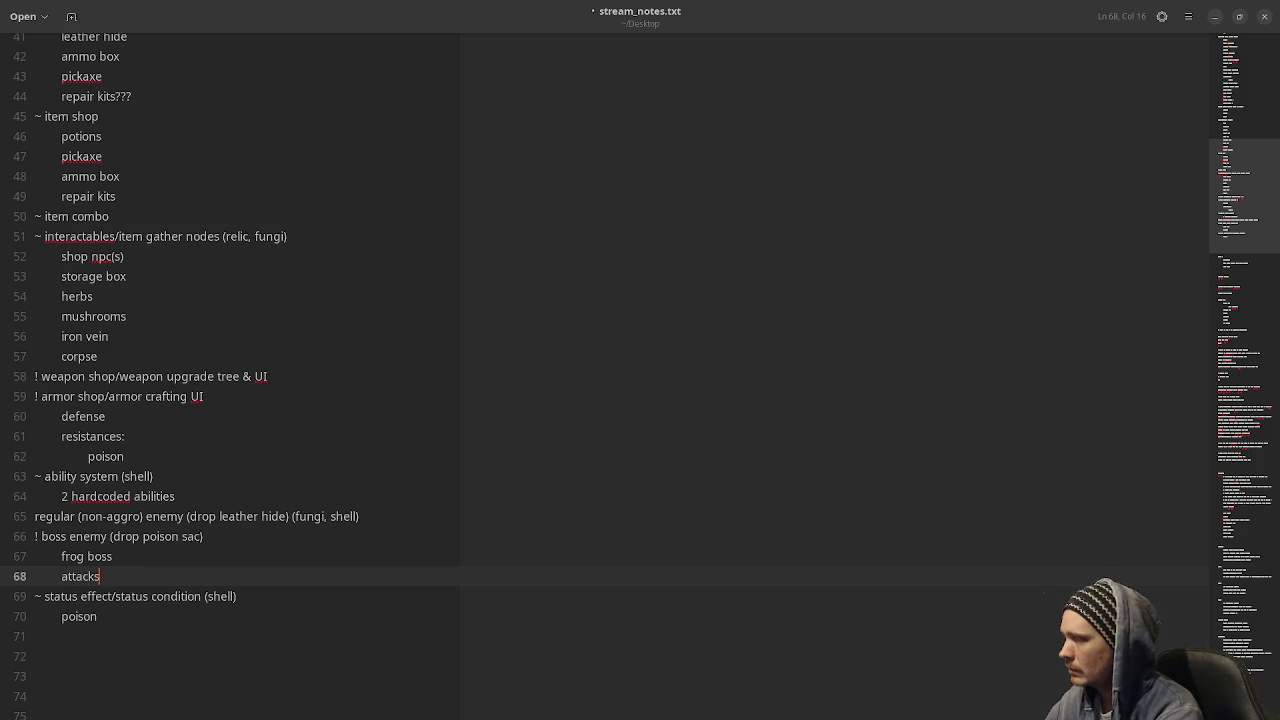
List 'jump slam', 'tongue shot' and 'croak stun' indented under 'attacks:' and save the file.
key(Return)
key(Tab)
text(jump sl)
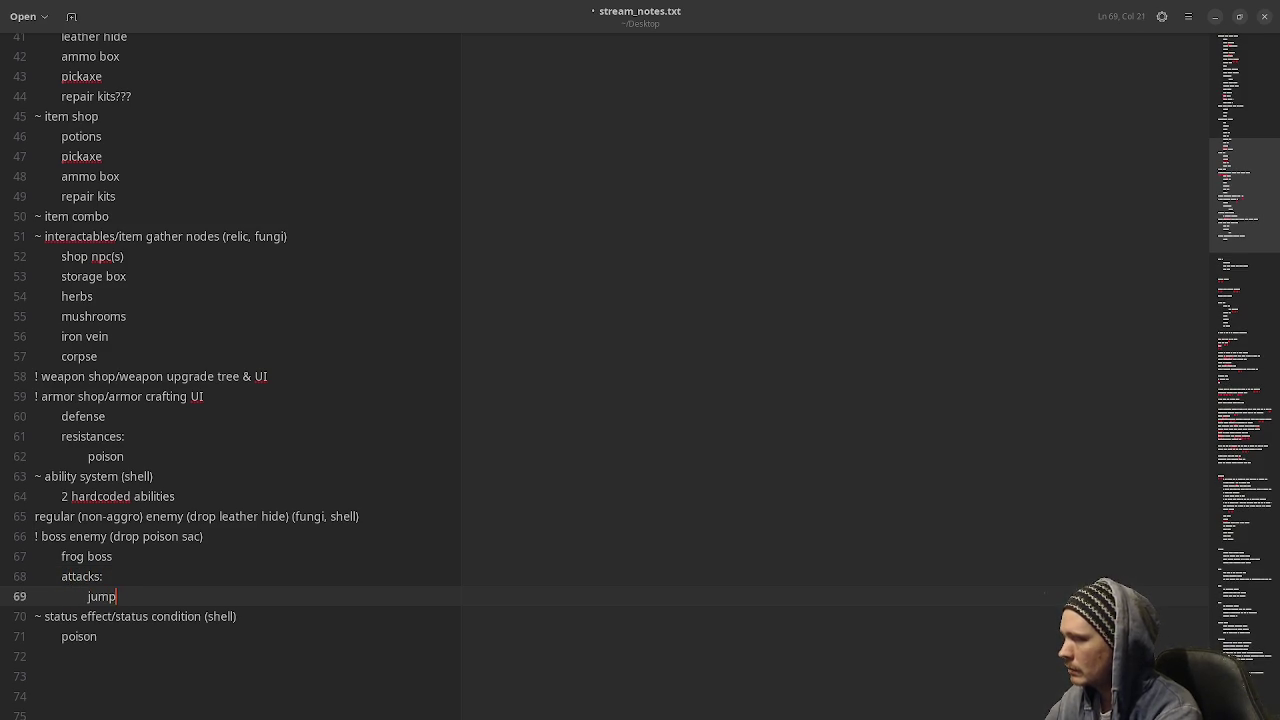
text(am)
key(Return)
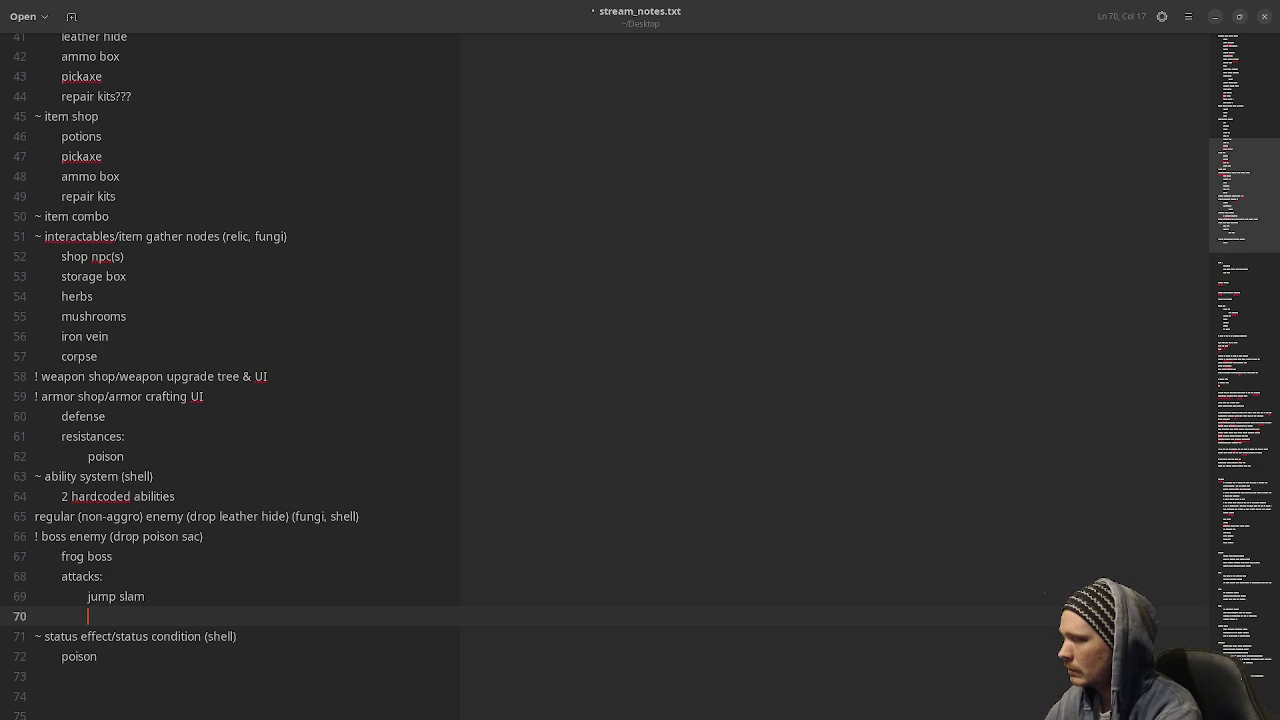
text(tongu)
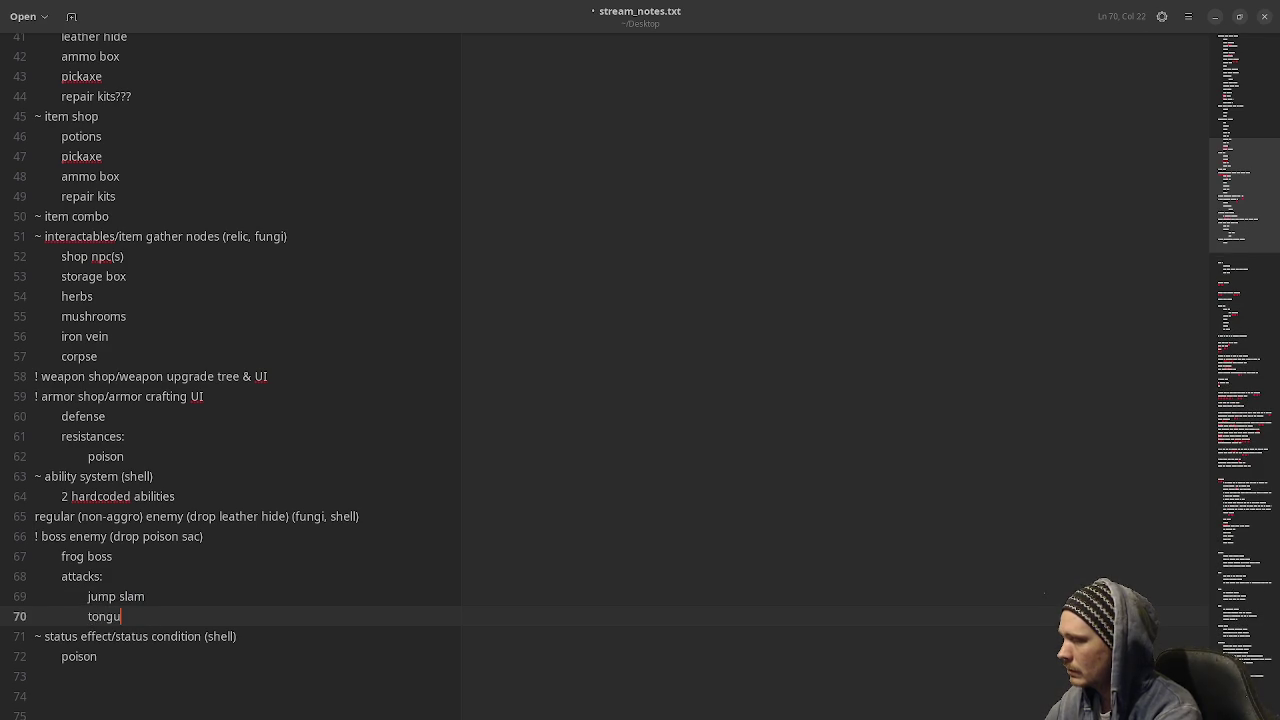
text(e shot)
key(Return)
text(c)
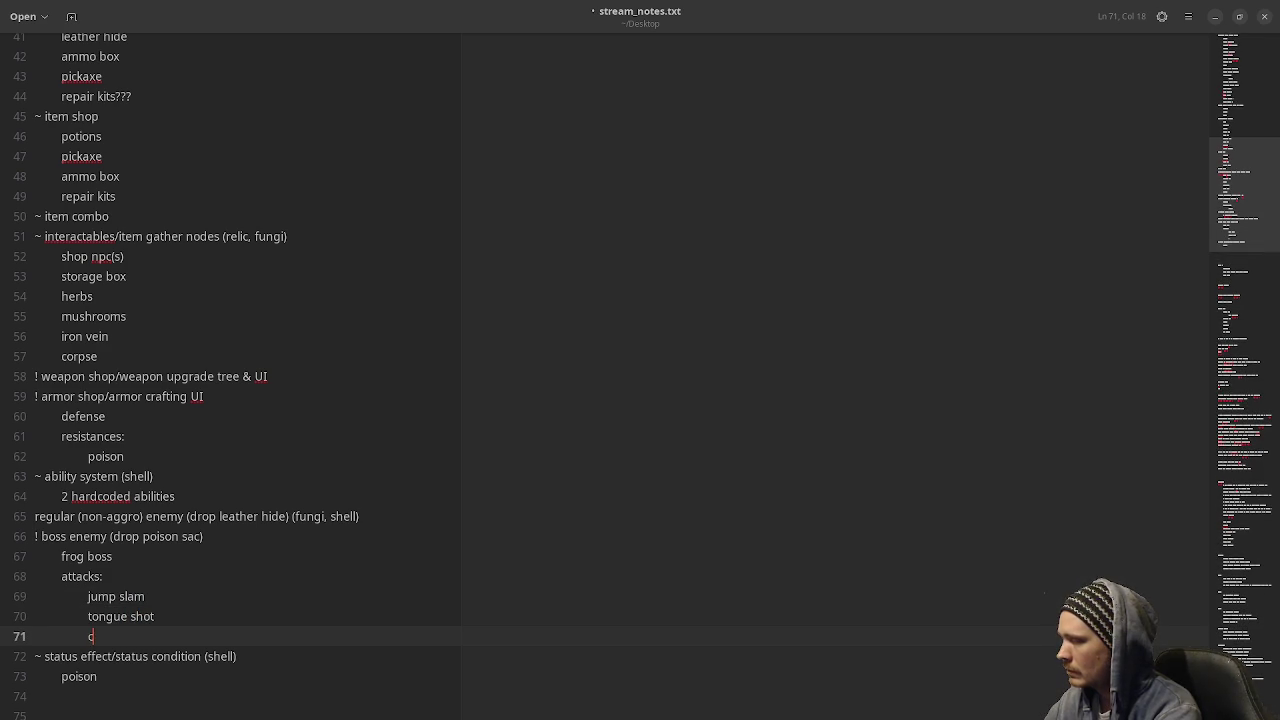
text(roak stun)
key(ctrl+s)
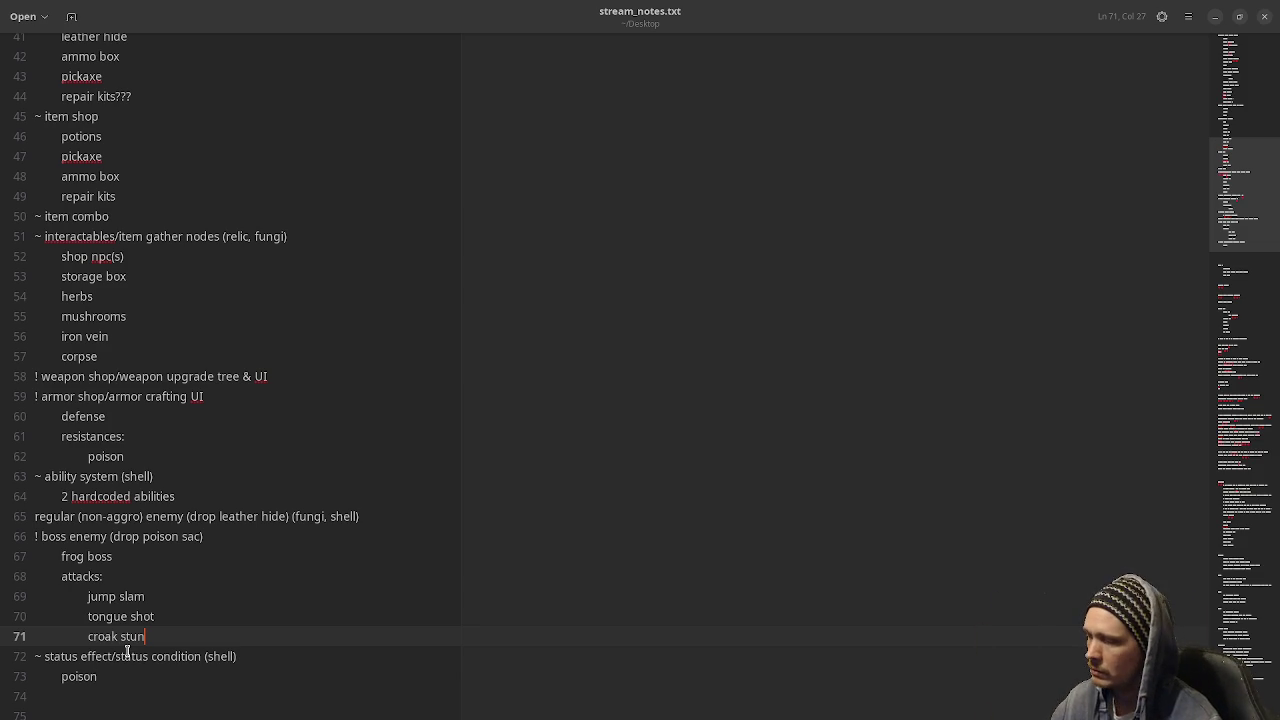
Scroll through the saved notes to review the new frog boss entry.
scroll(309, 642, down, 1)
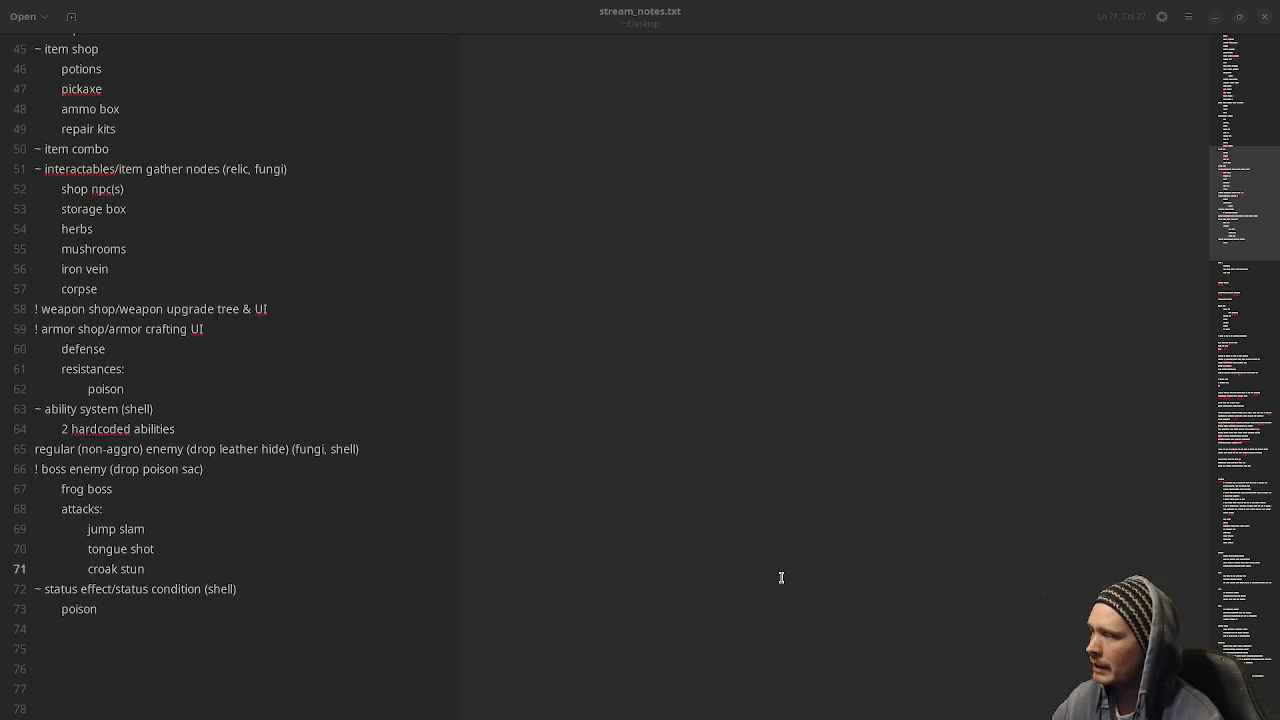
click(436, 545)
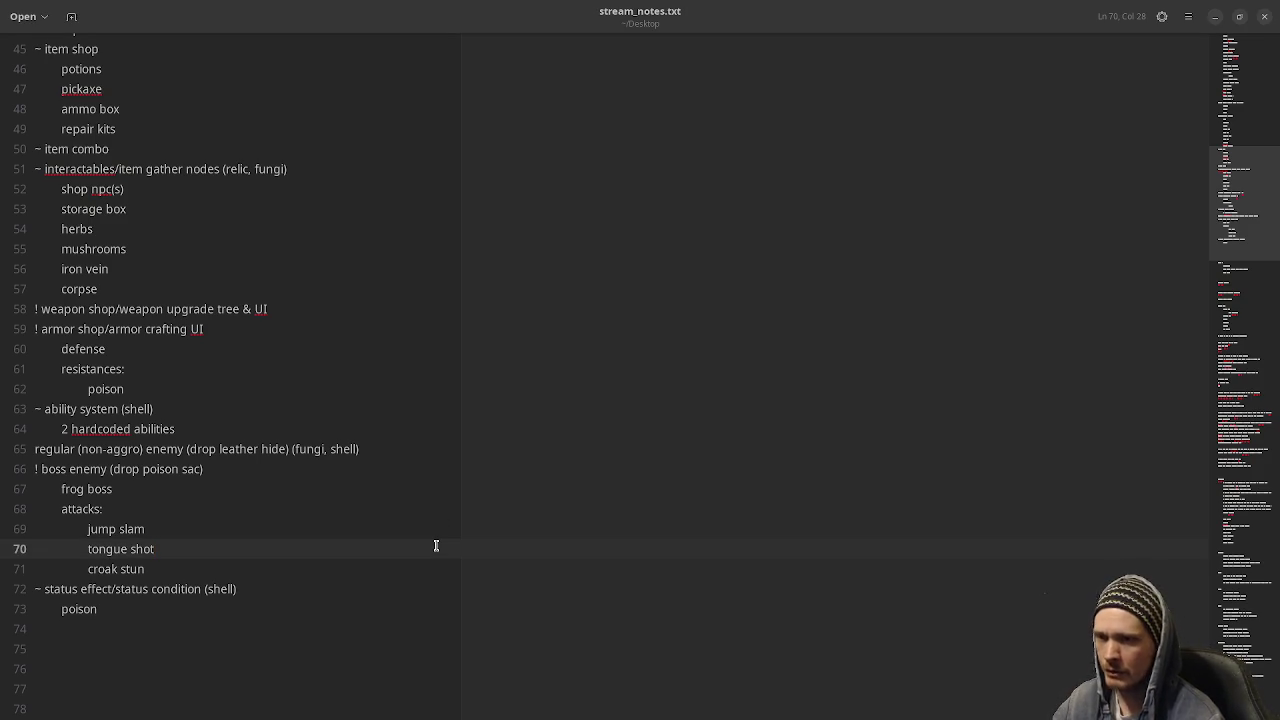
scroll(325, 513, up, 15)
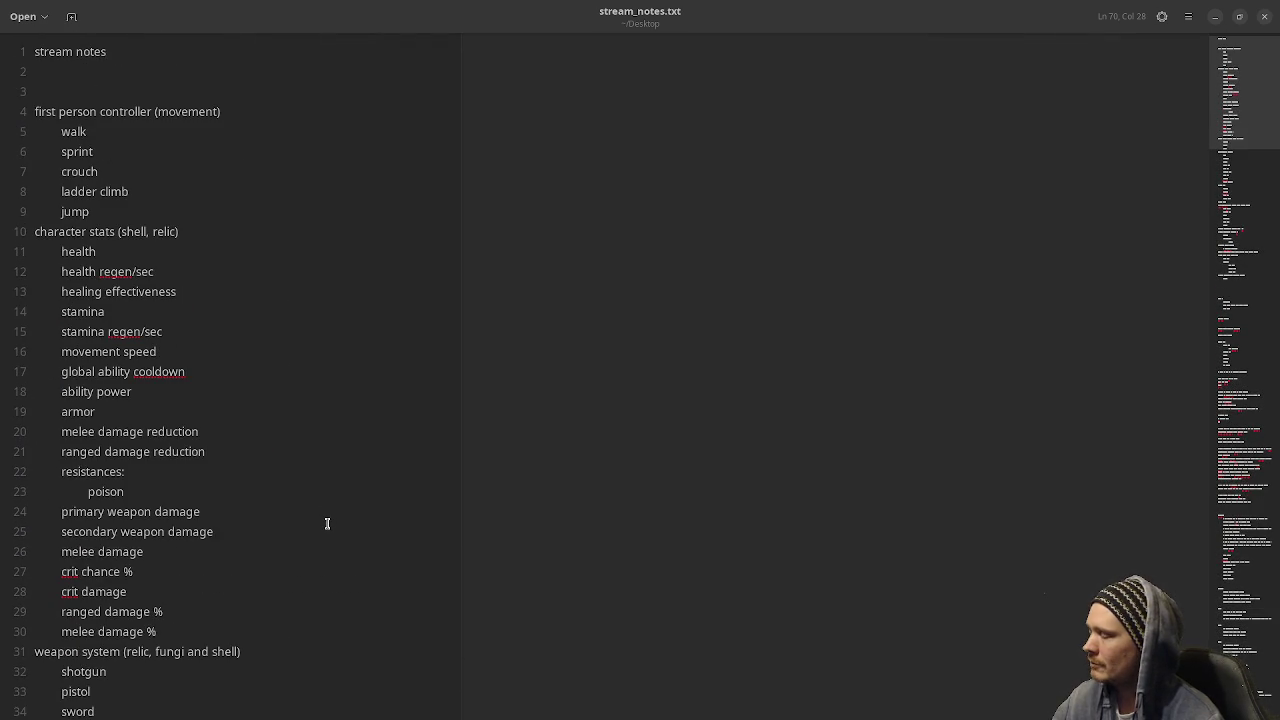
scroll(327, 523, down, 10)
scroll(327, 523, down, 2)
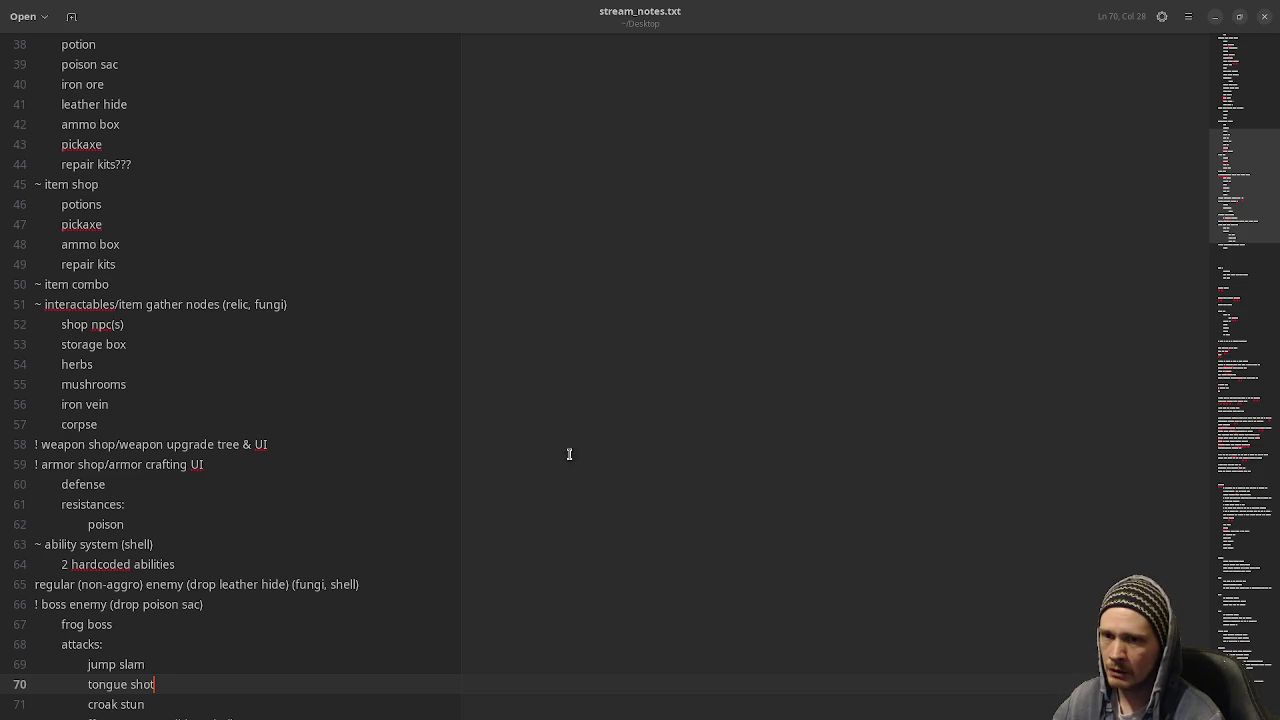
Briefly switch to Godot, minimize it, and return to the notes through the window overview.
key(alt+Tab)
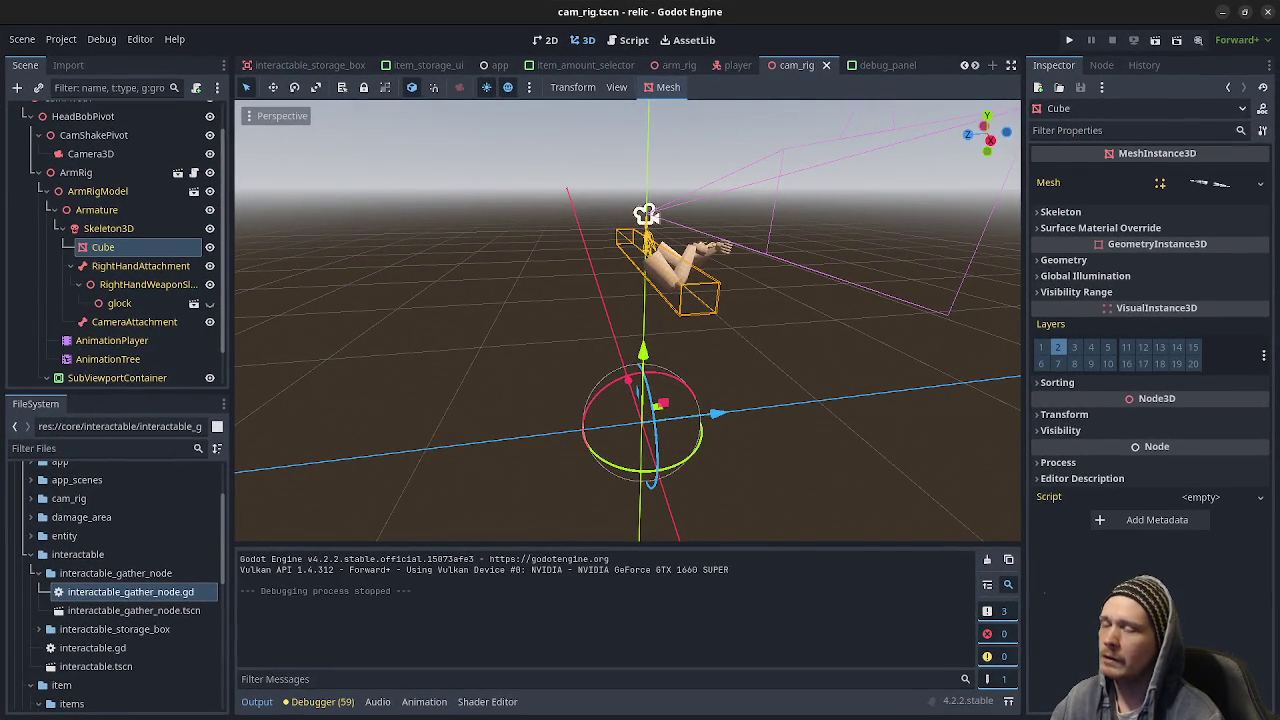
click(1228, 14)
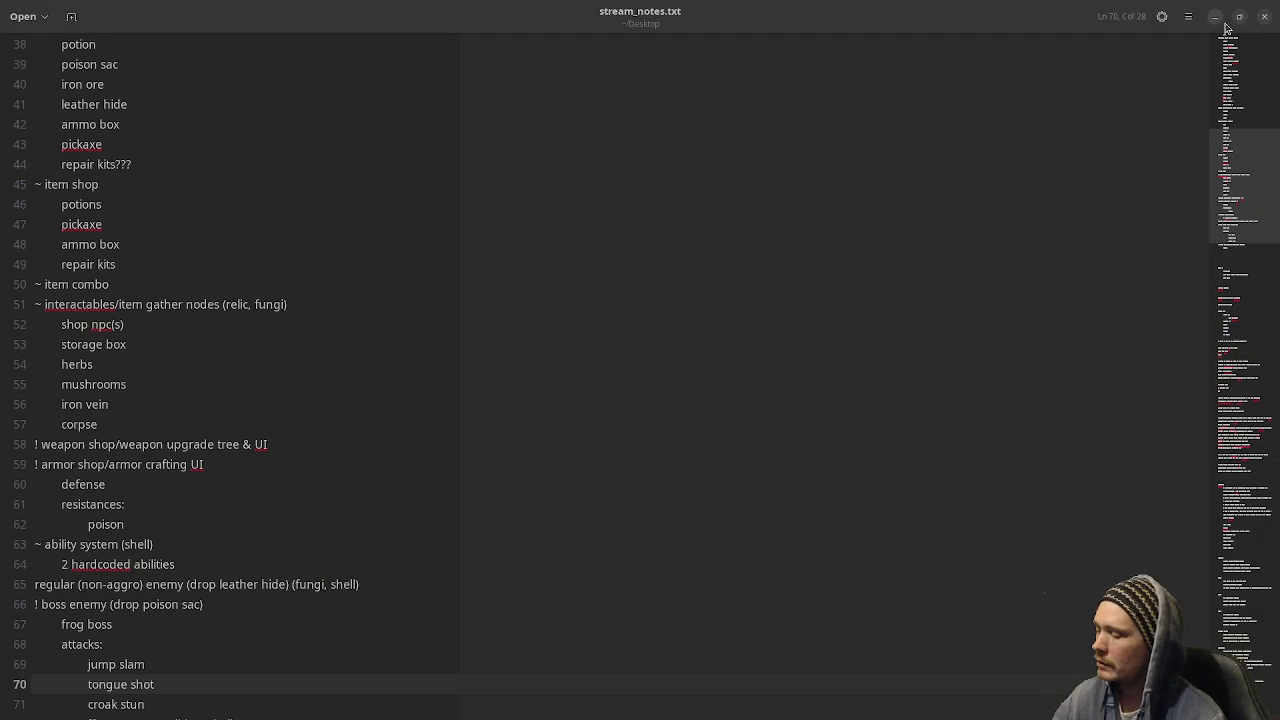
key(super)
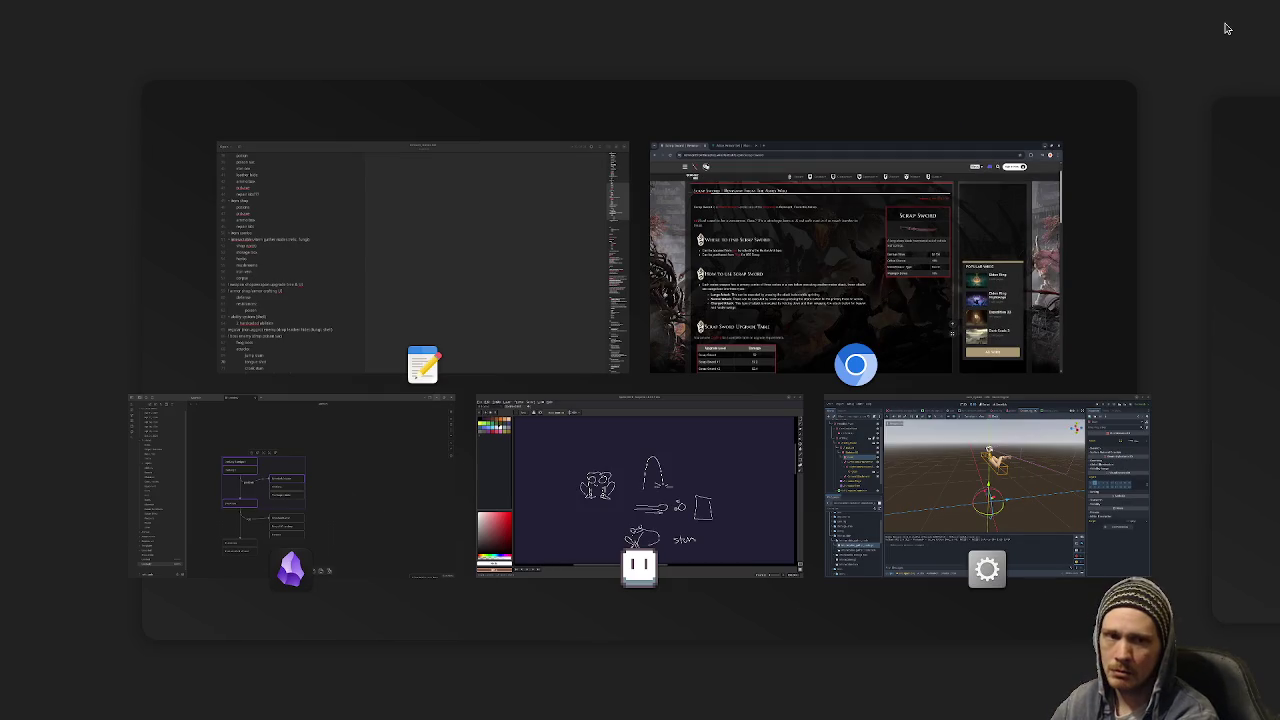
key(super)
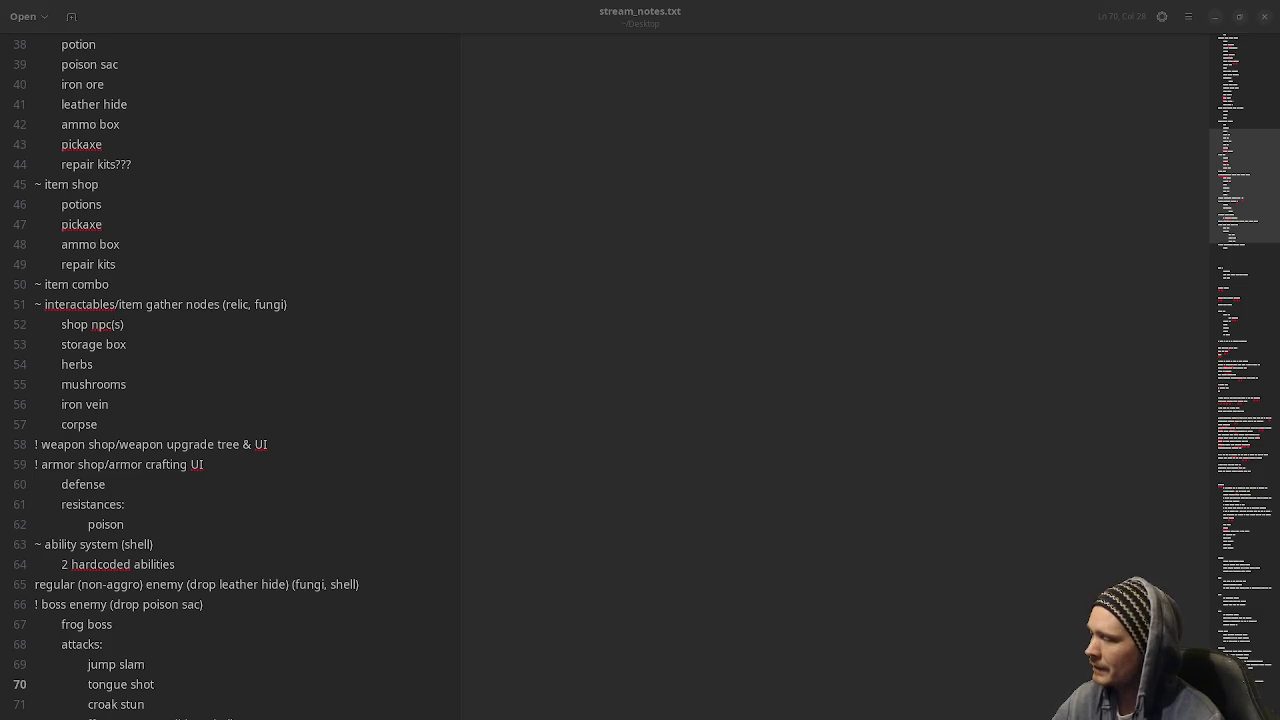
Scroll back up through the notes, then switch to Godot's bt_graph project.
scroll(190, 520, down, 3)
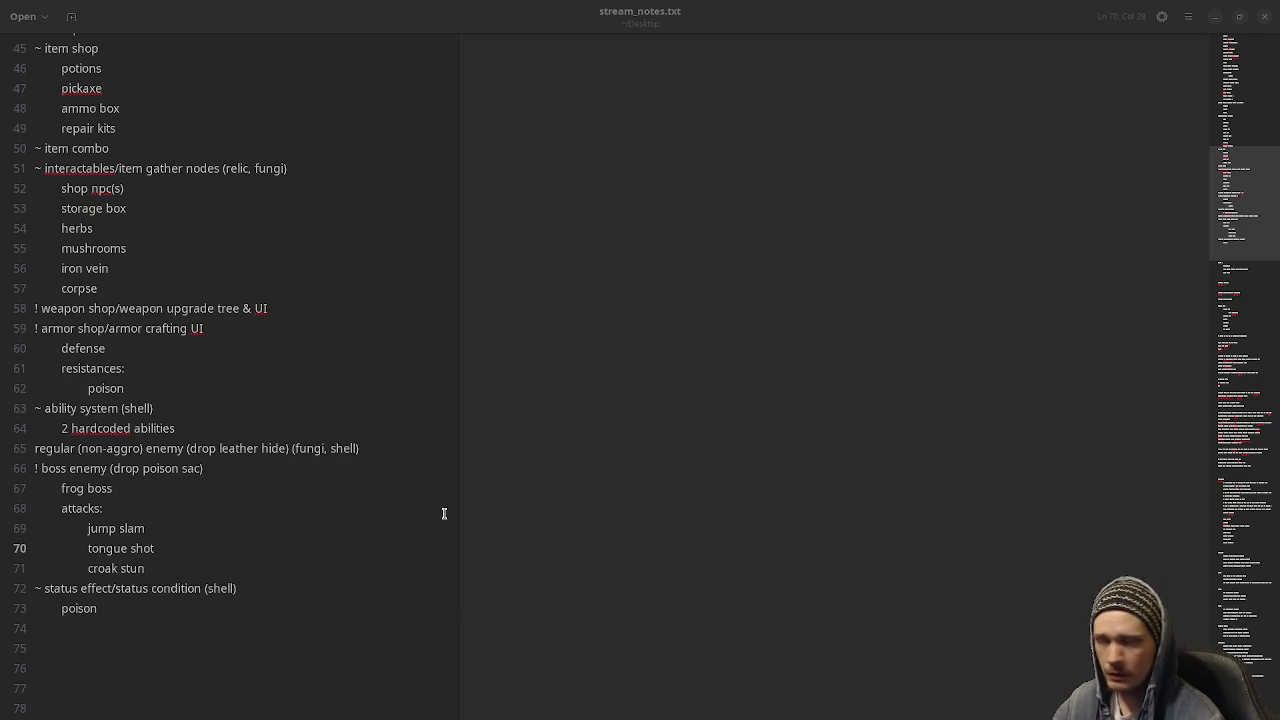
scroll(390, 518, up, 10)
scroll(397, 520, up, 5)
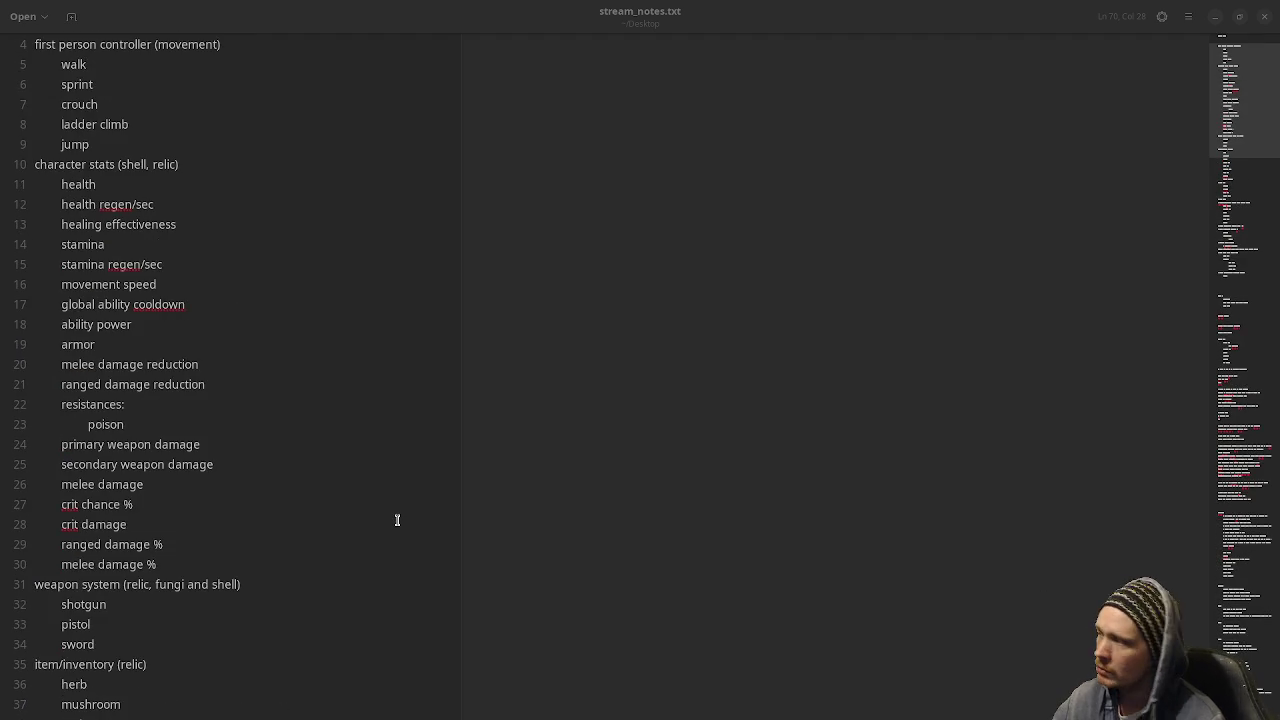
scroll(397, 520, up, 1)
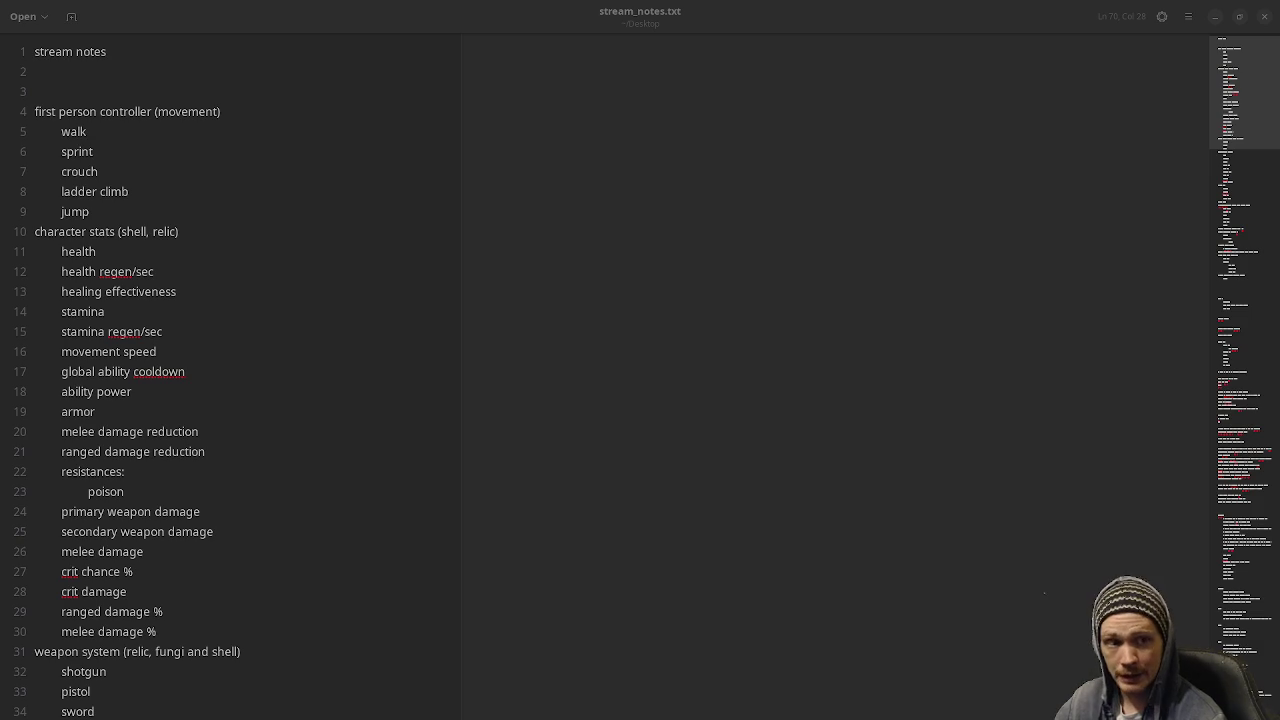
key(alt+Tab)
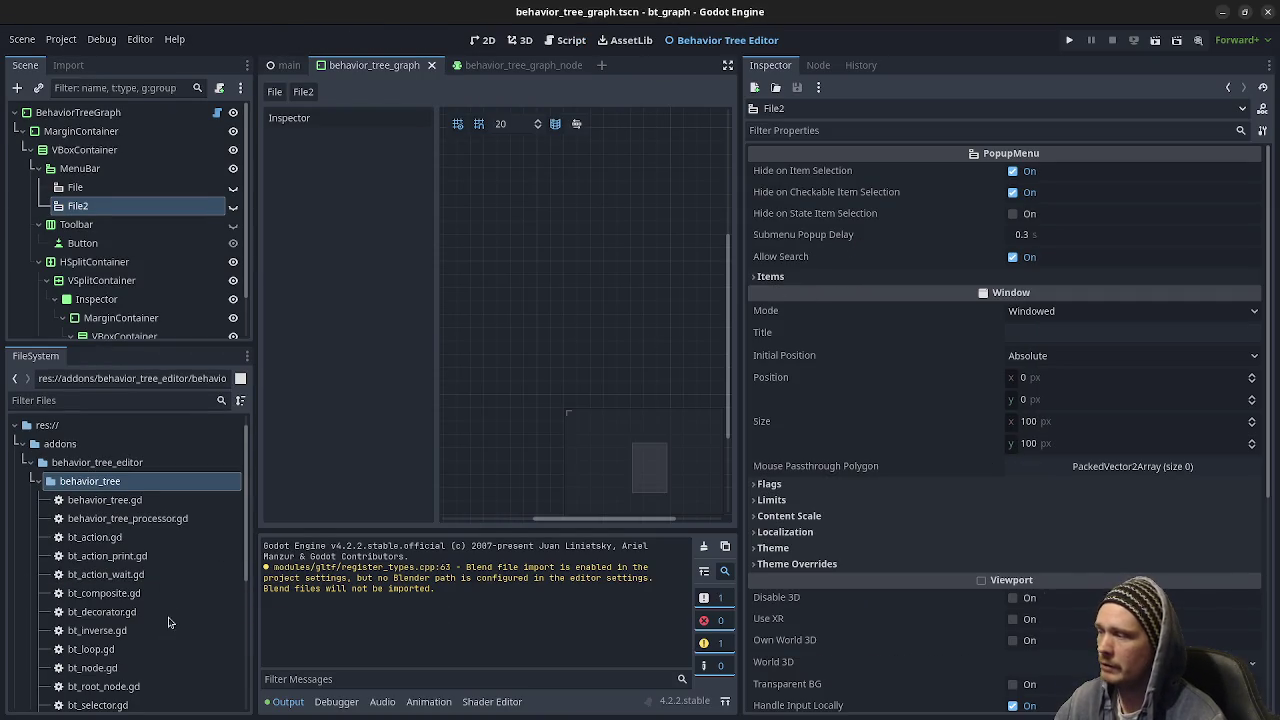
Load bt.tres into the behavior tree graph, widen and zoom it out, then minimize Godot.
scroll(135, 668, down, 5)
click(68, 660)
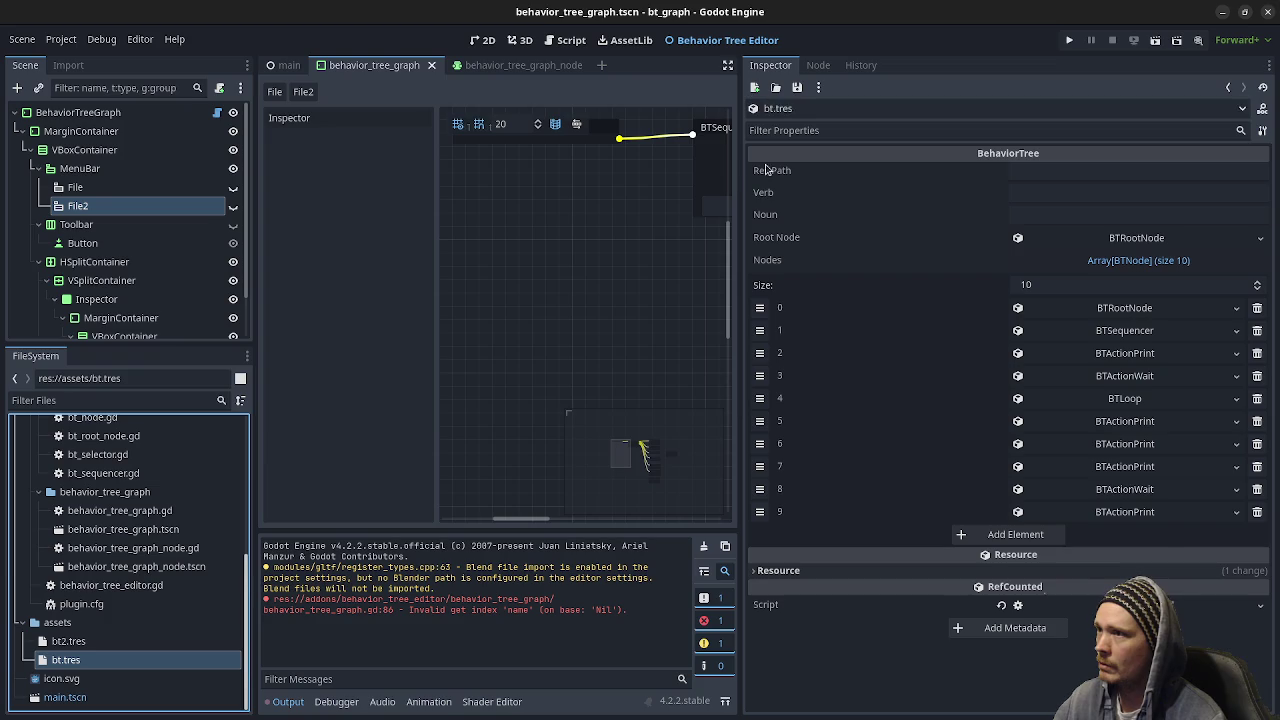
drag(740, 385, 1128, 385)
scroll(770, 345, down, 3)
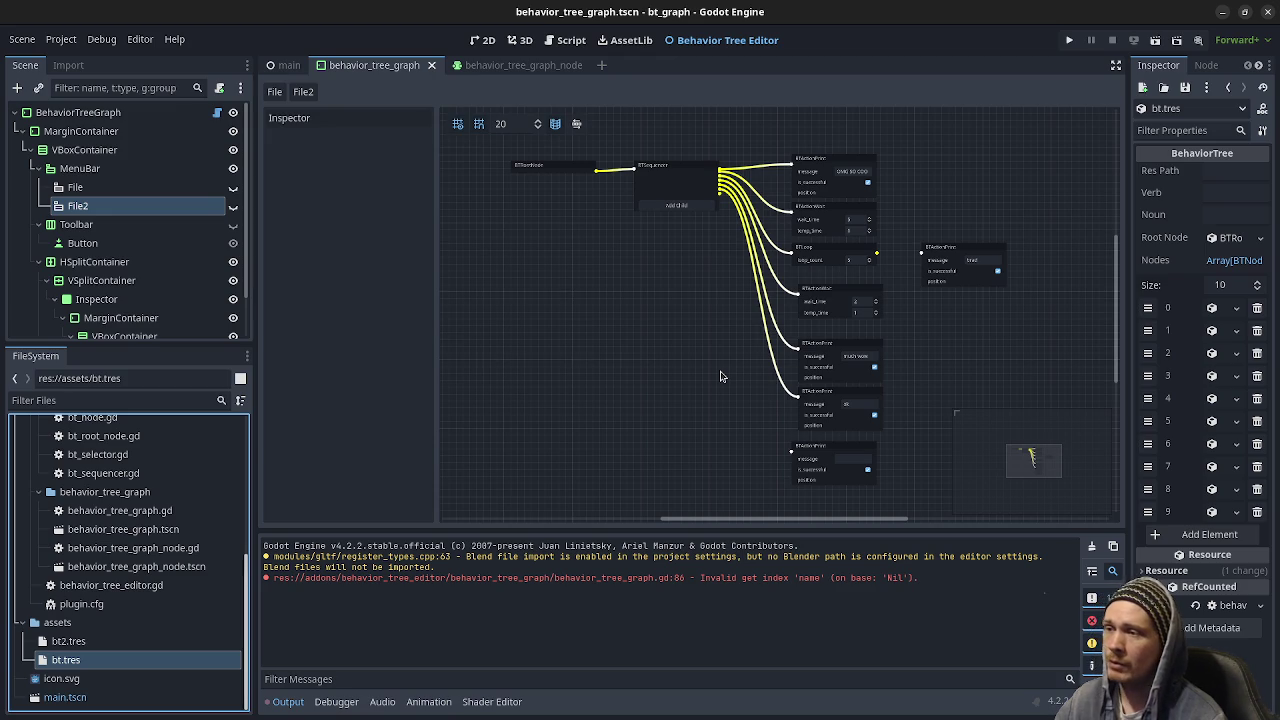
click(1222, 11)
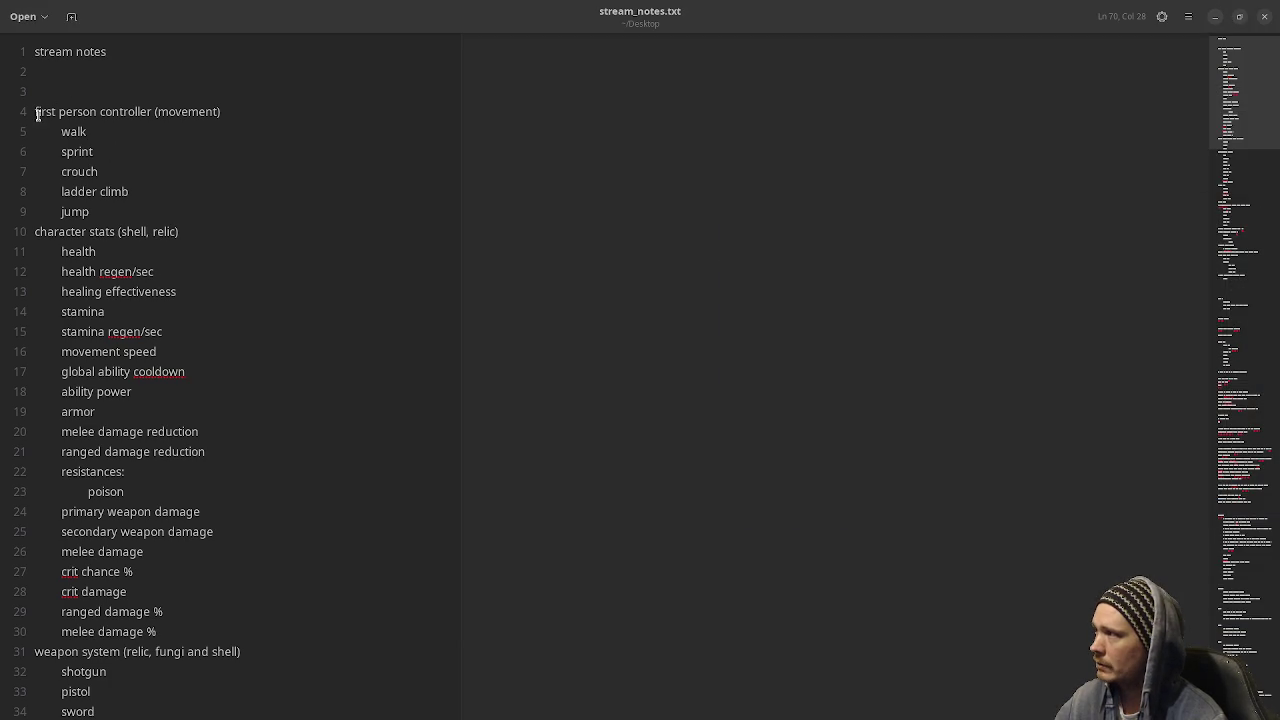
mouse_move(36, 114)
mouse_down()
mouse_move(126, 232)
mouse_move(209, 240)
mouse_move(171, 285)
mouse_move(317, 463)
mouse_move(331, 511)
mouse_move(324, 624)
mouse_move(334, 551)
mouse_up()
scroll(170, 236, down, 1)
scroll(317, 463, down, 2)
scroll(331, 511, down, 2)
scroll(331, 557, down, 8)
scroll(323, 623, down, 2)
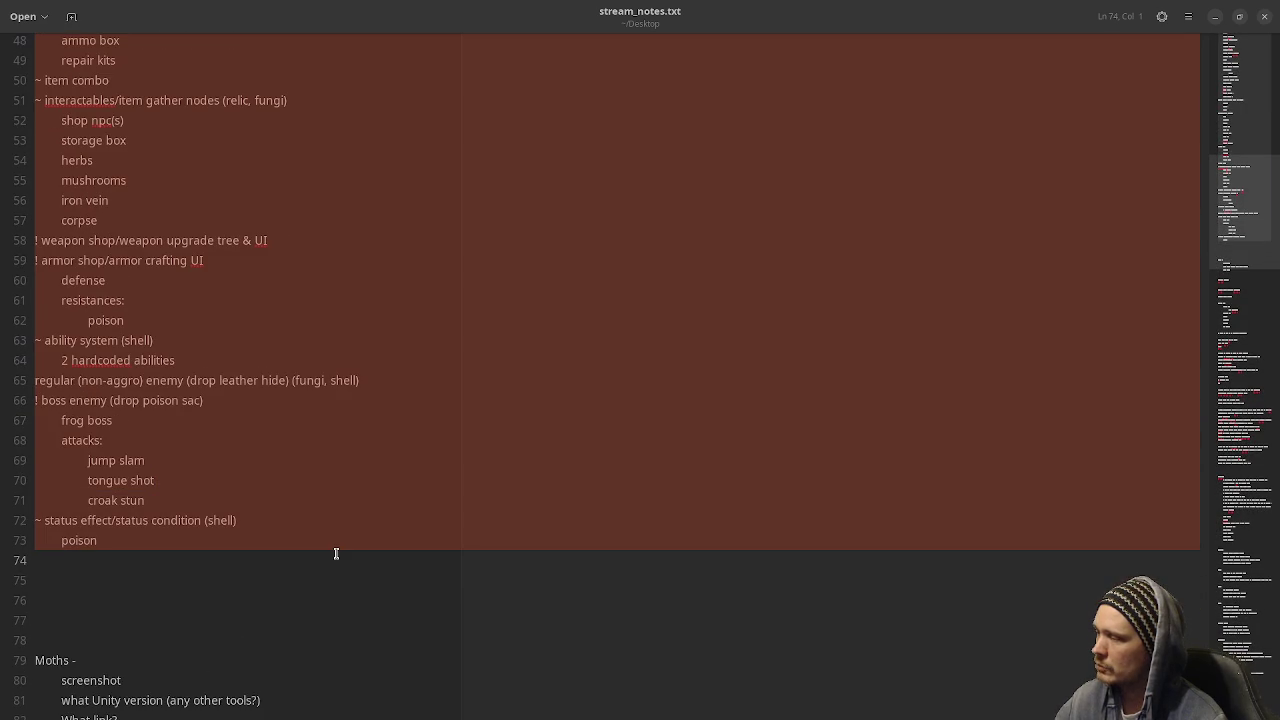
scroll(336, 553, up, 5)
scroll(336, 553, up, 3)
scroll(336, 553, up, 5)
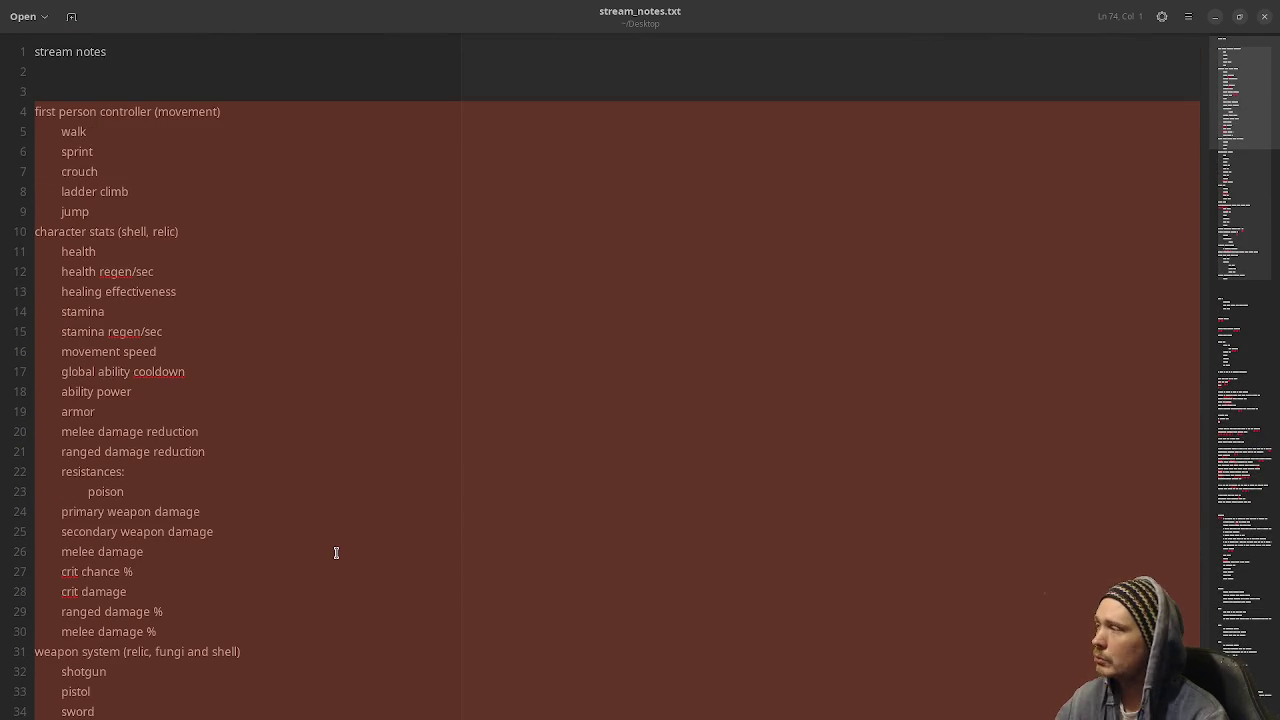
scroll(336, 553, down, 12)
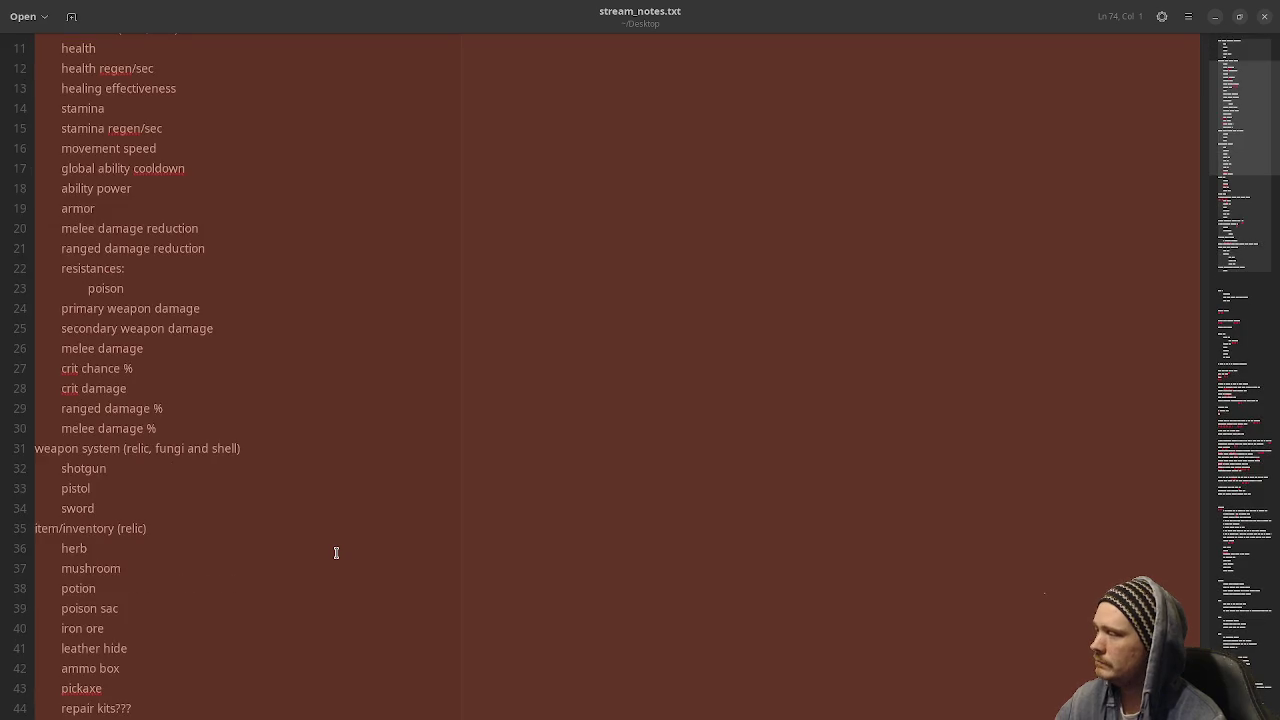
scroll(336, 553, down, 5)
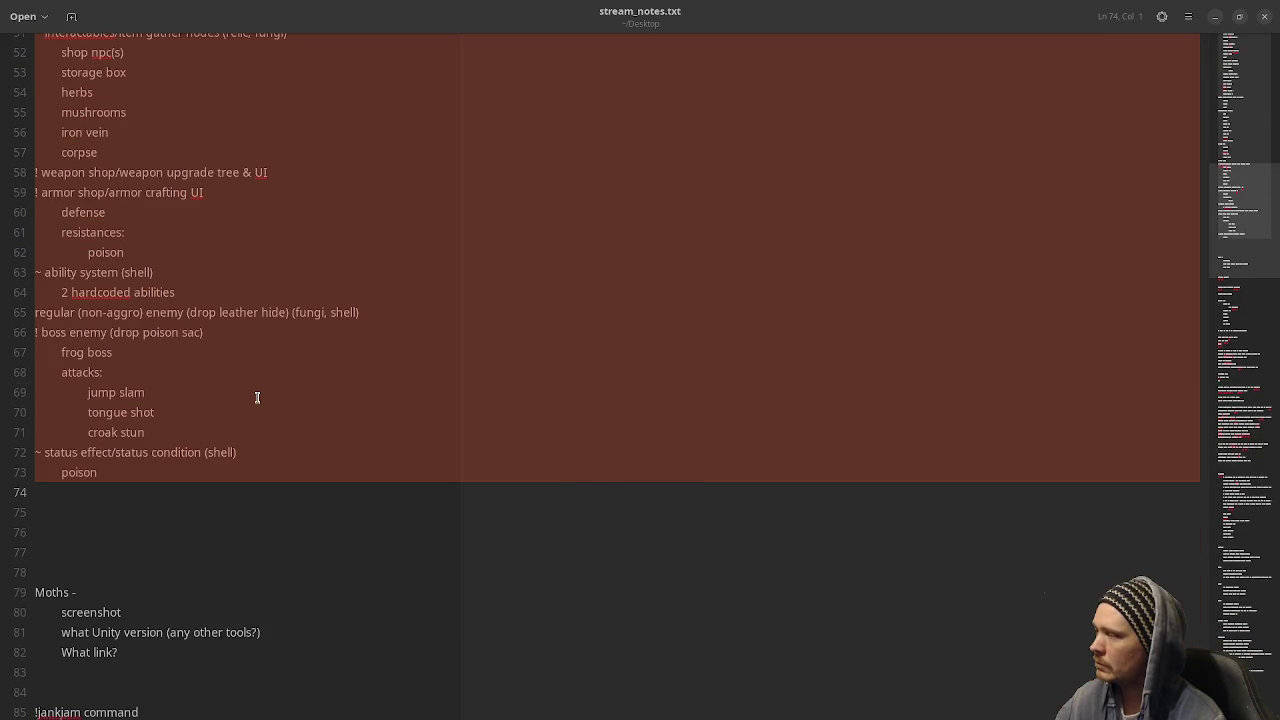
click(257, 397)
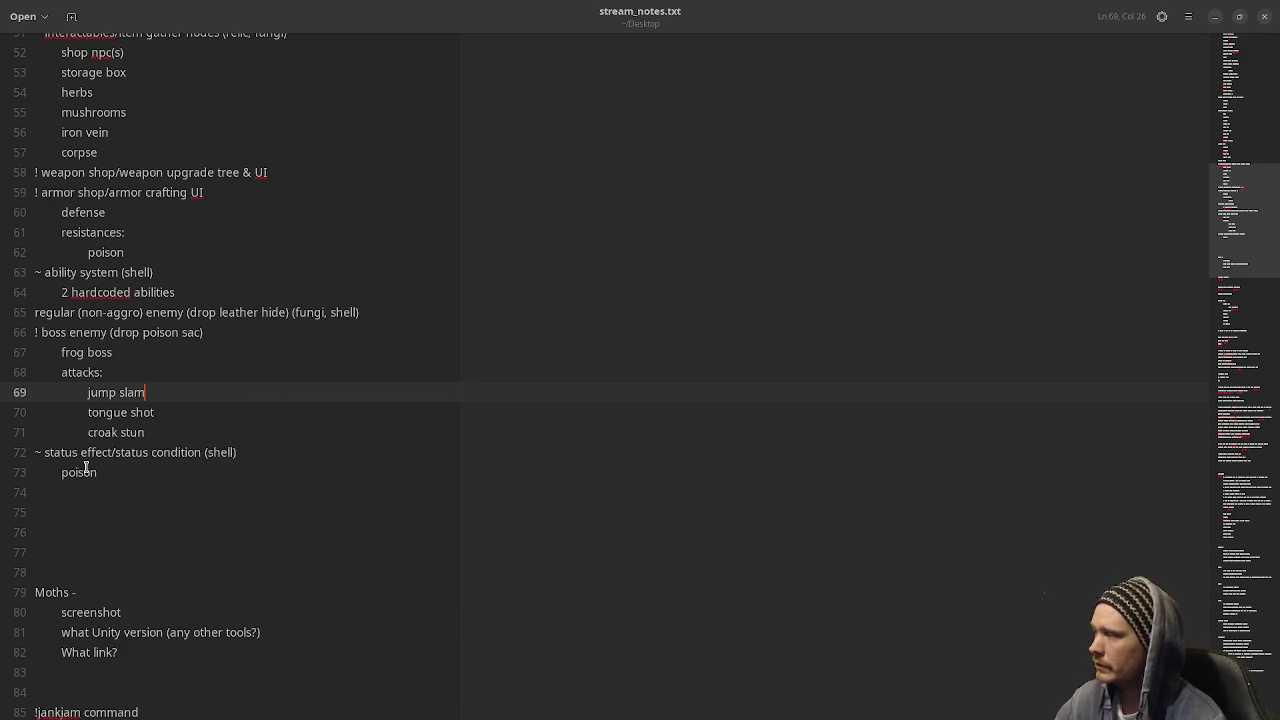
Scroll to the top of the notes and shrink then restore the text size.
scroll(66, 489, up, 2)
scroll(67, 516, up, 12)
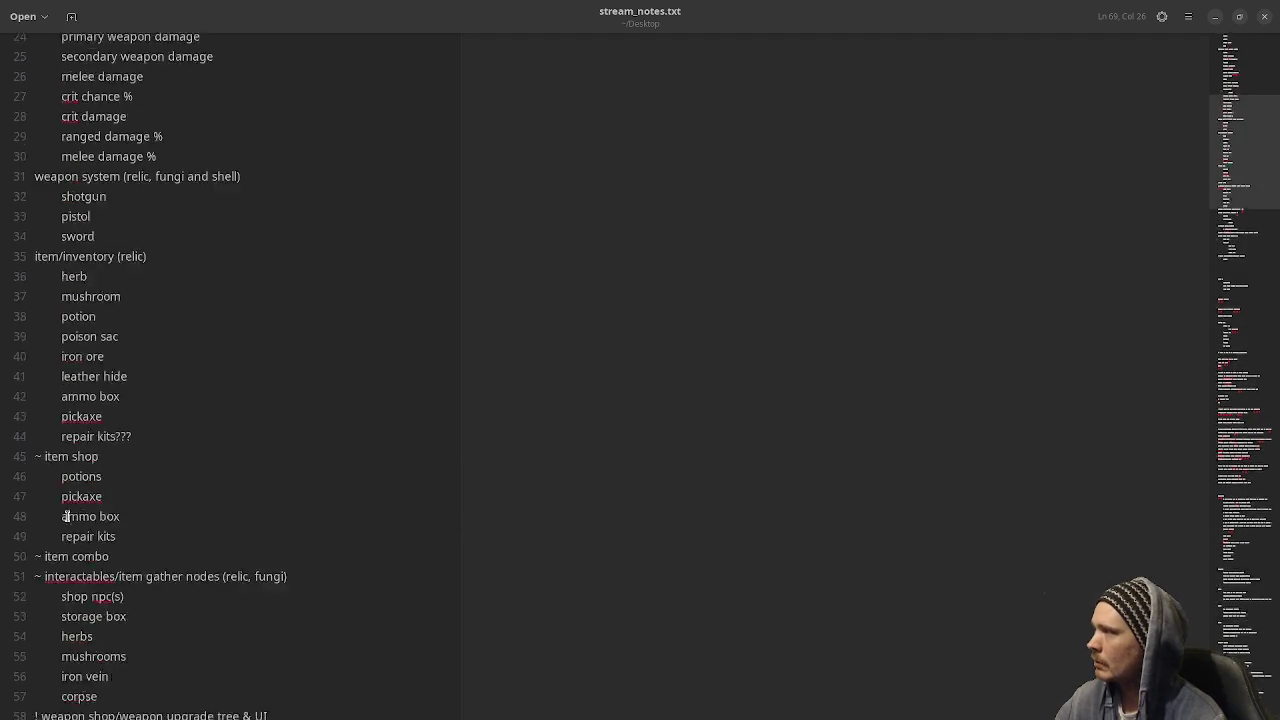
scroll(66, 516, up, 2)
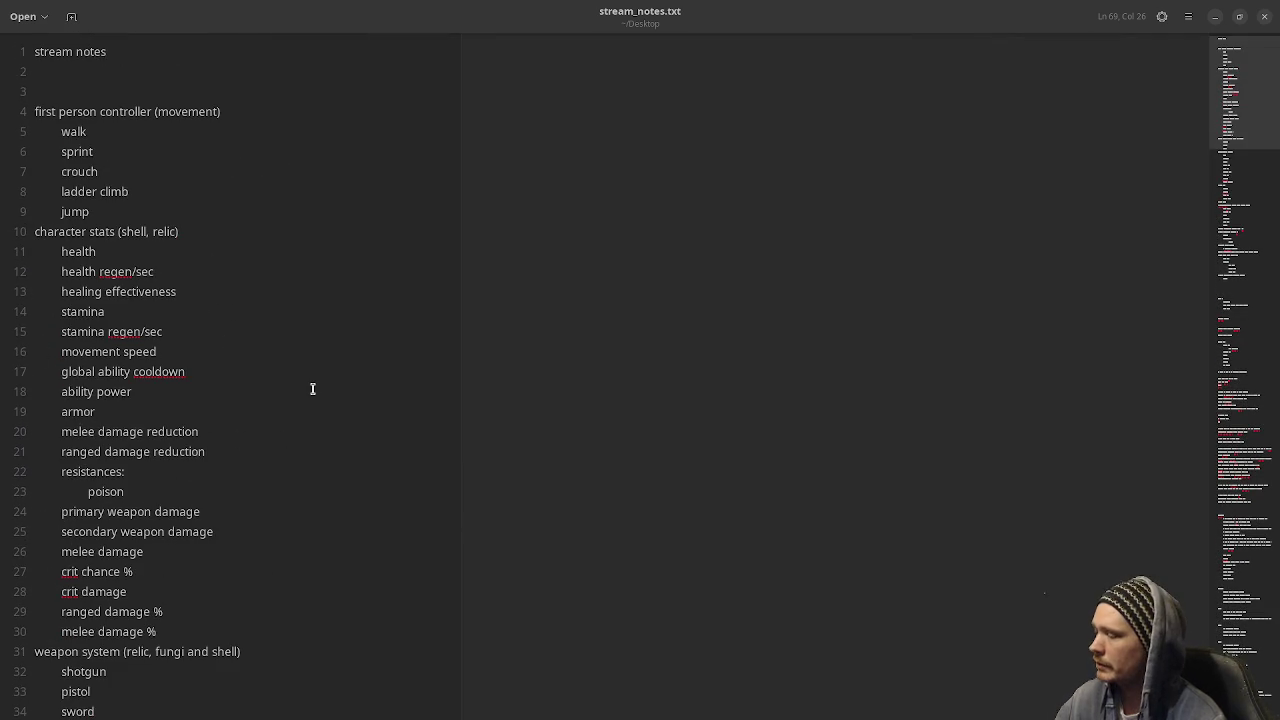
key(ctrl+minus)
key(ctrl+minus)
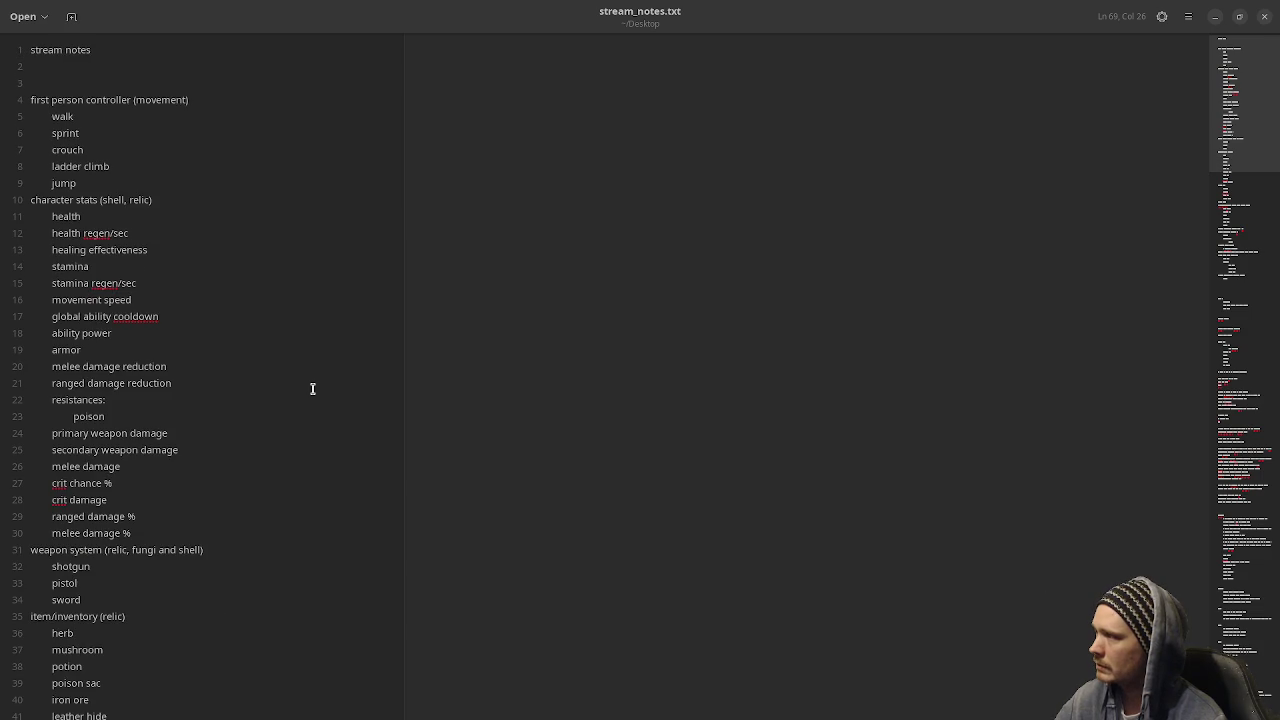
key(ctrl+plus)
key(ctrl+plus)
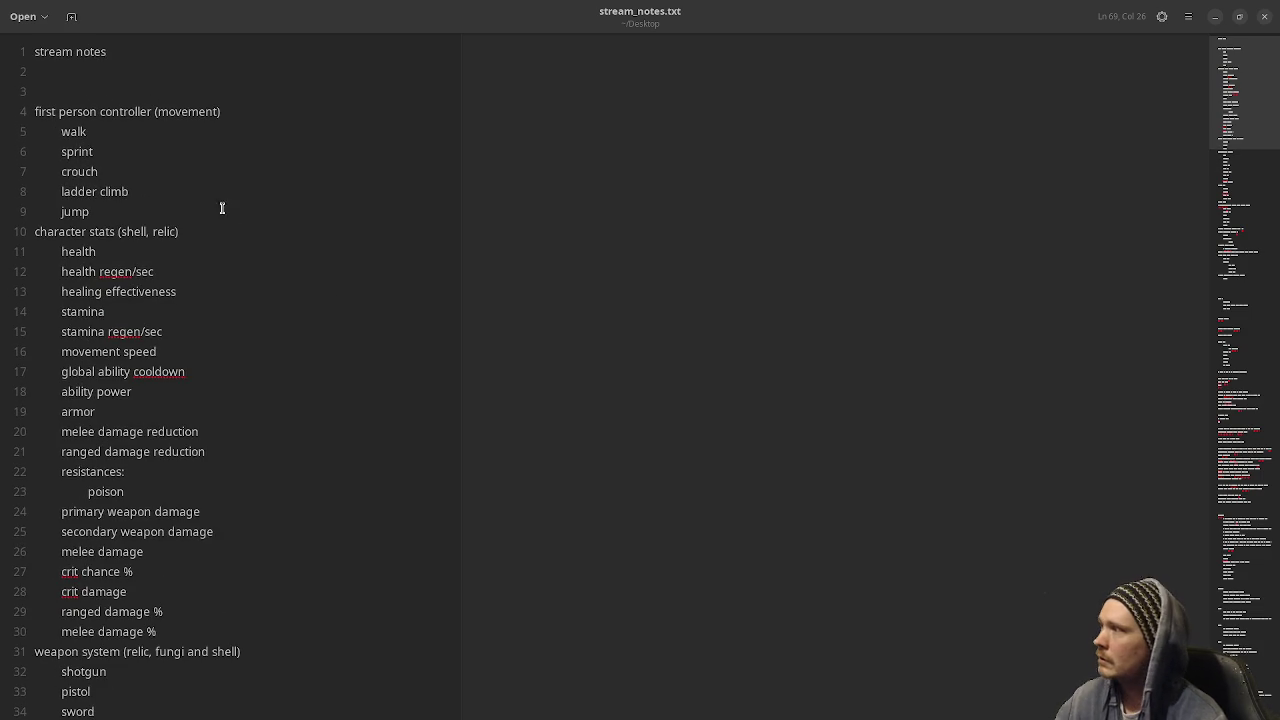
Review the section headings by selecting 'first', 'character', 'weapon' and both 'item' words.
double_click(41, 108)
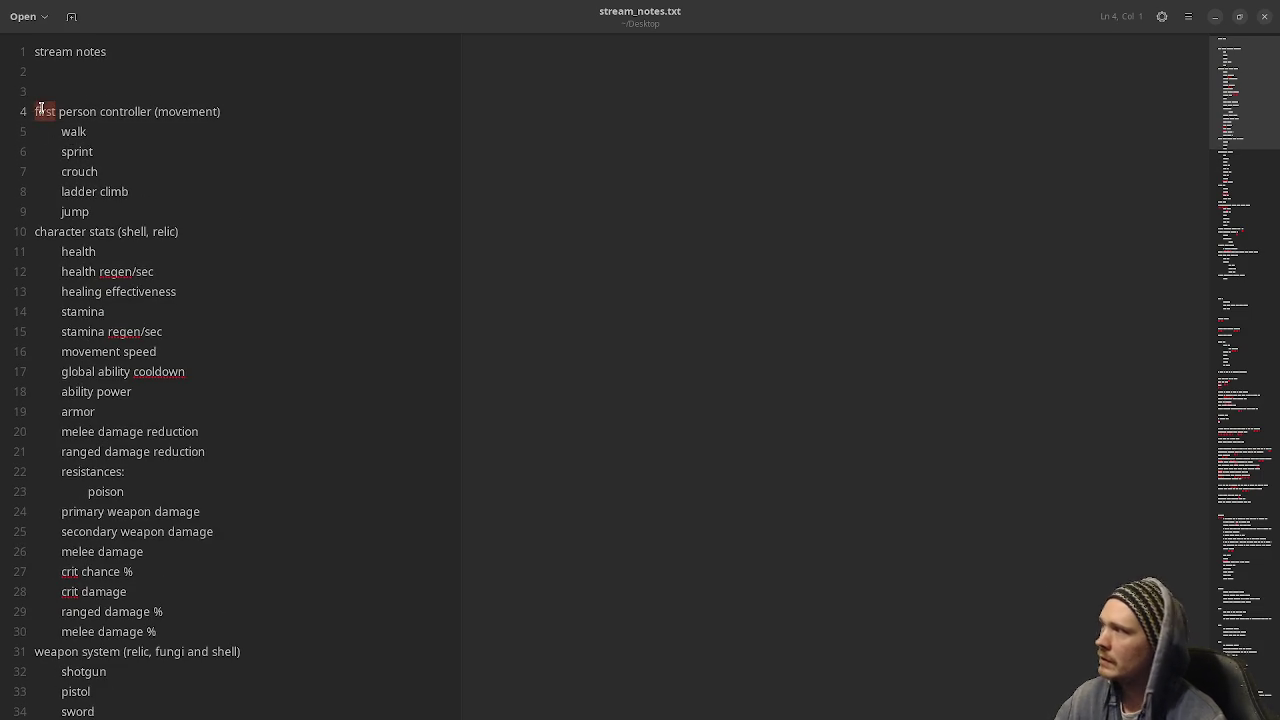
double_click(37, 228)
scroll(97, 356, down, 4)
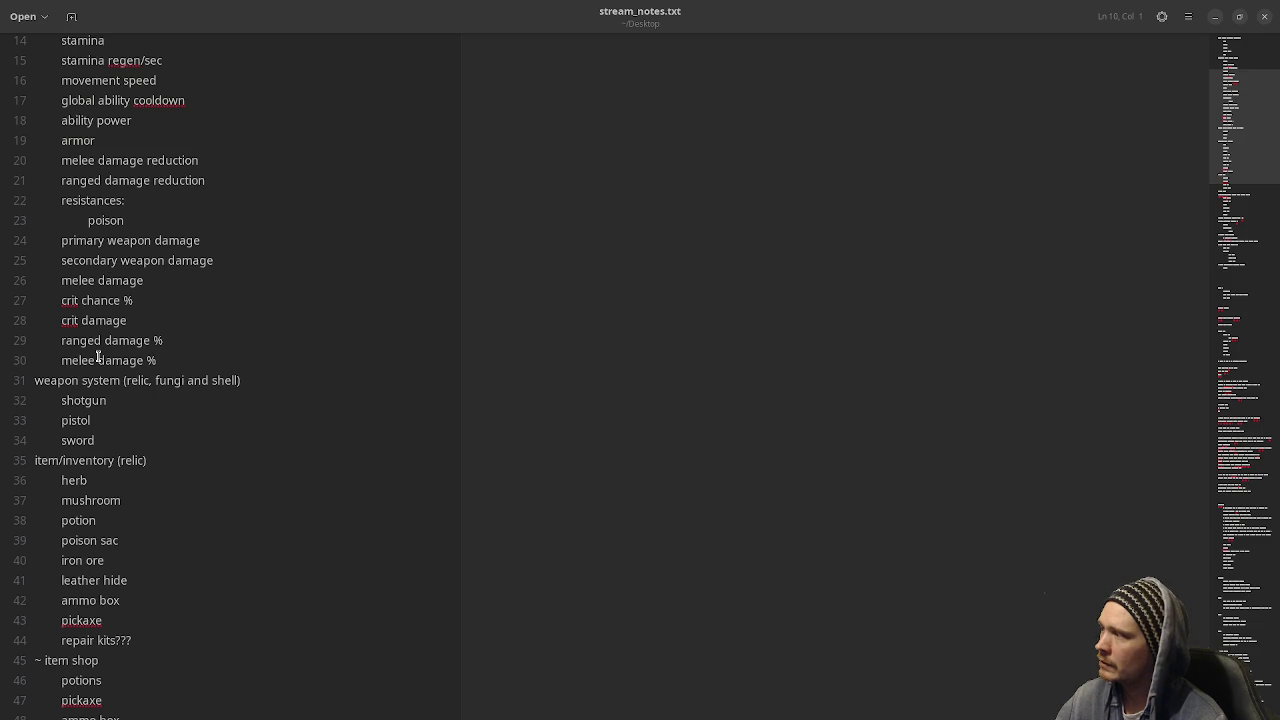
double_click(44, 380)
double_click(37, 456)
scroll(40, 457, down, 3)
double_click(44, 456)
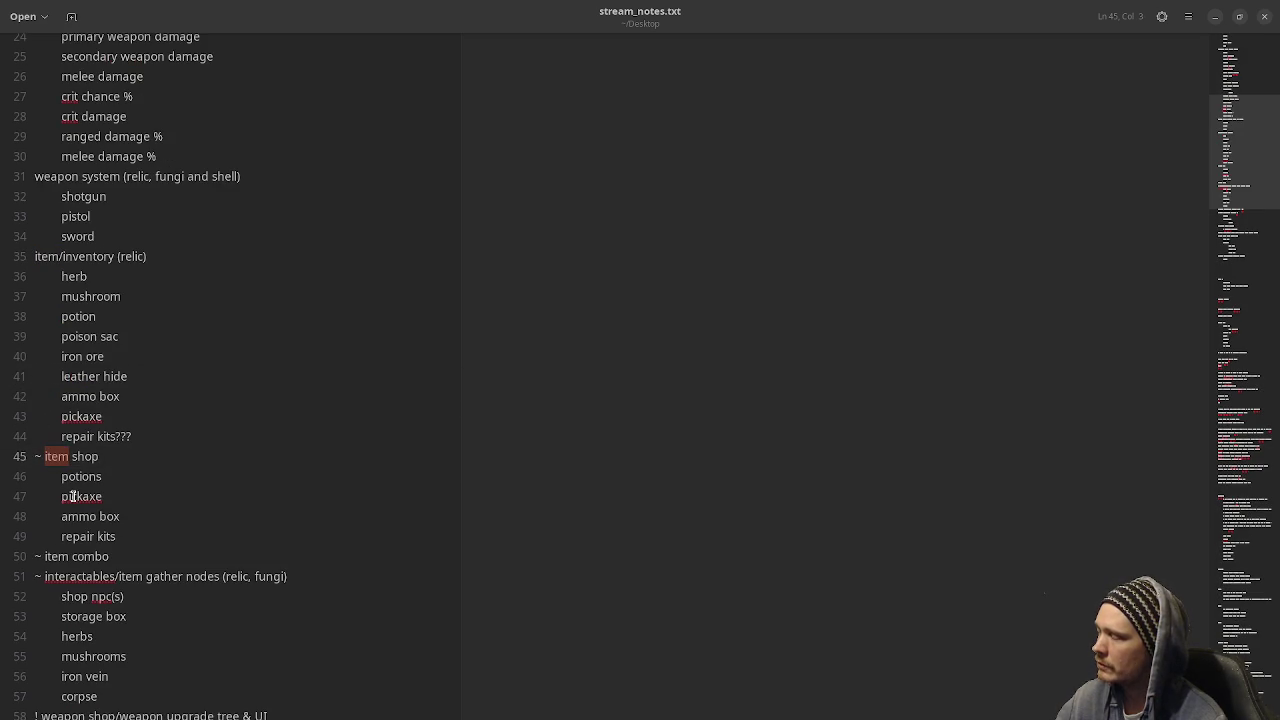
scroll(73, 496, up, 3)
scroll(73, 496, down, 7)
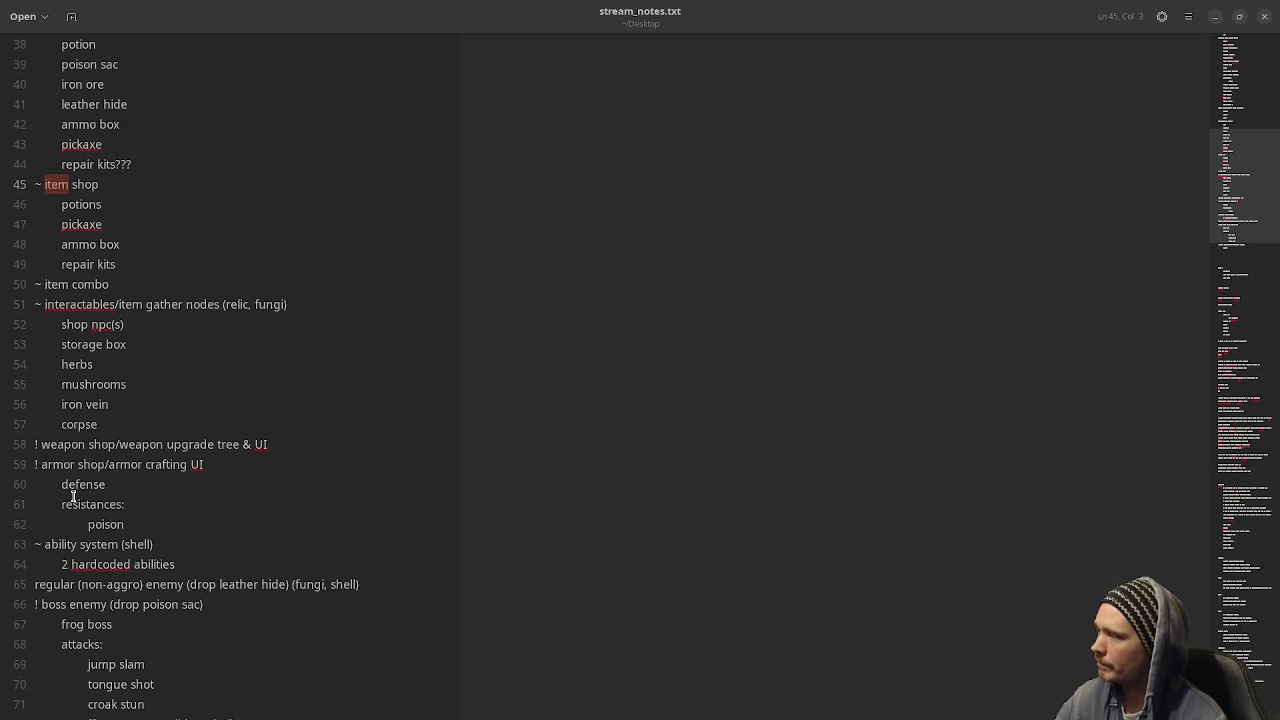
scroll(56, 396, up, 11)
Reselect 'character' and 'weapon', select 'upgrade tree' and 'enemy', then switch to Godot's relic project.
double_click(40, 168)
scroll(140, 326, up, 1)
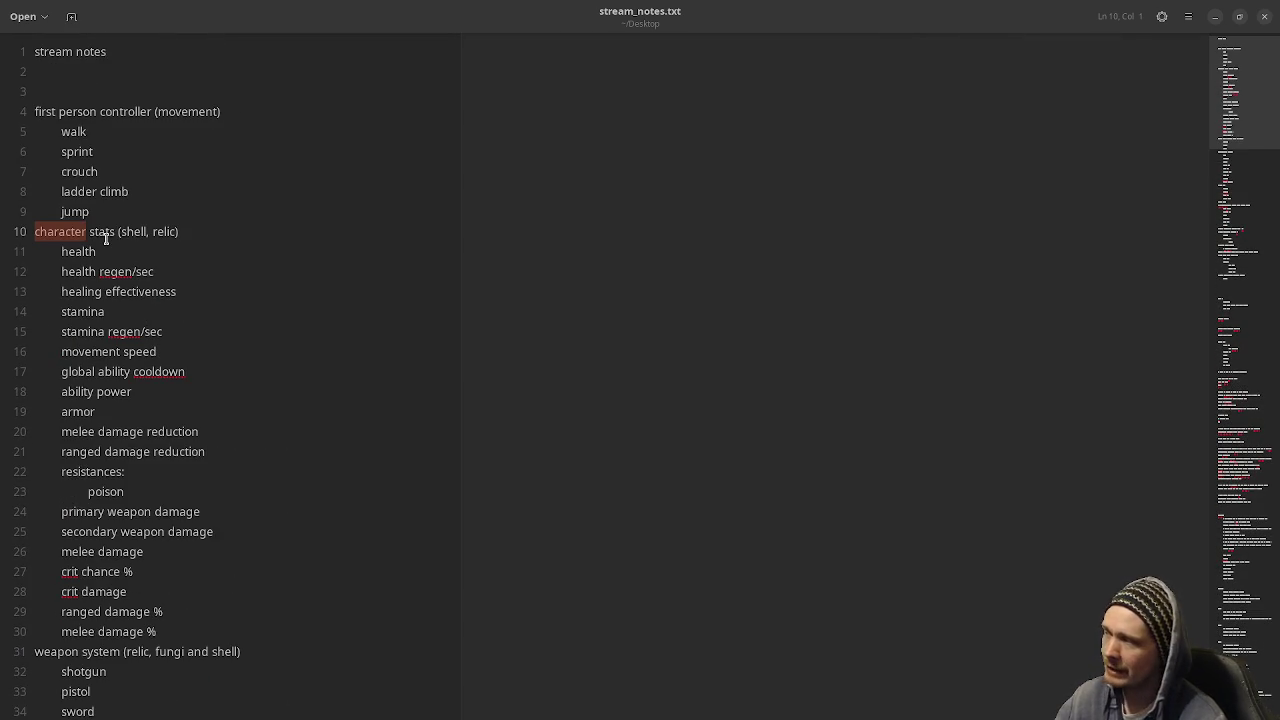
scroll(110, 380, down, 3)
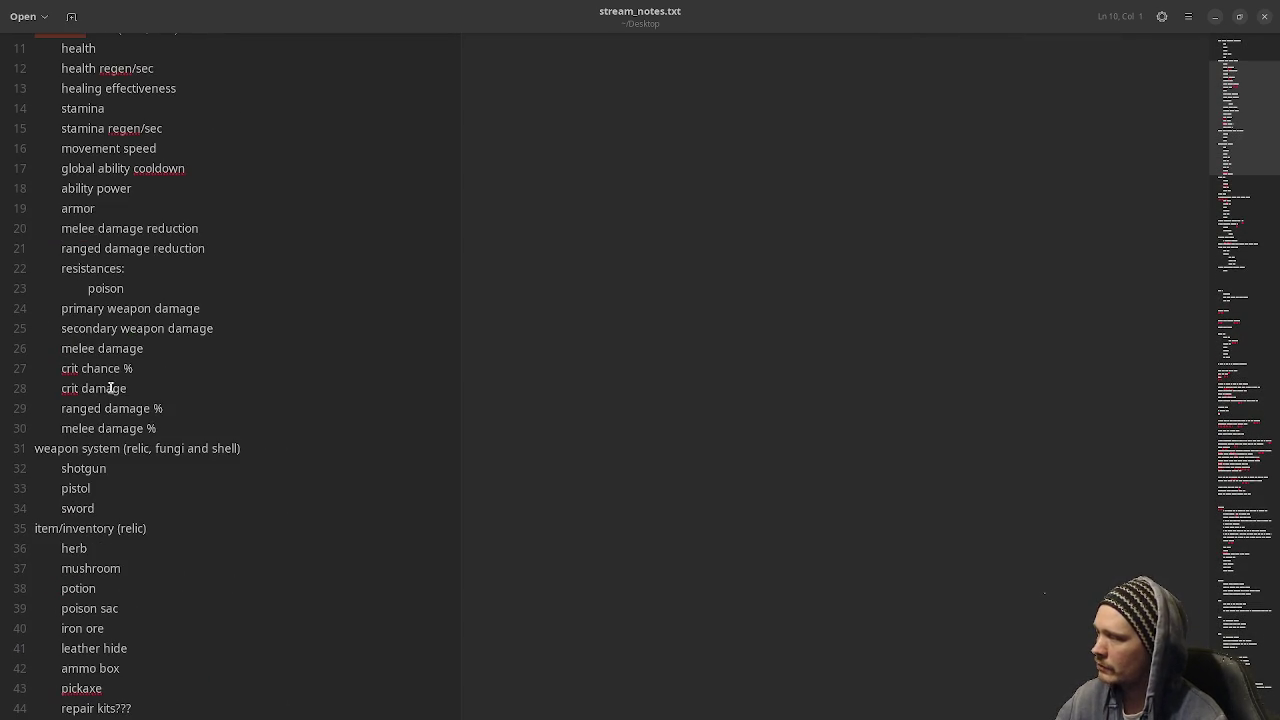
double_click(71, 451)
scroll(250, 491, down, 6)
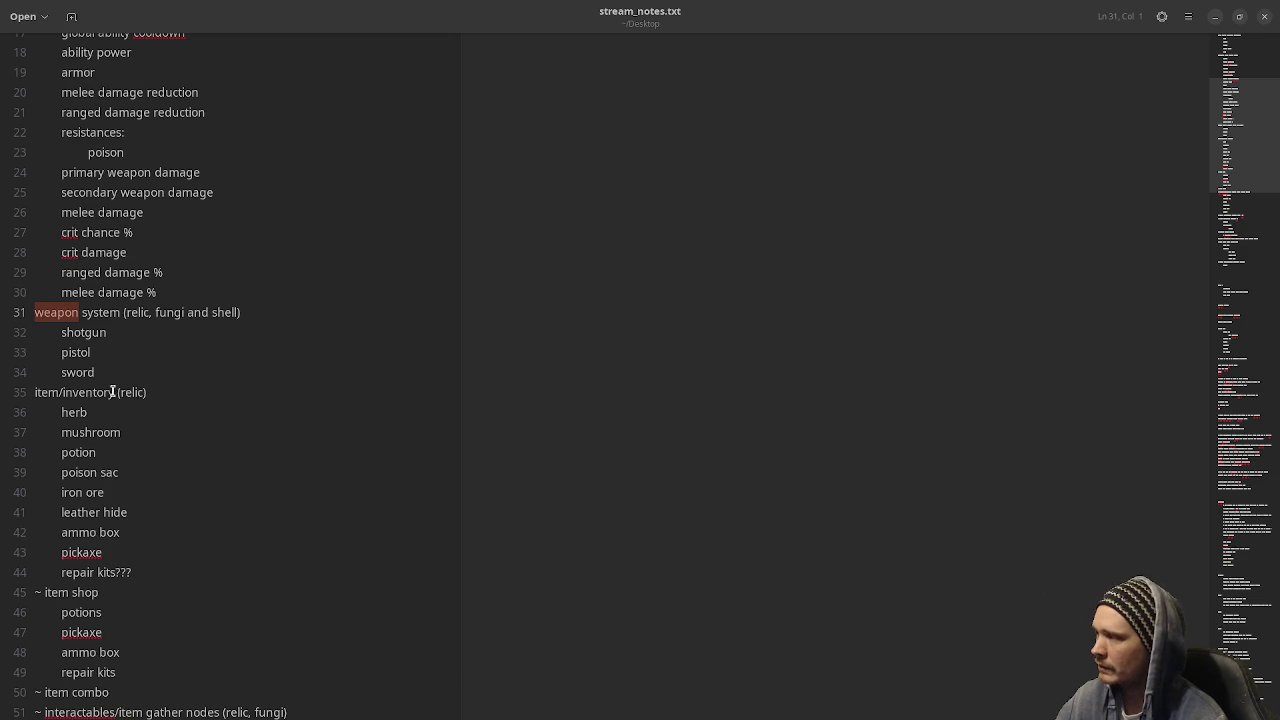
click(36, 388)
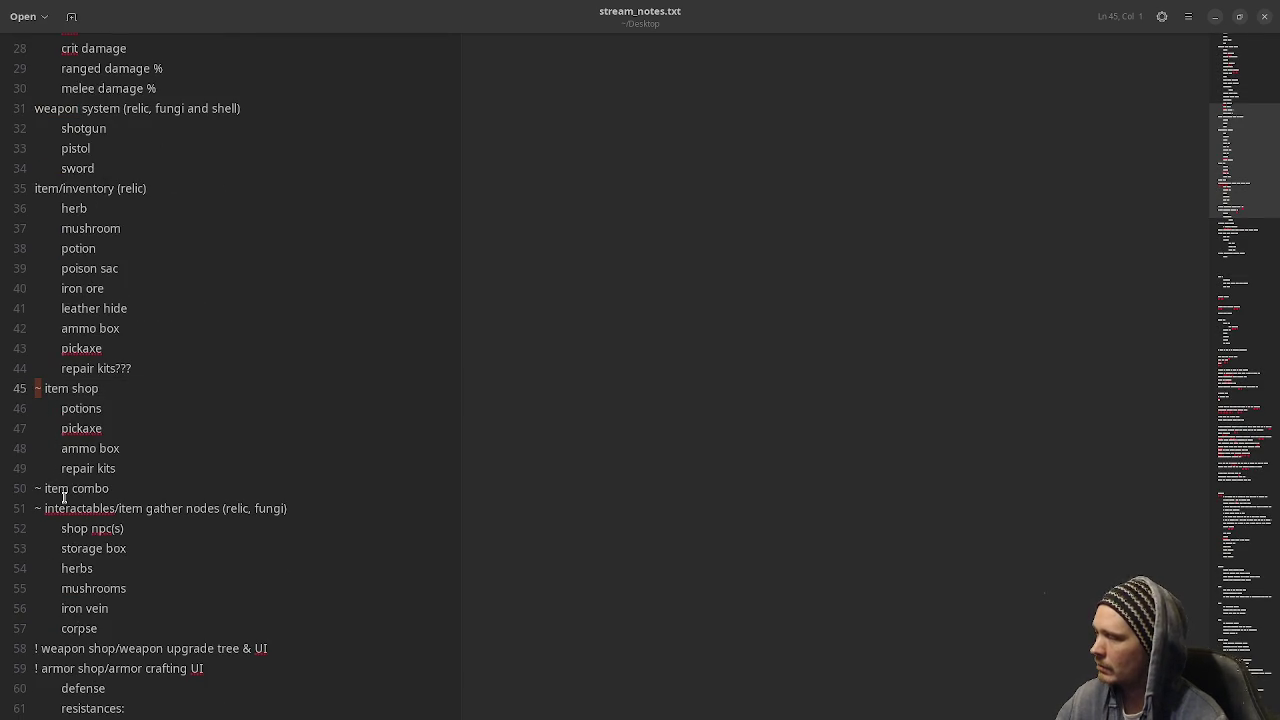
scroll(68, 496, down, 4)
click(42, 447)
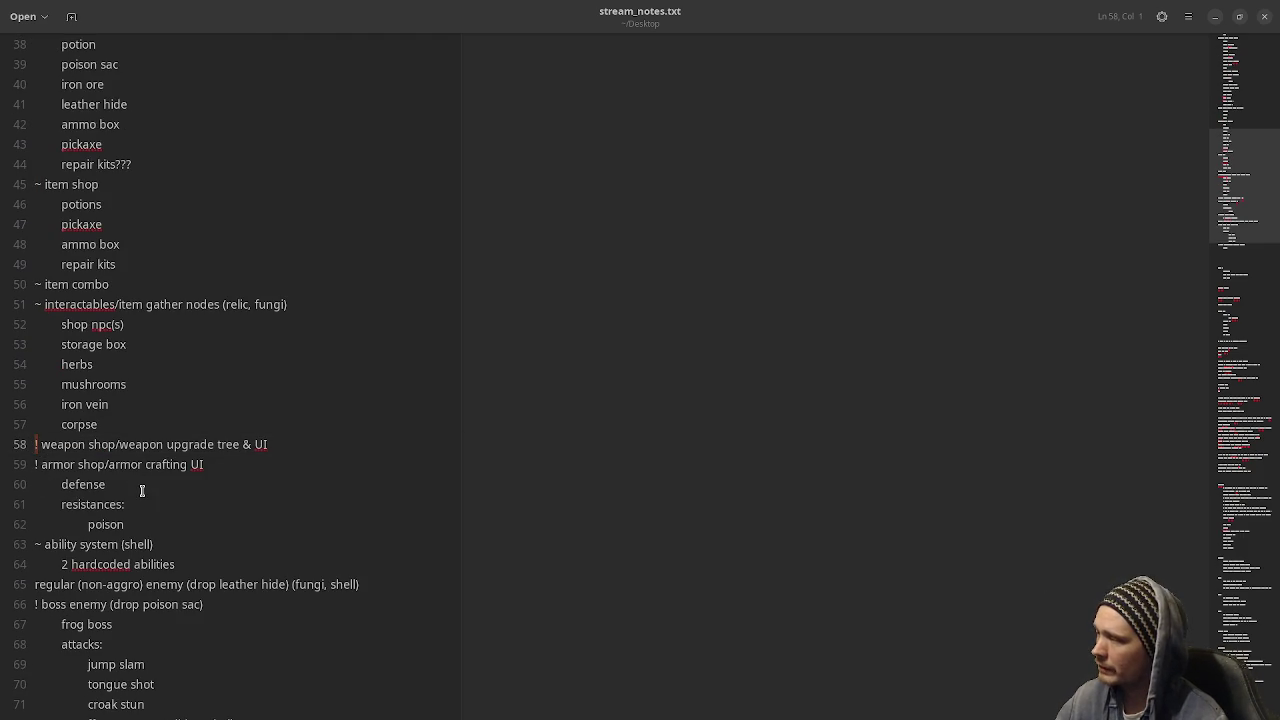
drag(166, 446, 237, 446)
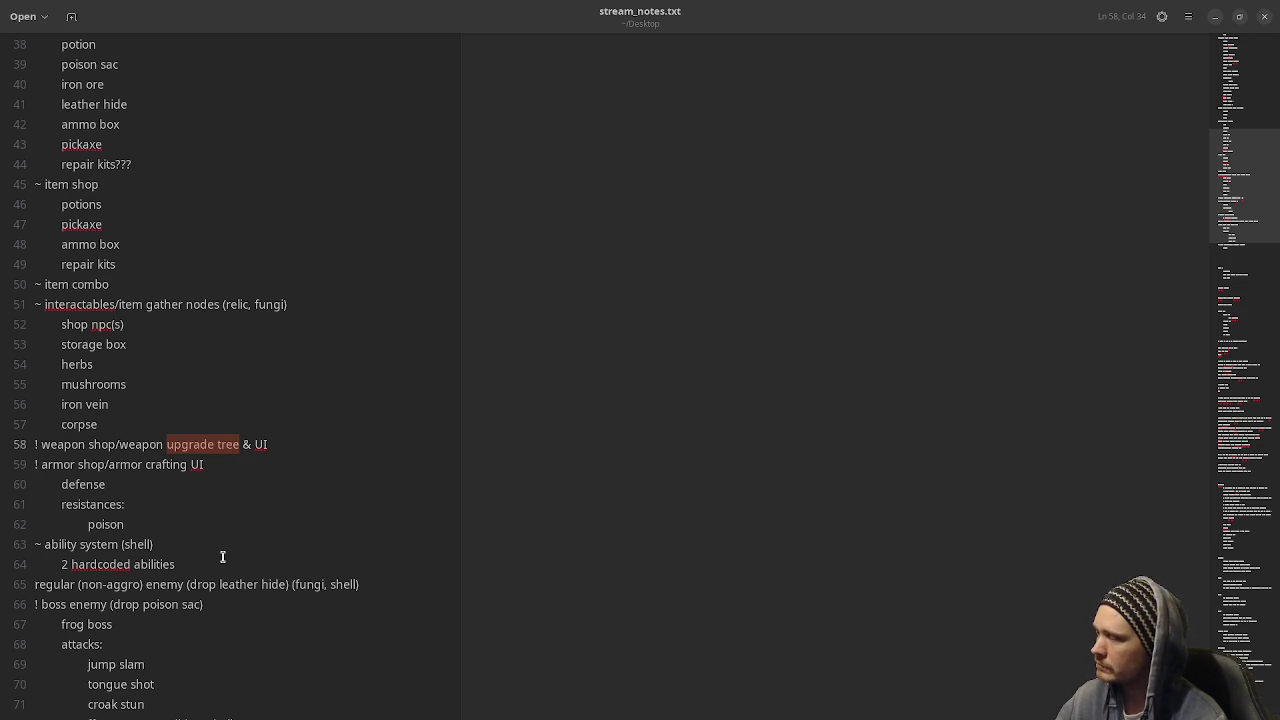
scroll(222, 557, down, 2)
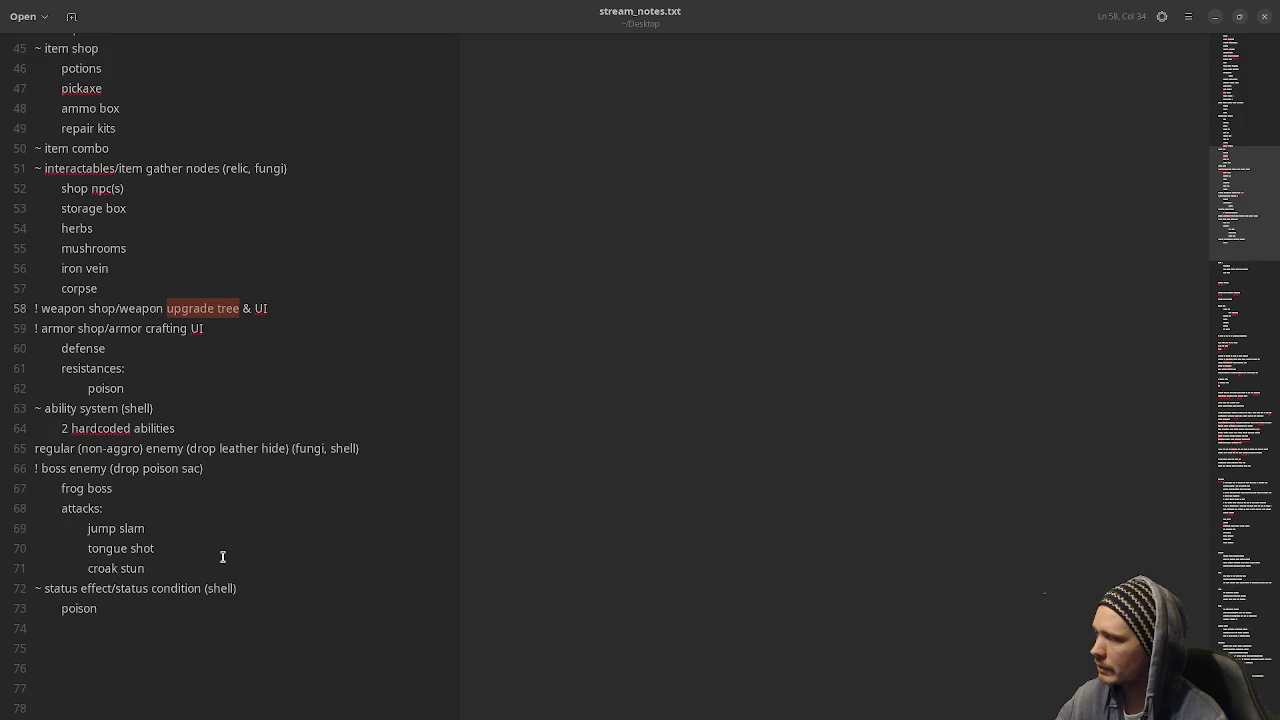
double_click(81, 467)
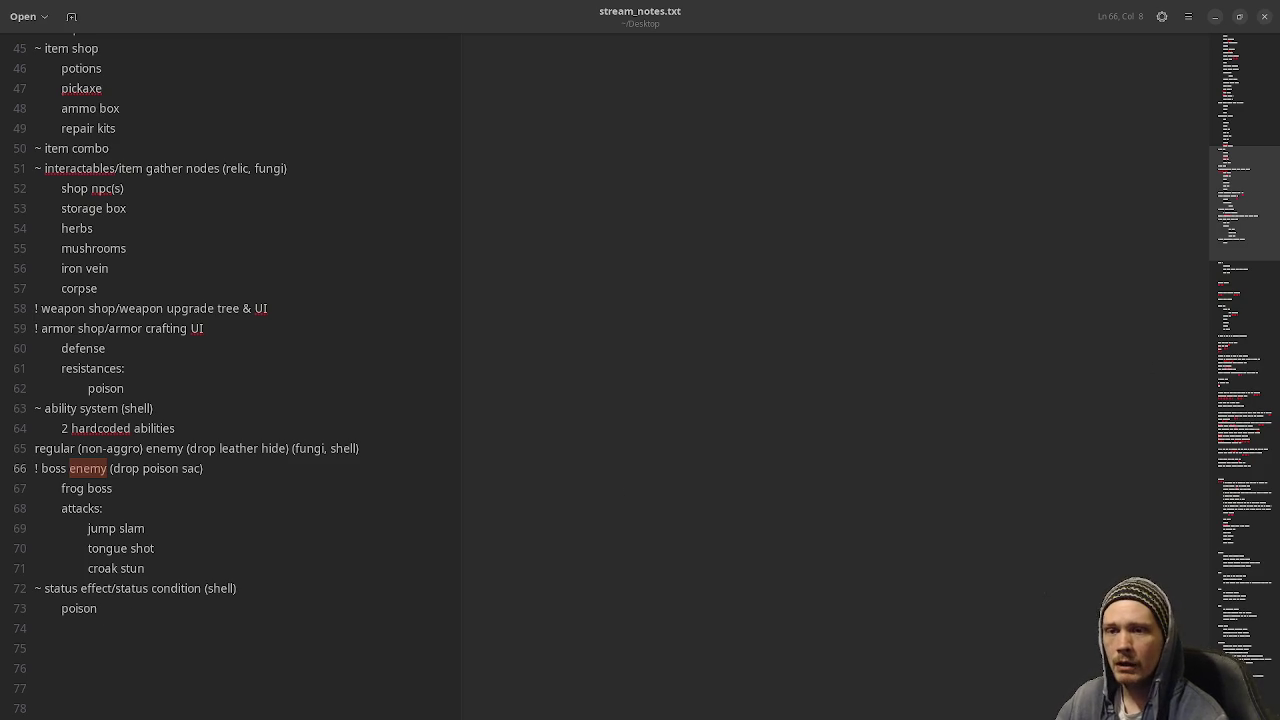
key(alt+Tab)
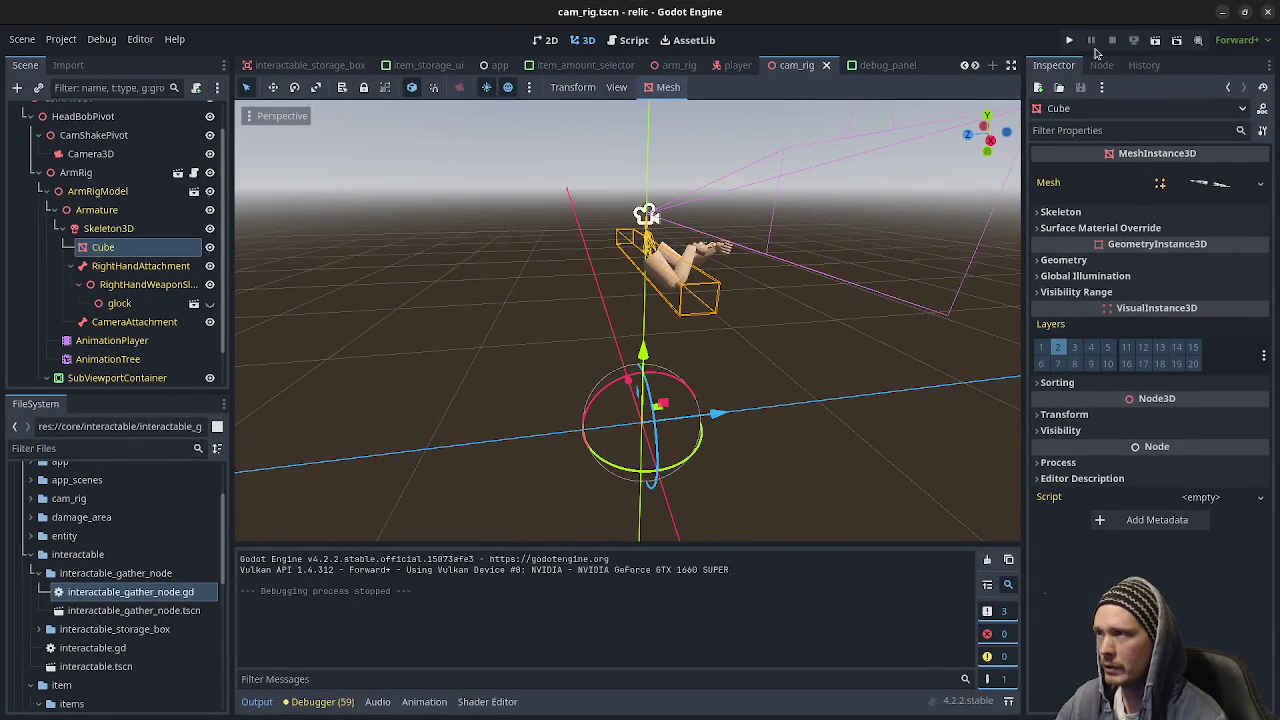
Launch the relic project's debug build from the Godot editor and swing the held weapon.
click(1069, 40)
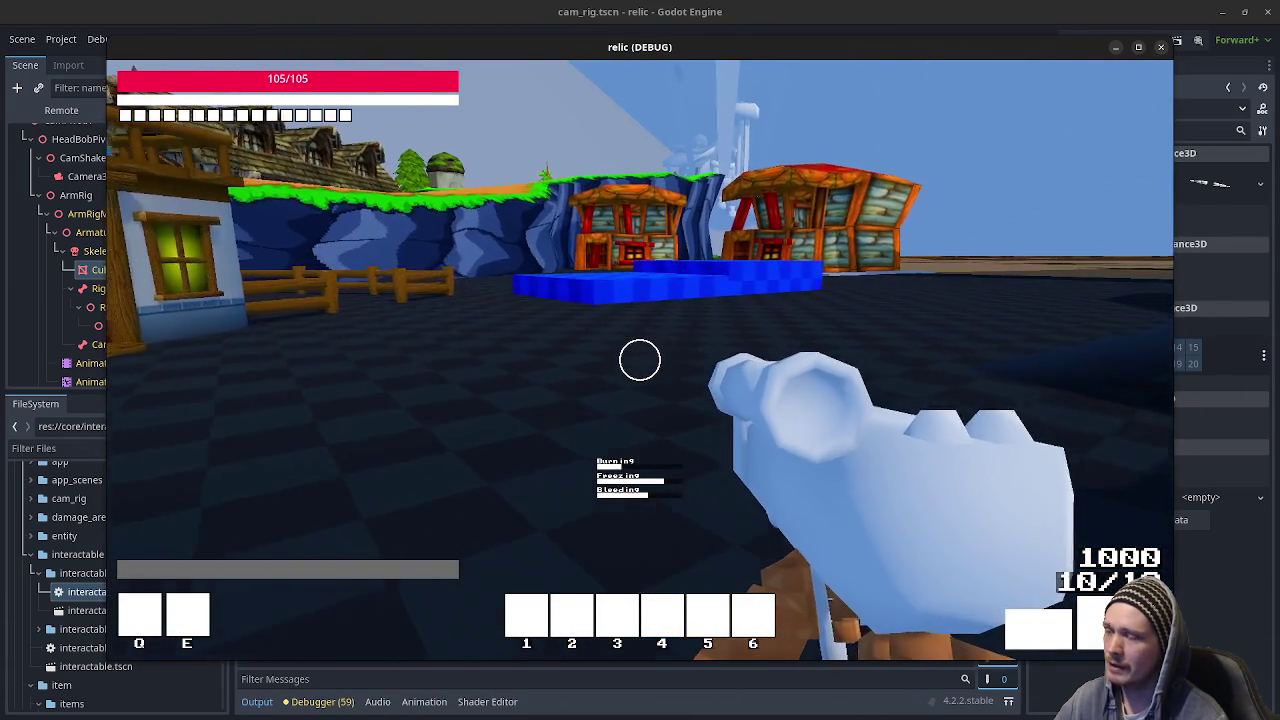
click(640, 360)
Walk across the blue platform and past the fence toward the cliffs, swinging the club.
key(w)
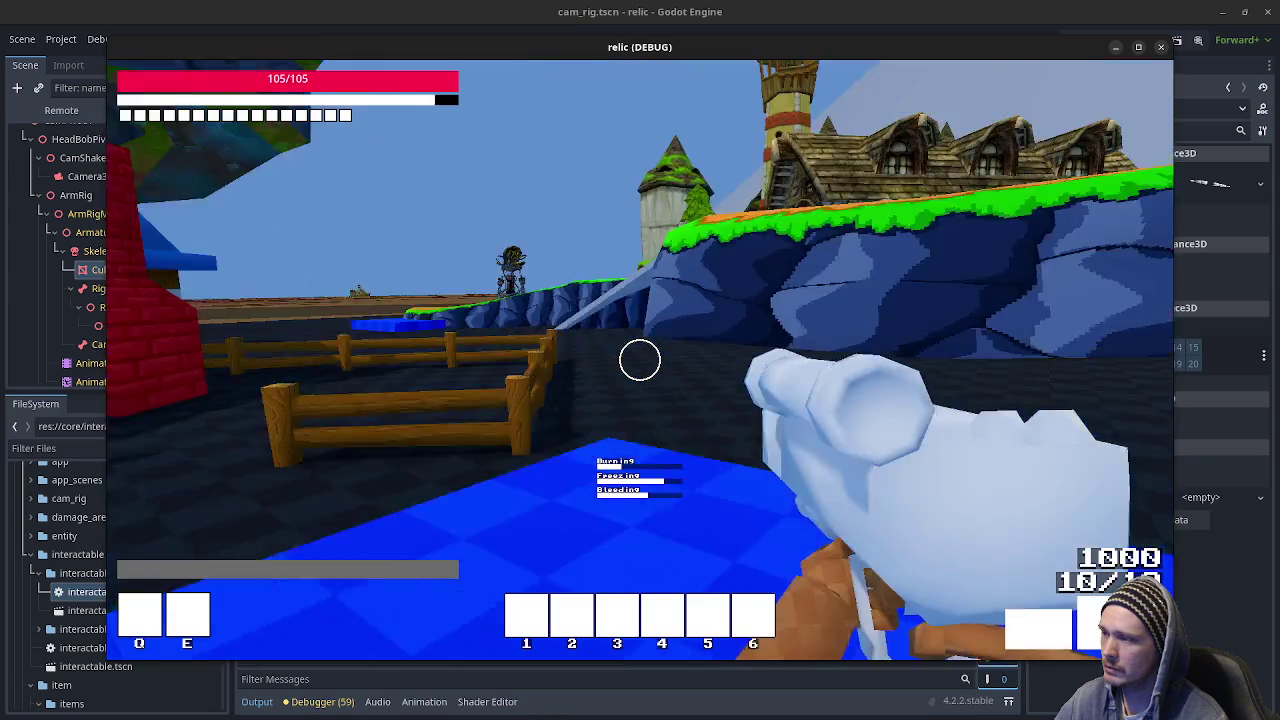
click(640, 360)
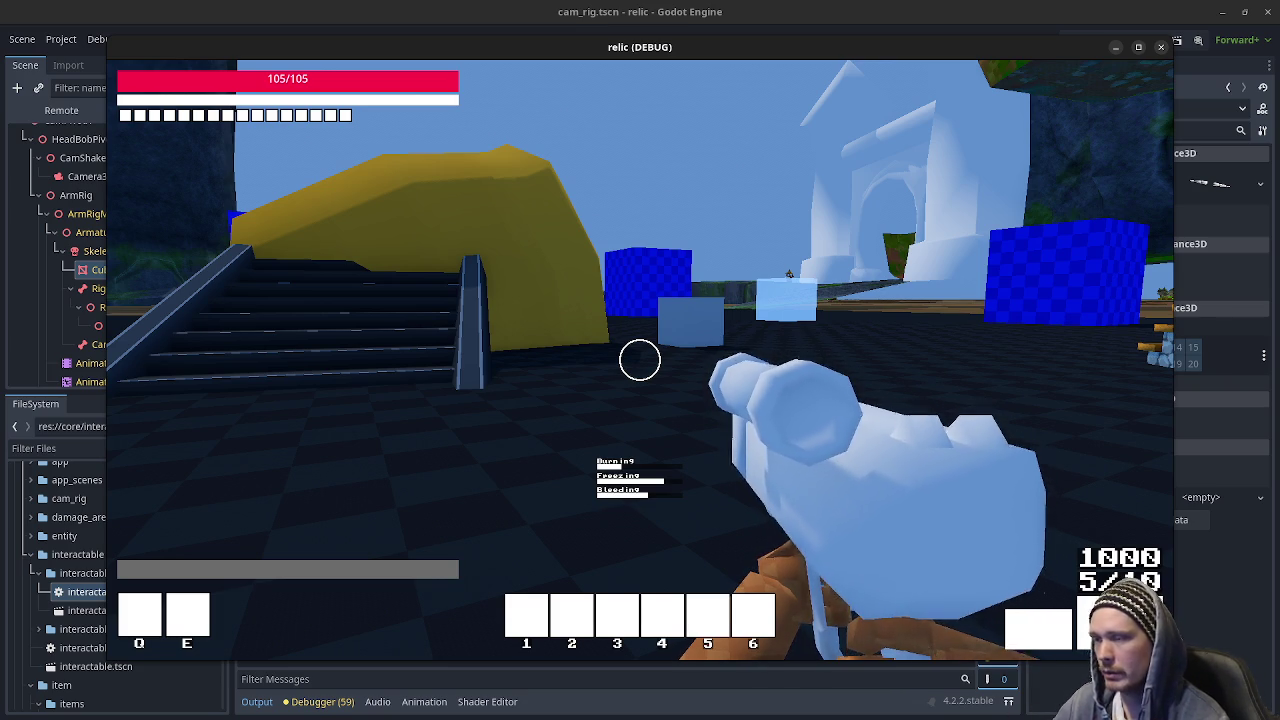
key(w)
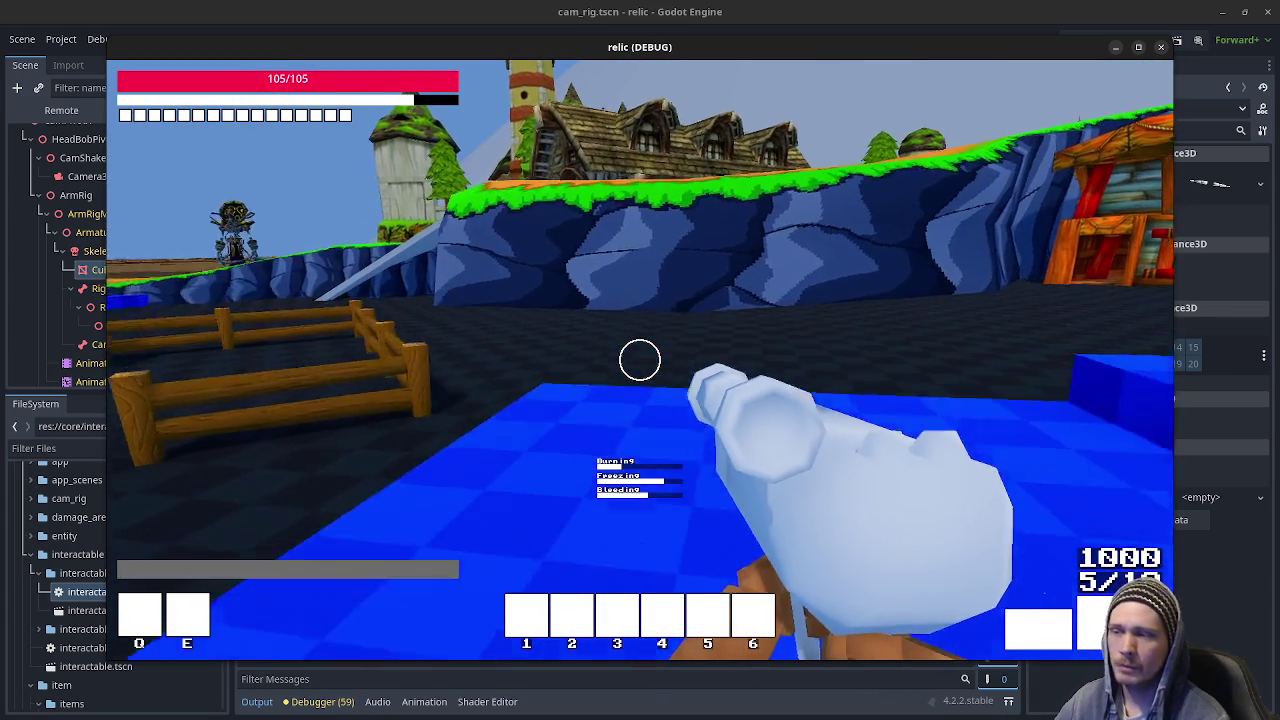
key(w)
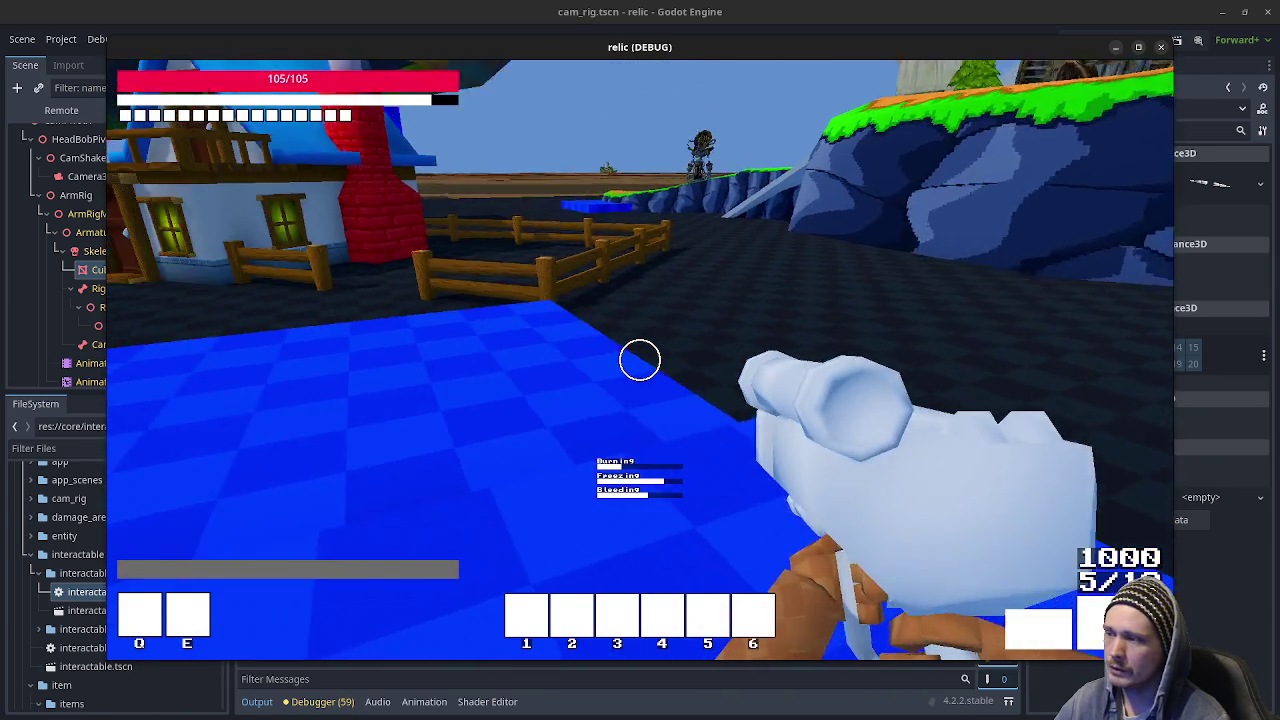
key(w)
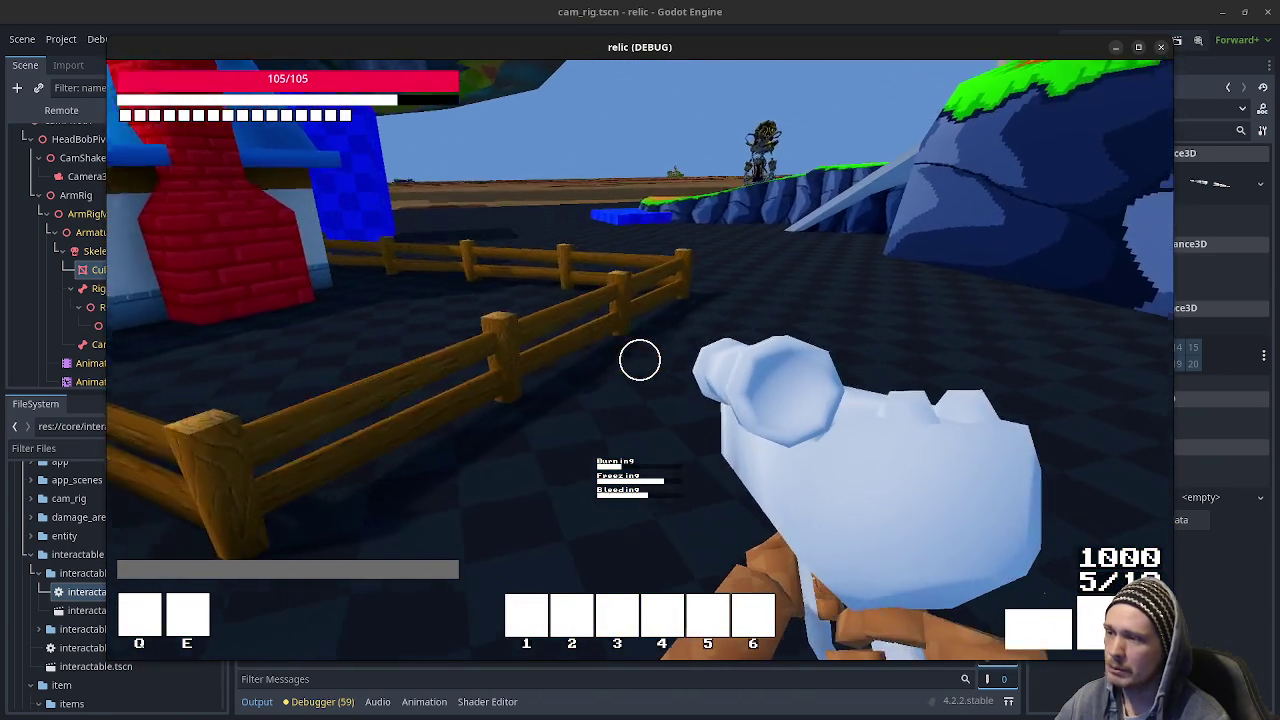
key(w)
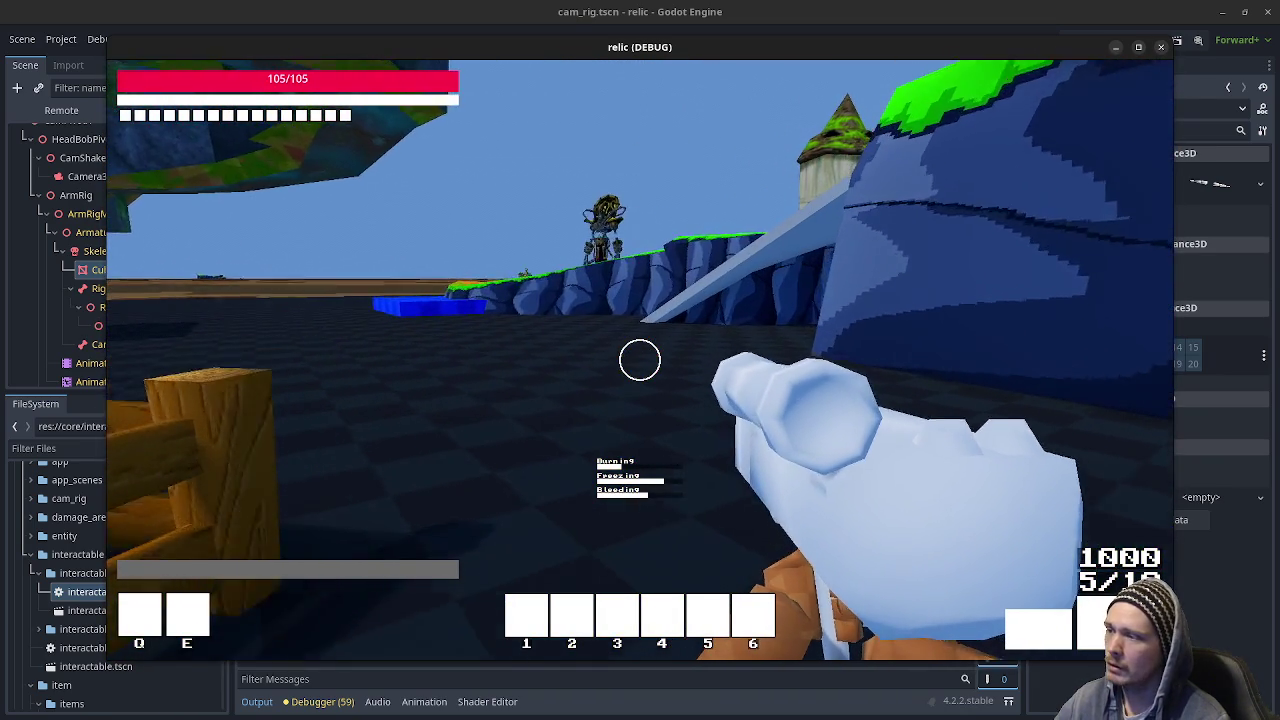
key(w)
click(640, 360)
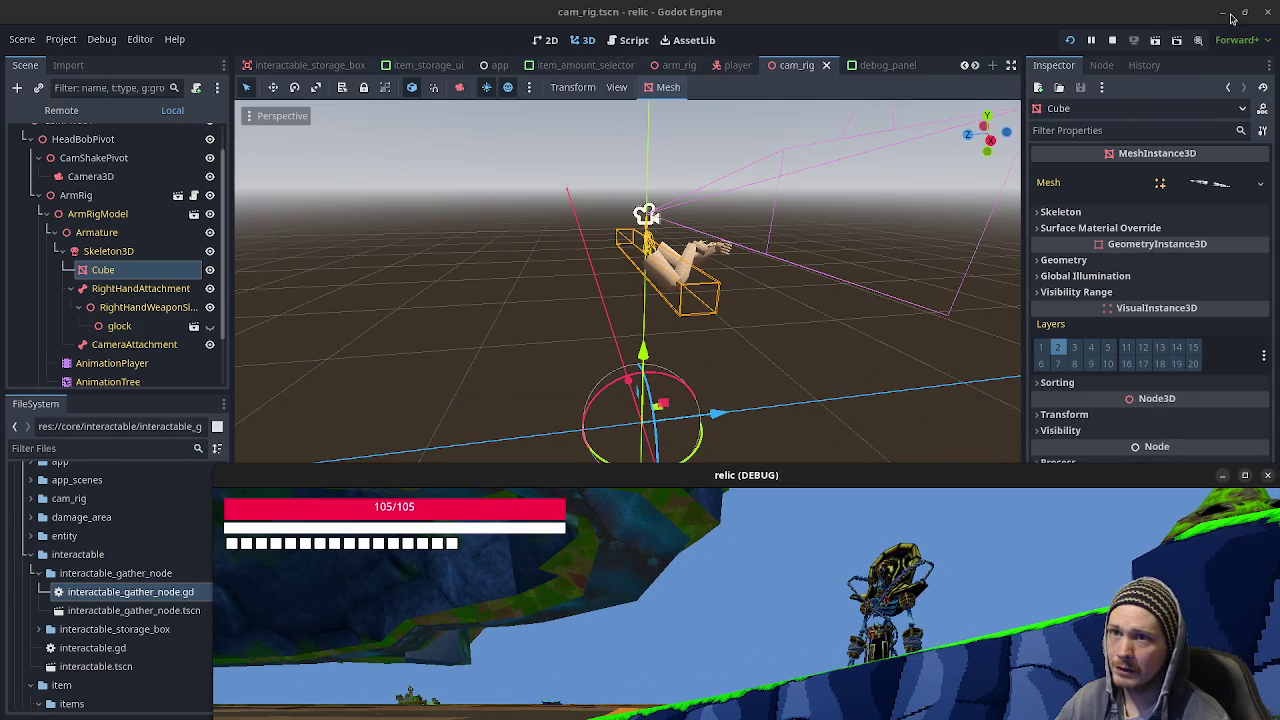
Minimize the Godot editor and move the relic game window to the top of the screen.
click(1222, 14)
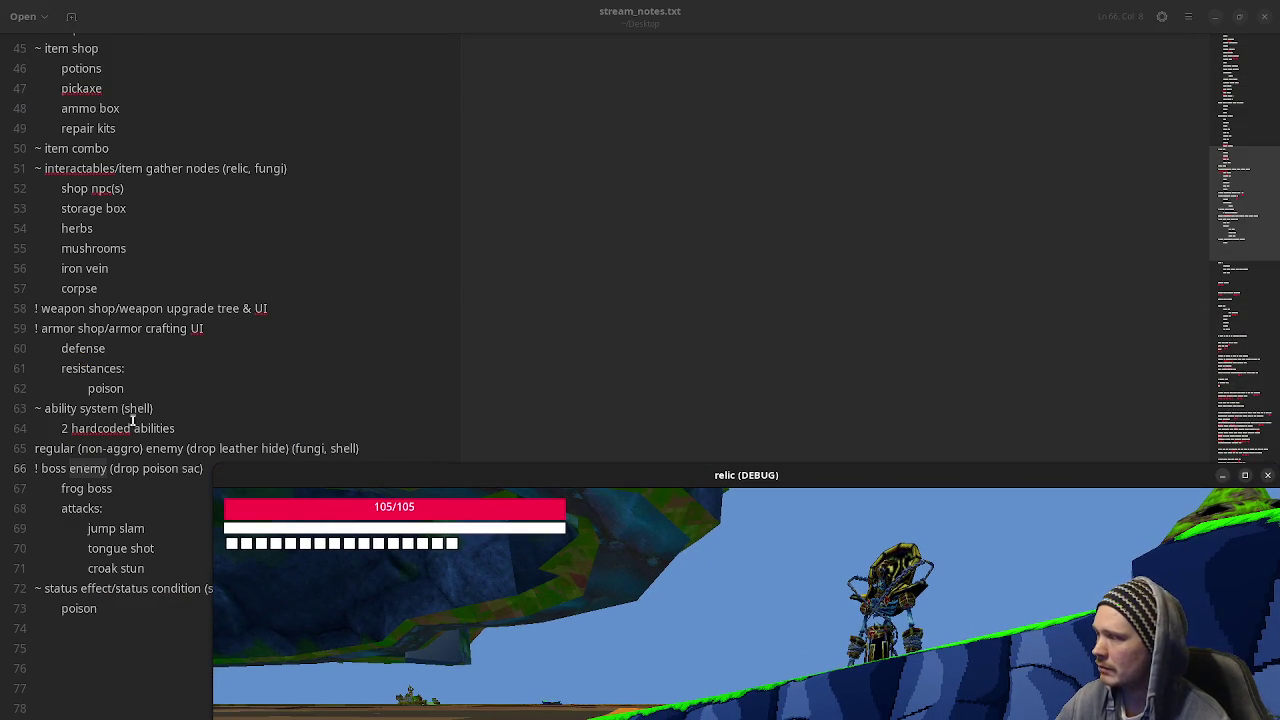
scroll(149, 403, up, 5)
drag(613, 475, 458, 299)
drag(441, 231, 502, 187)
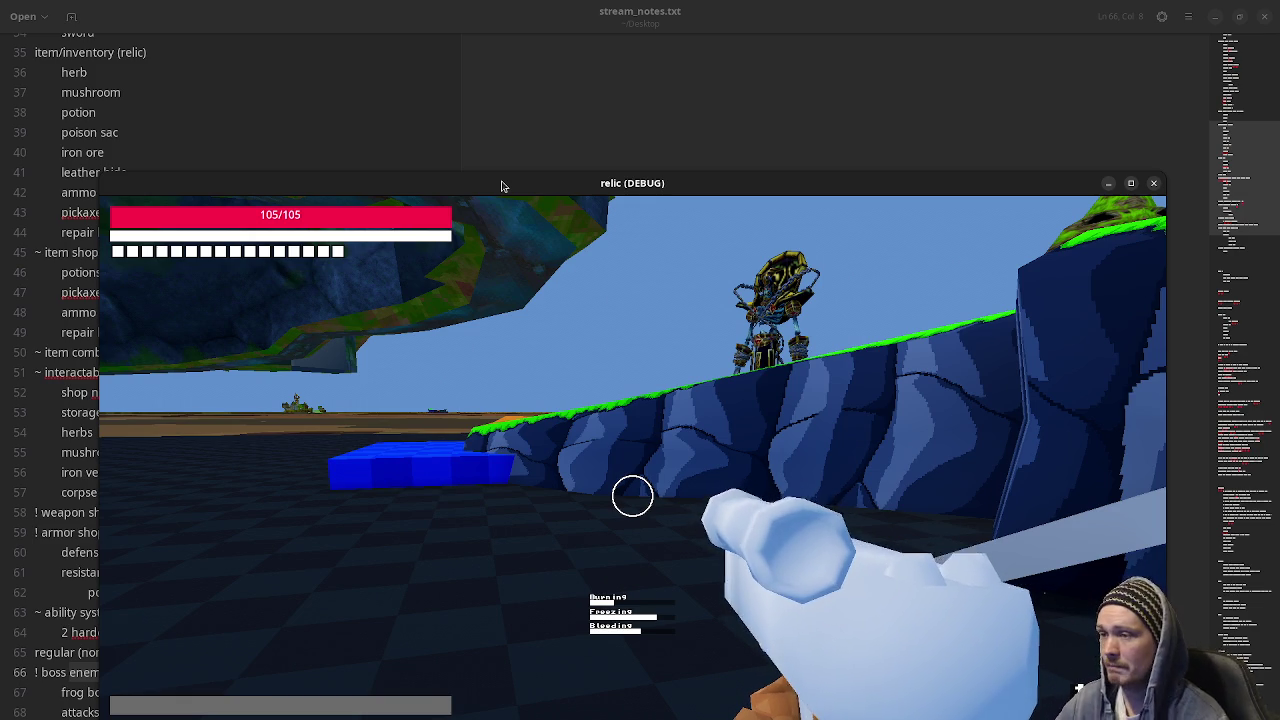
mouse_move(629, 187)
mouse_down()
mouse_move(631, 21)
mouse_move(631, 50)
mouse_up()
Walk up to the rock wall, then run along the dirt path toward the village.
click(668, 225)
key(w)
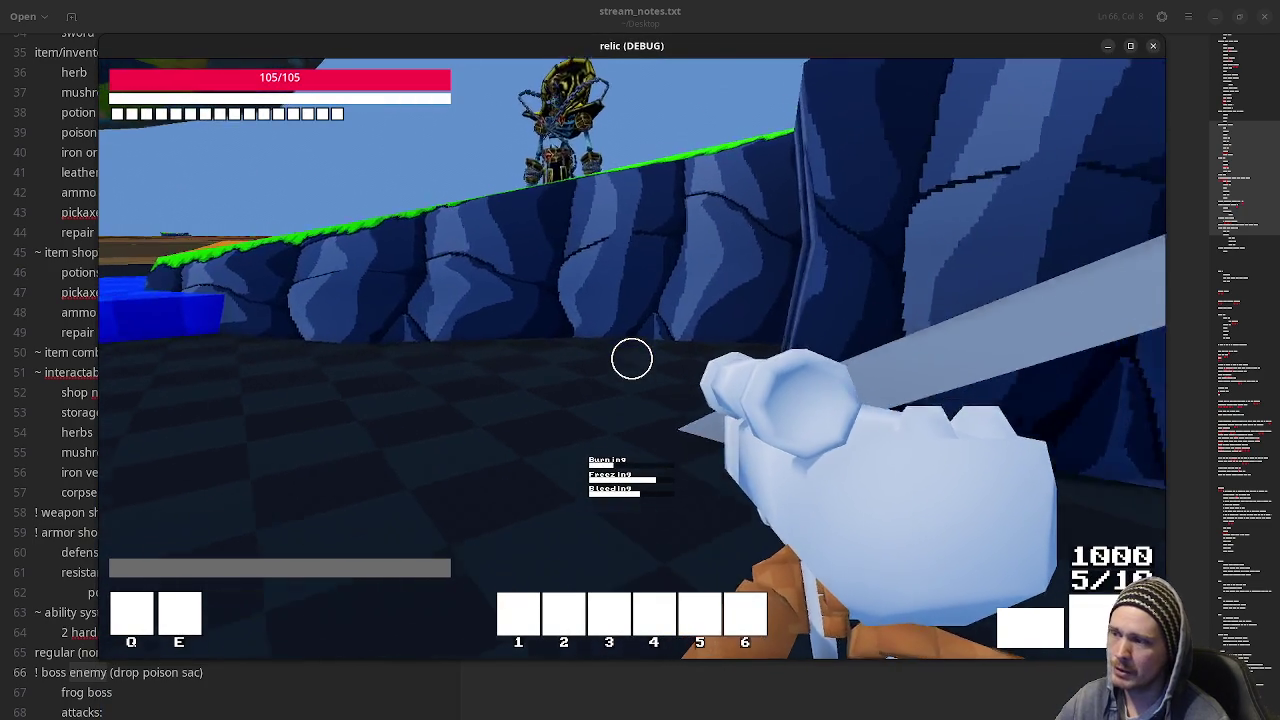
key(space)
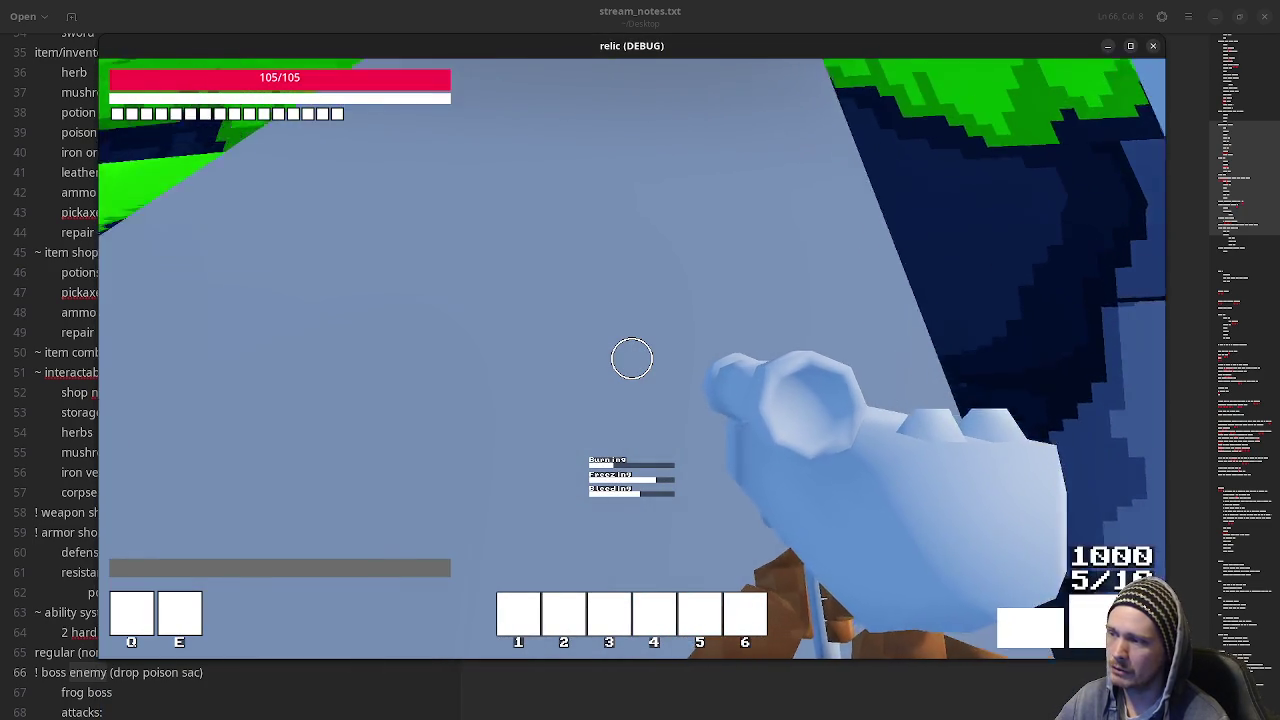
key(w)
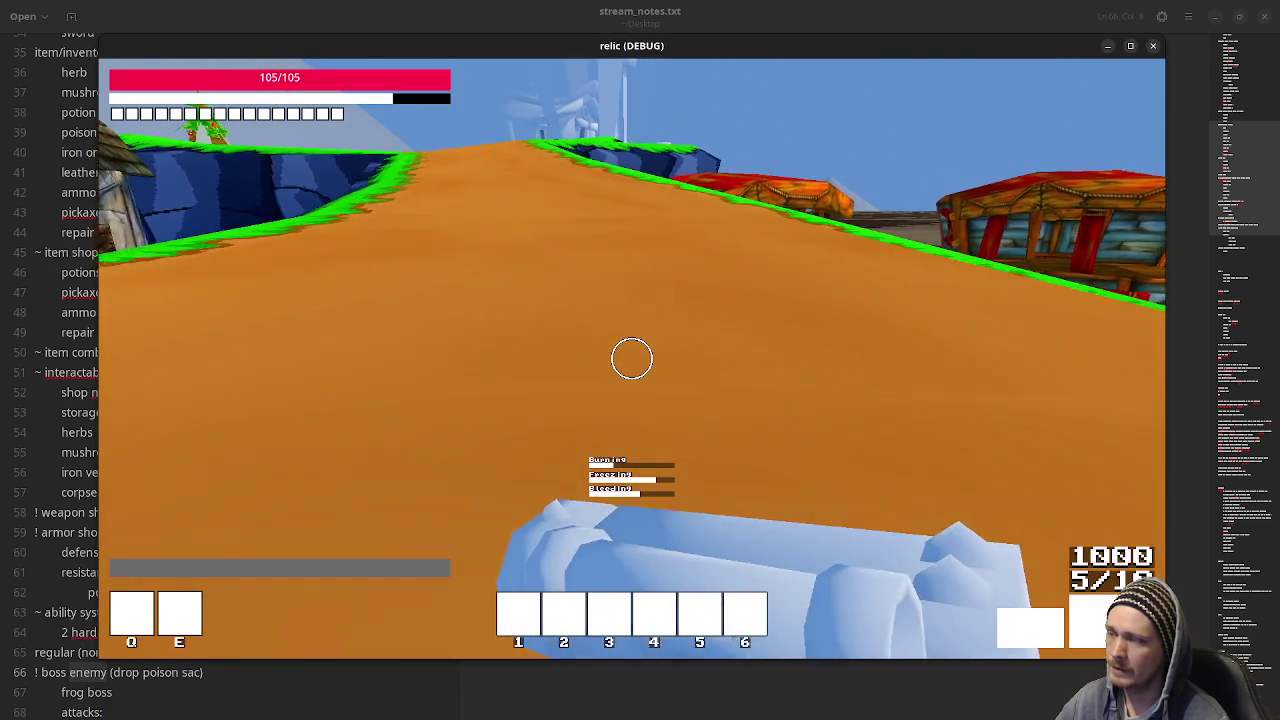
key(w)
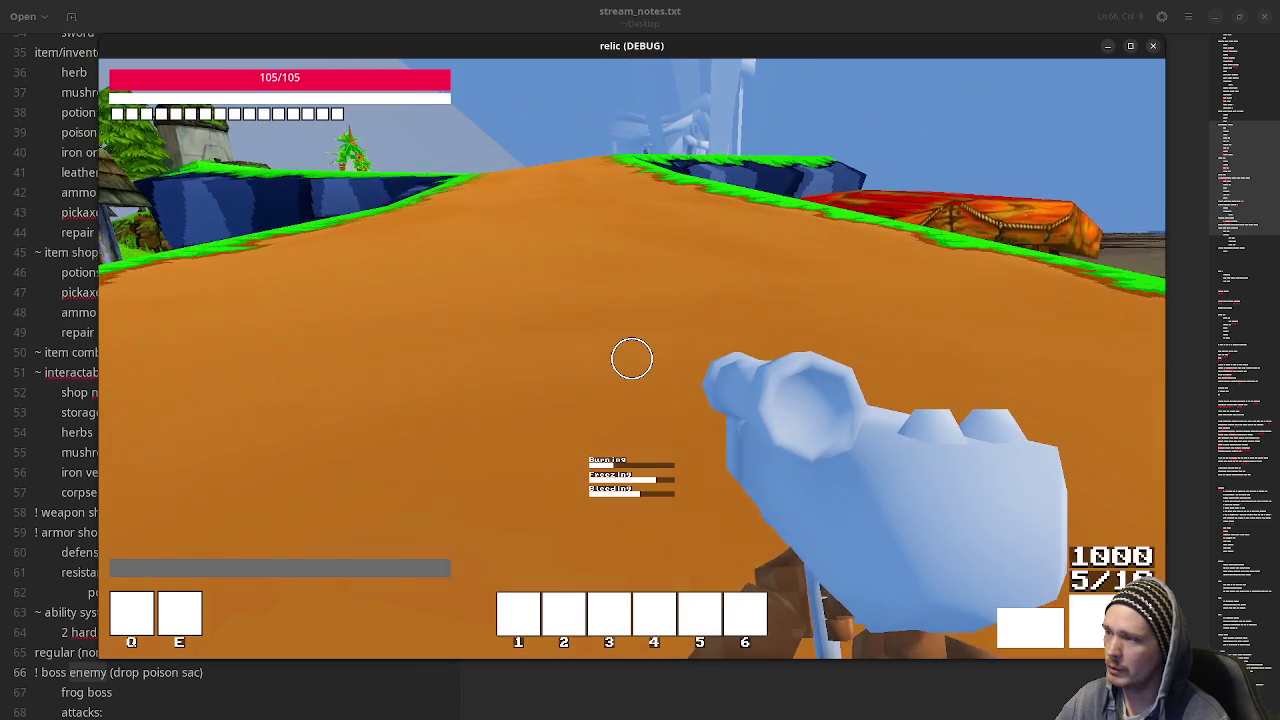
key(w)
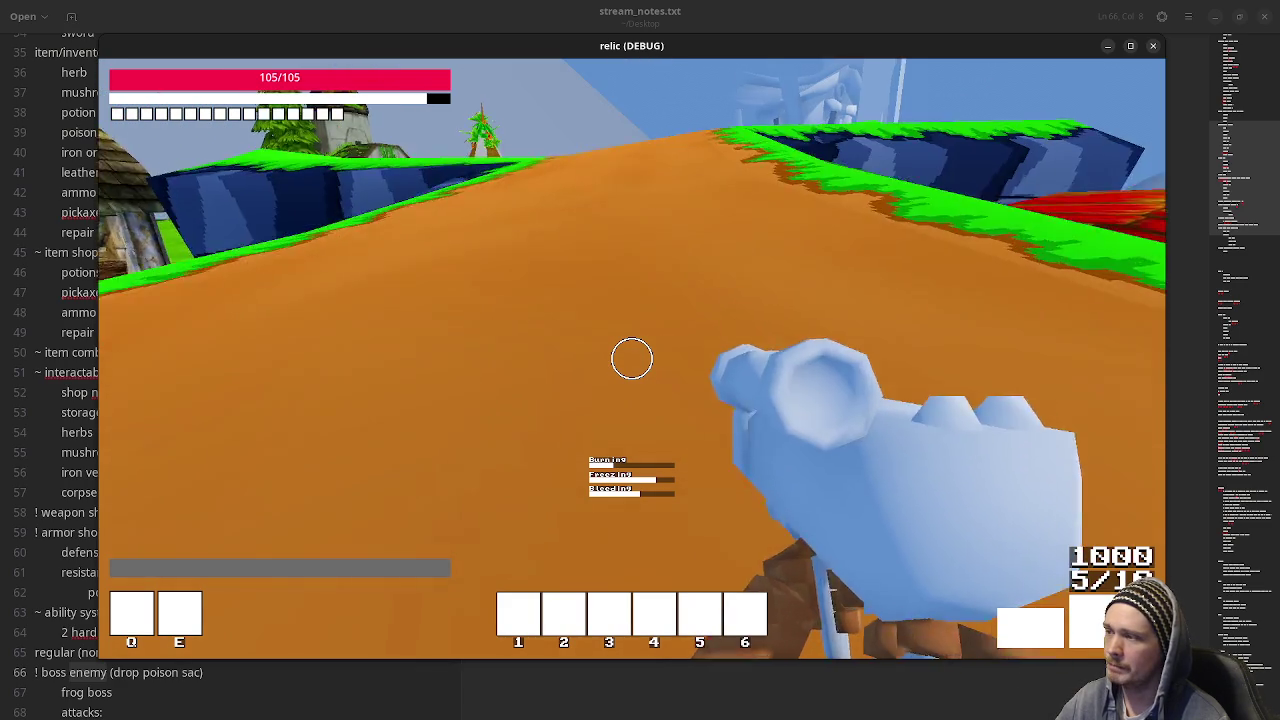
key(w)
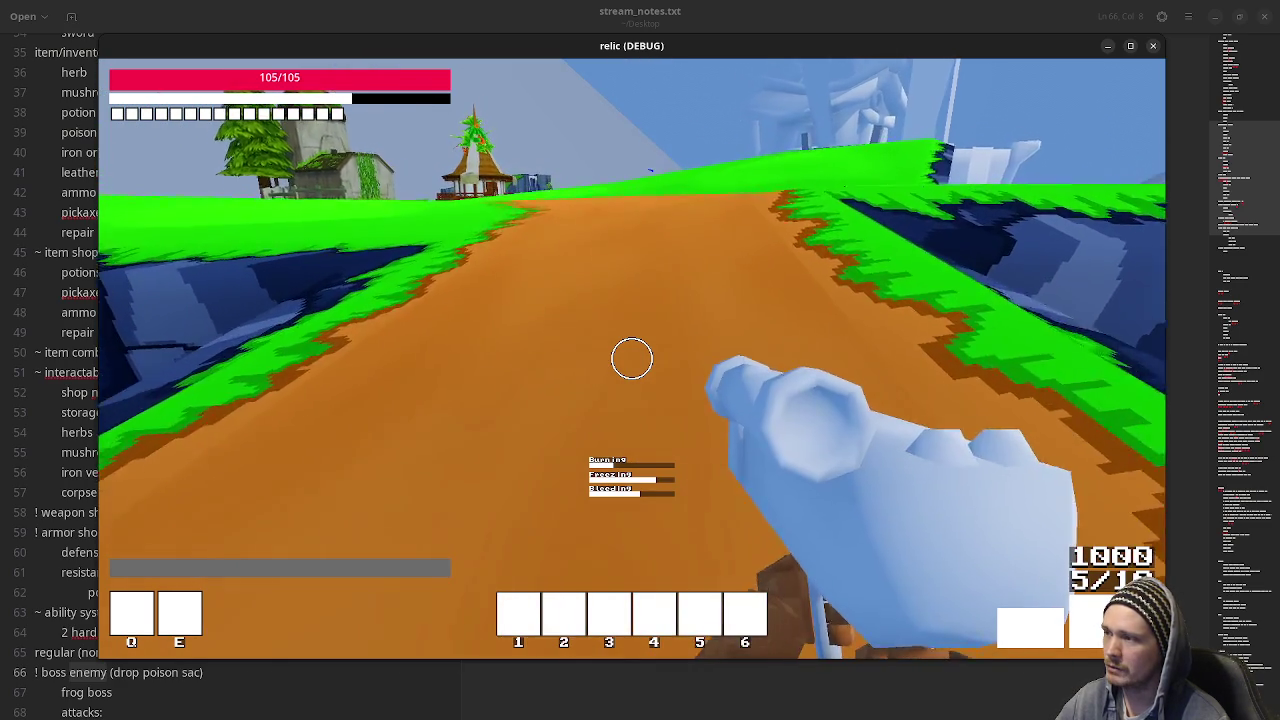
key(w)
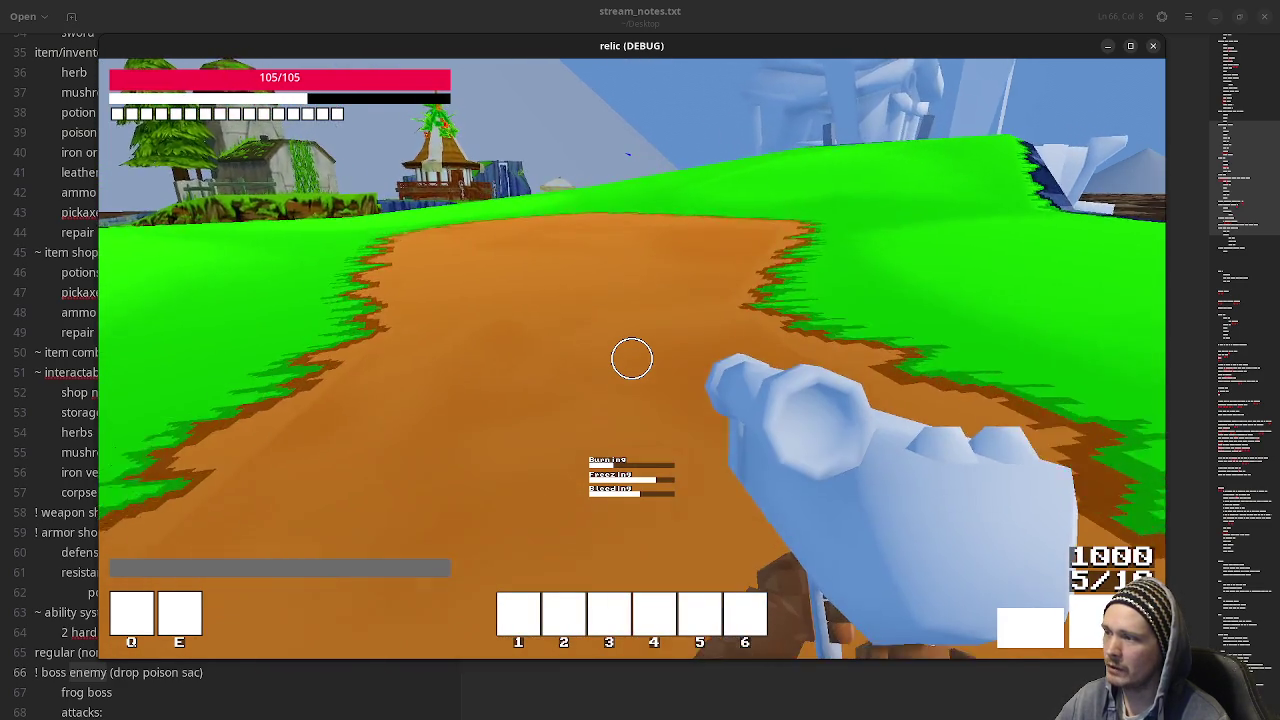
key(w)
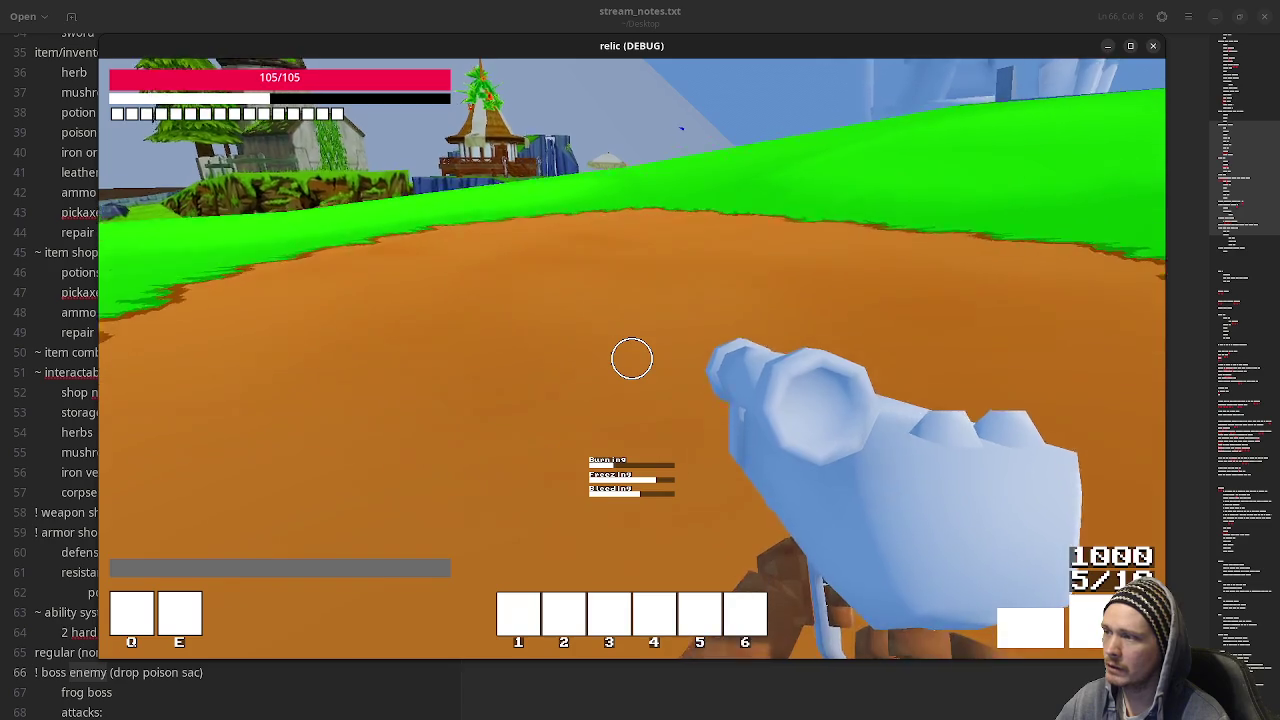
key(w)
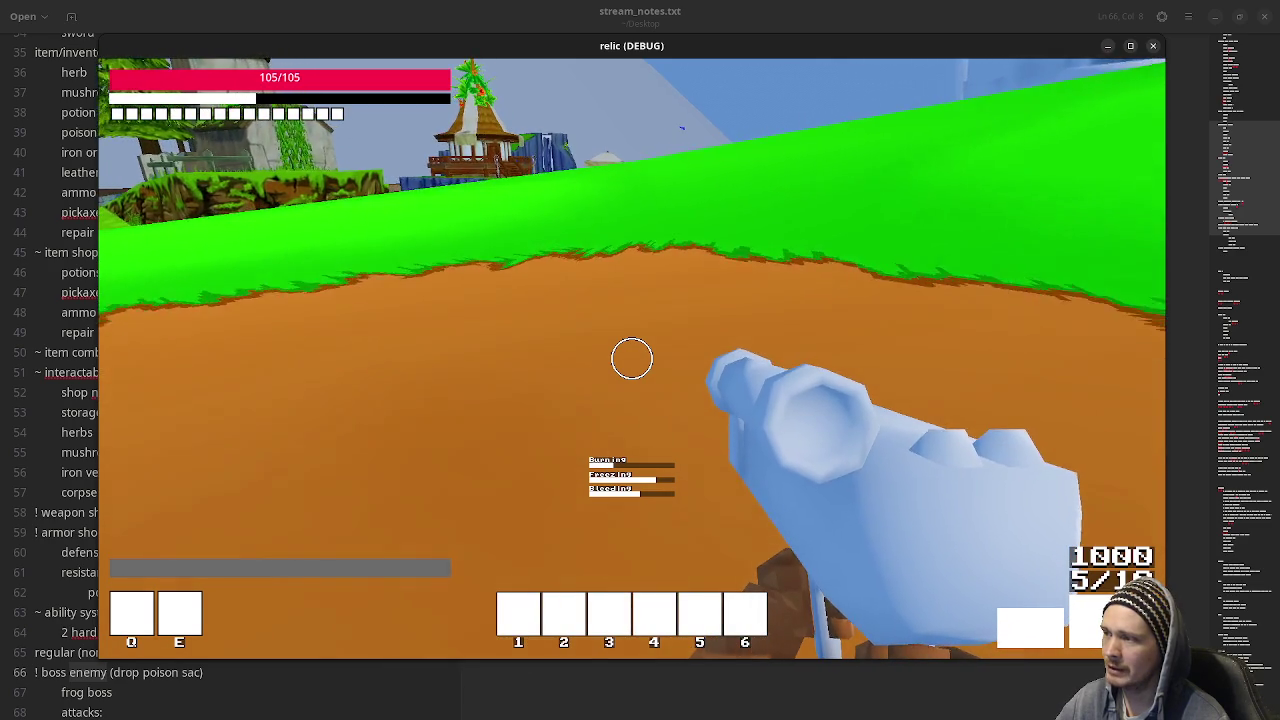
key(w)
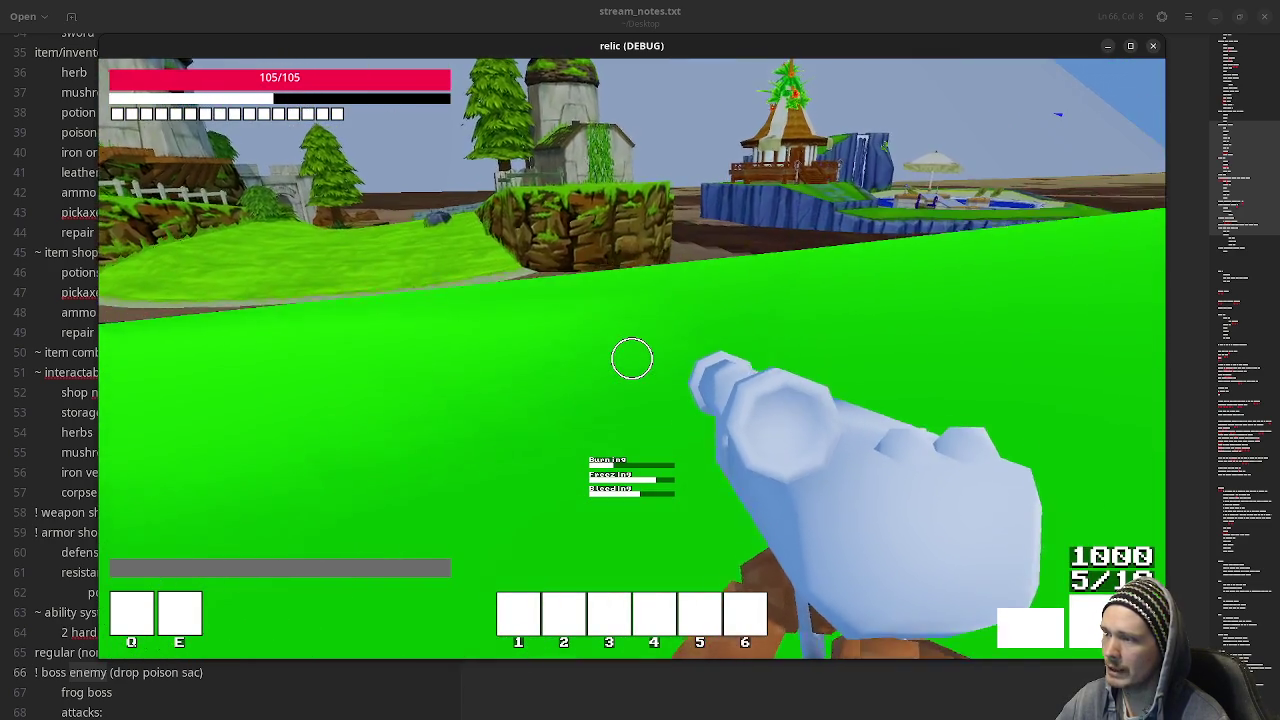
key(w)
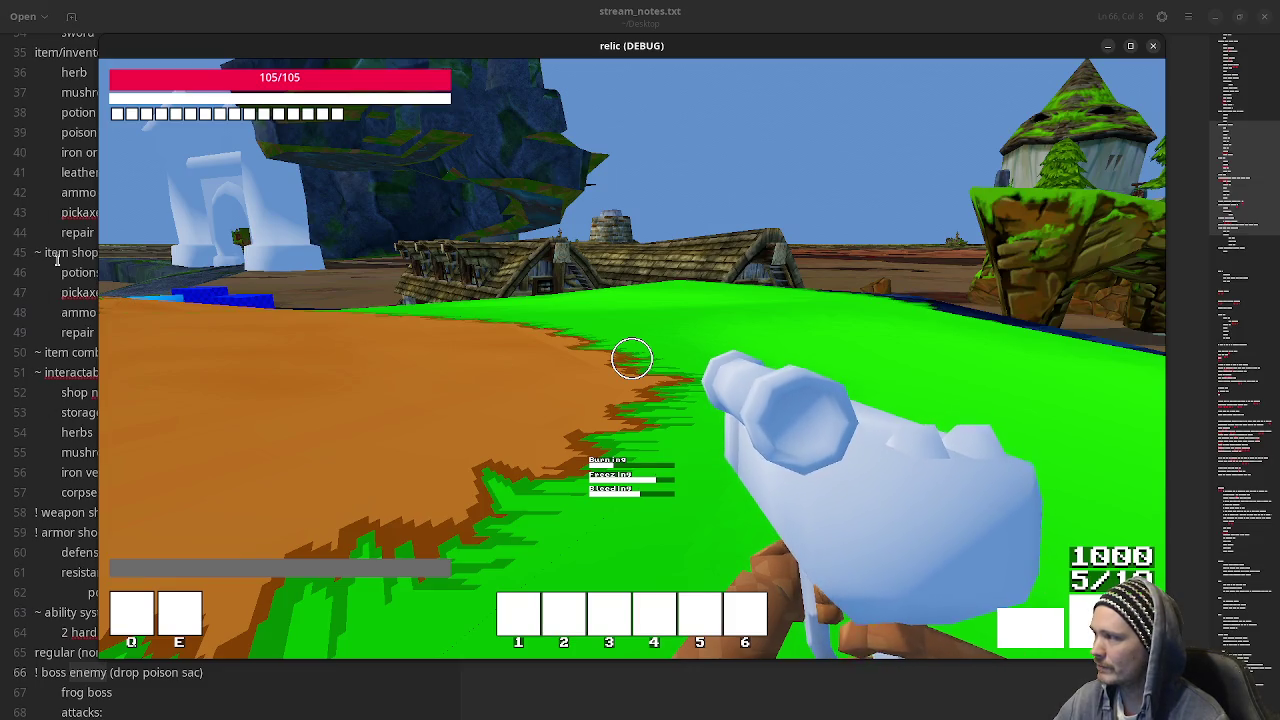
Swing the weapon repeatedly while heading up the grass slope toward the village houses.
click(371, 470)
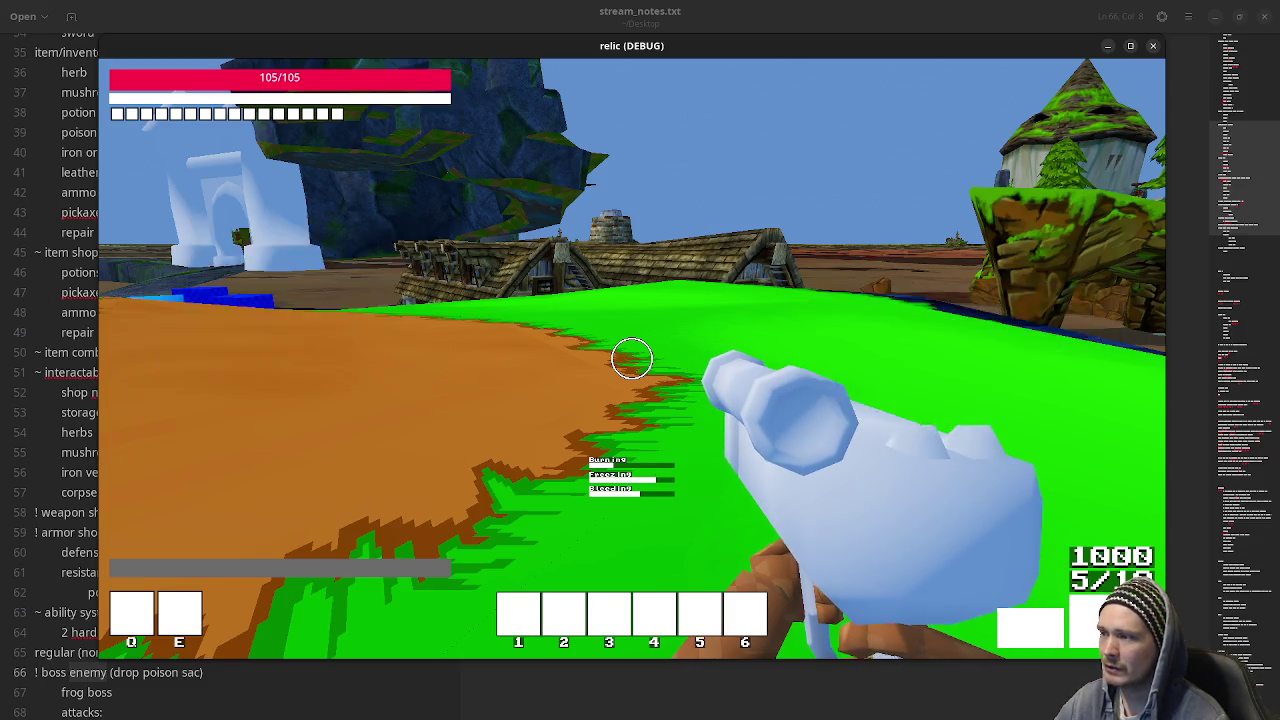
click(632, 360)
key(w)
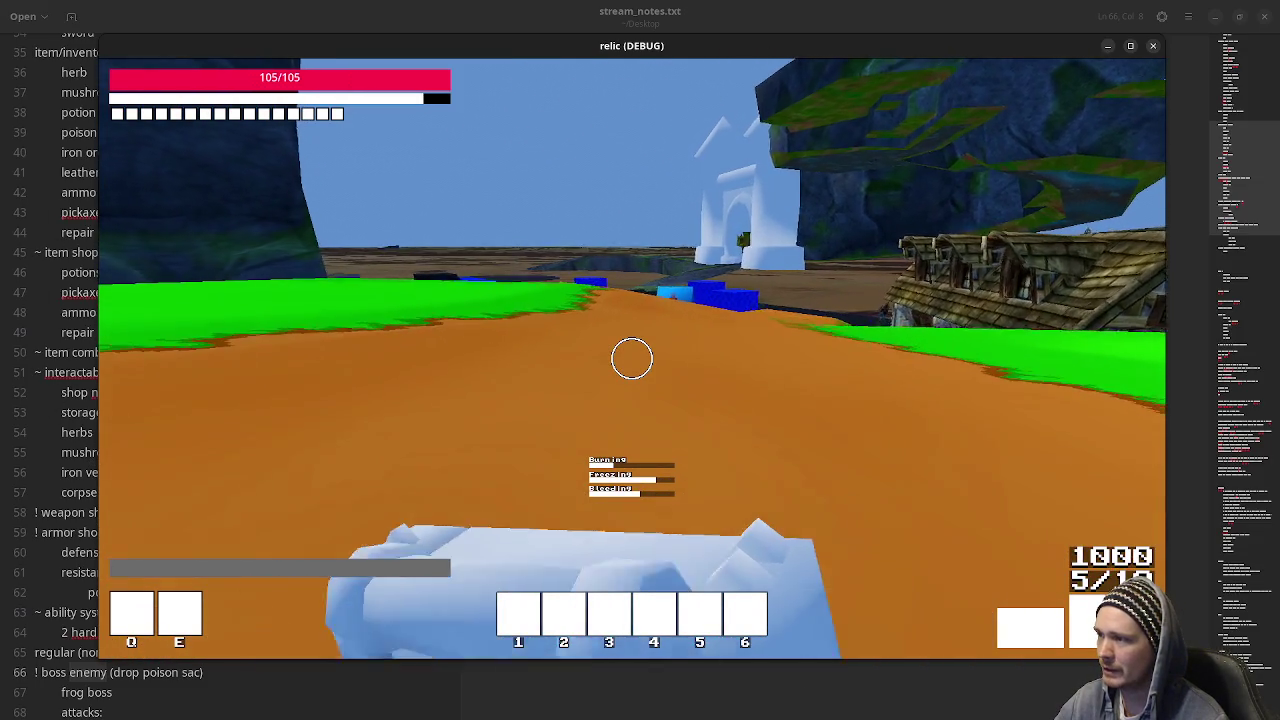
click(632, 360)
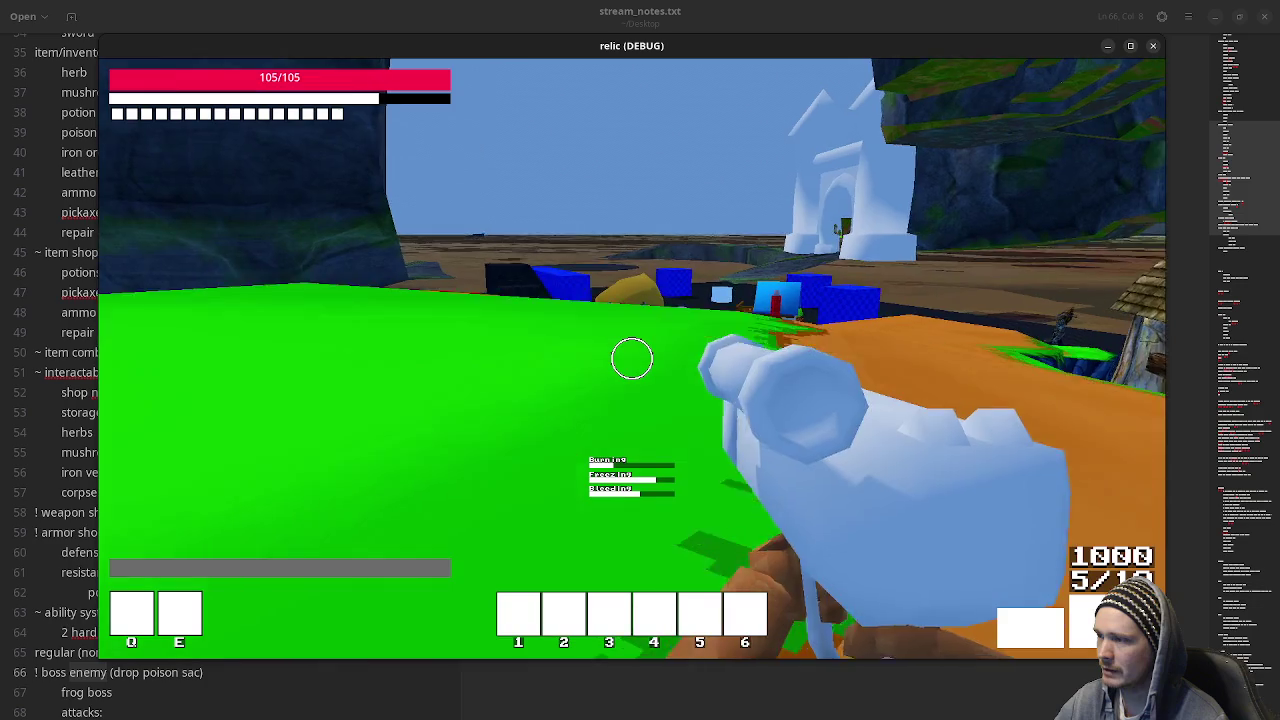
key(w)
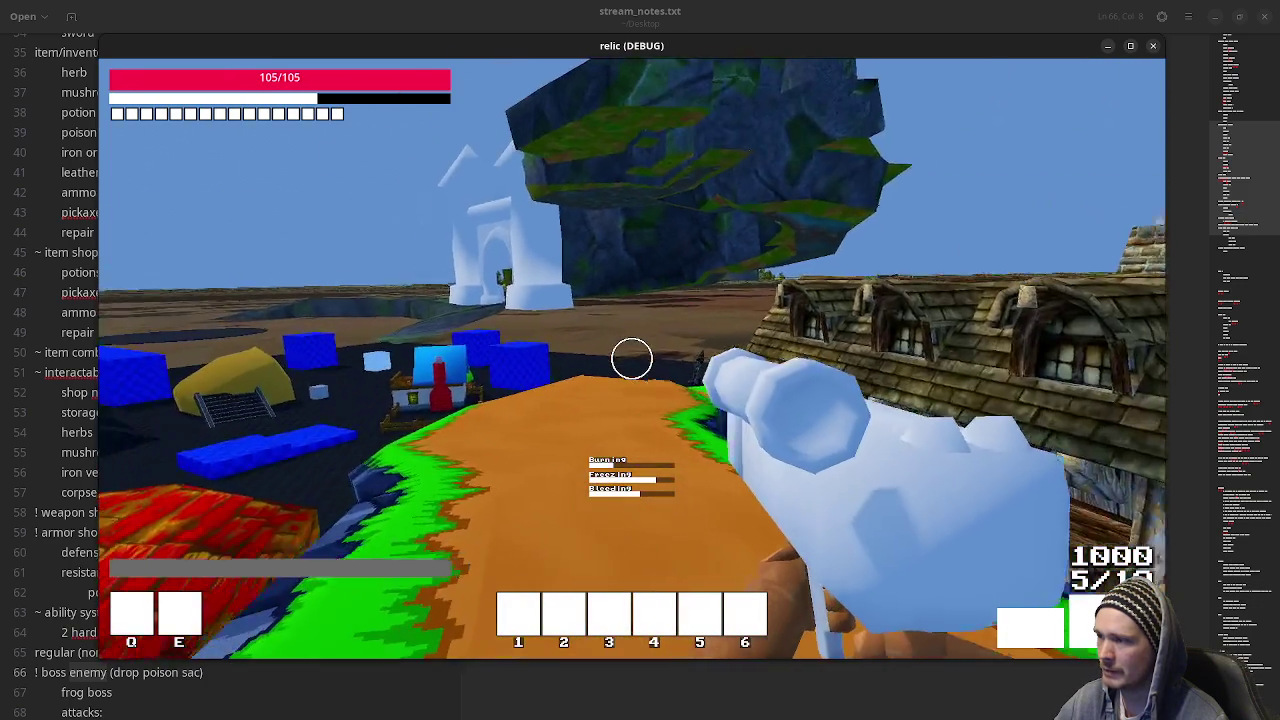
key(w)
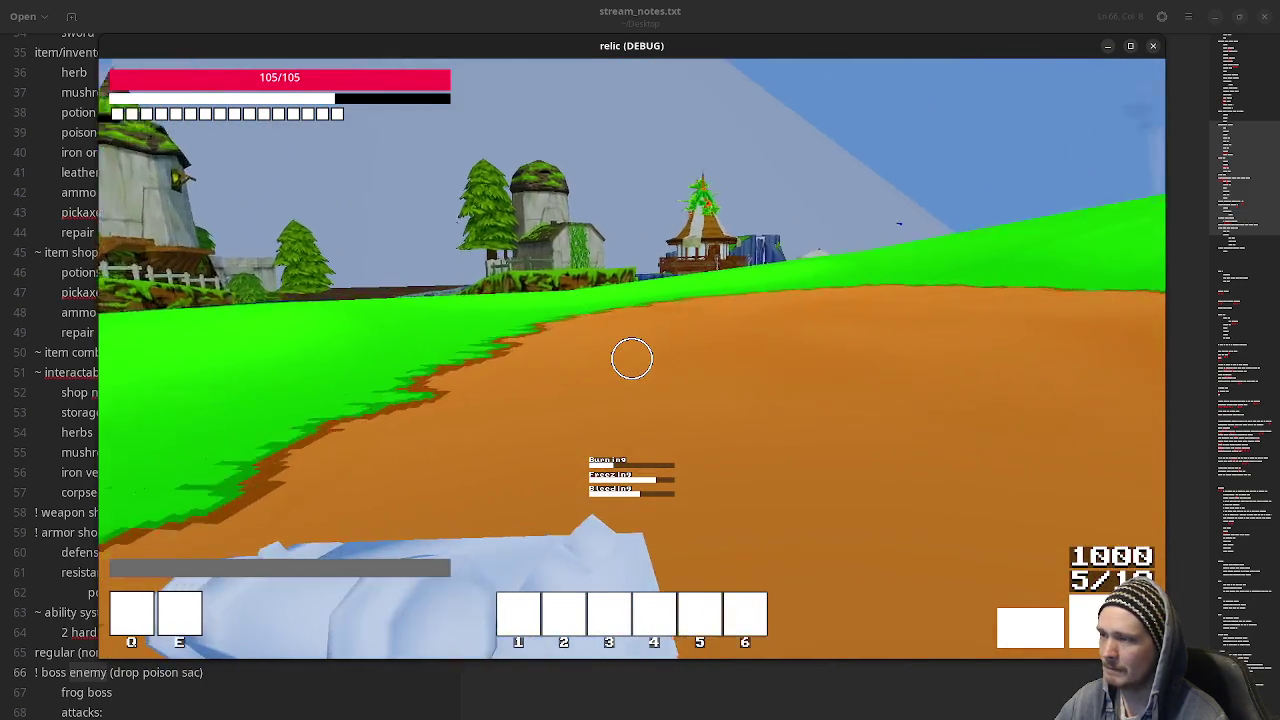
key(w)
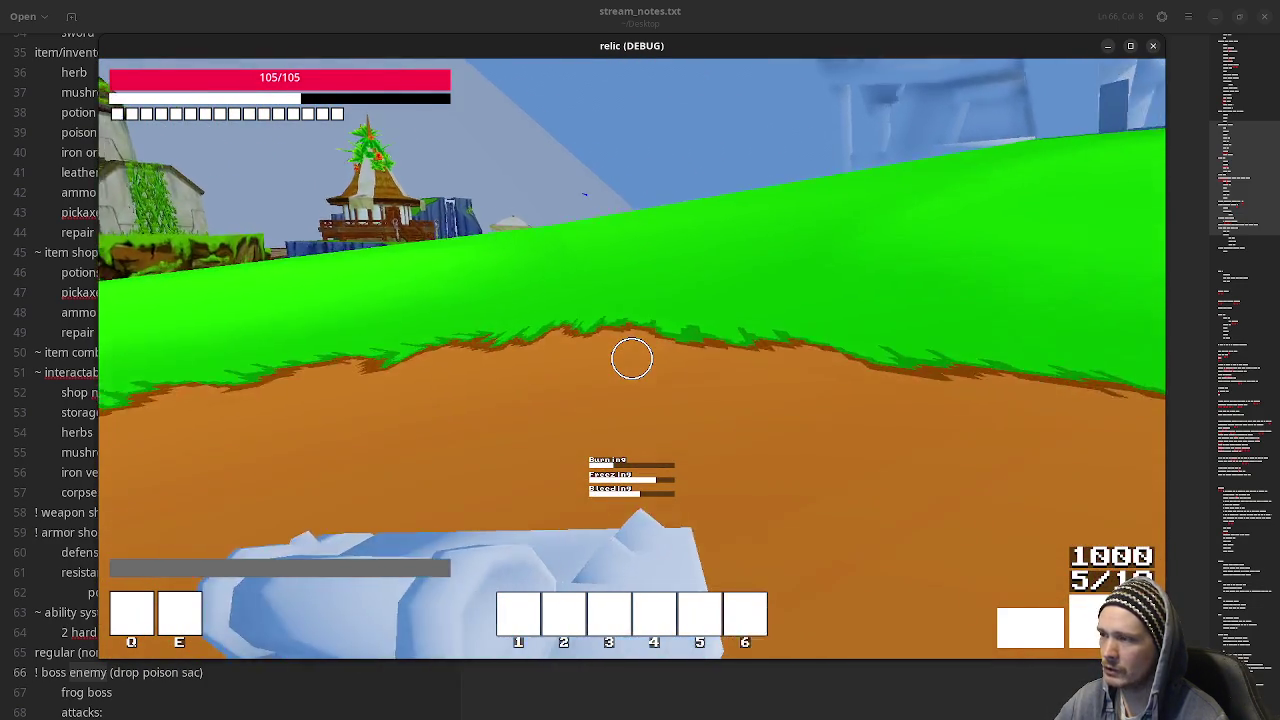
click(632, 360)
Cross the slope past the houses and run onto the bright green field.
key(w)
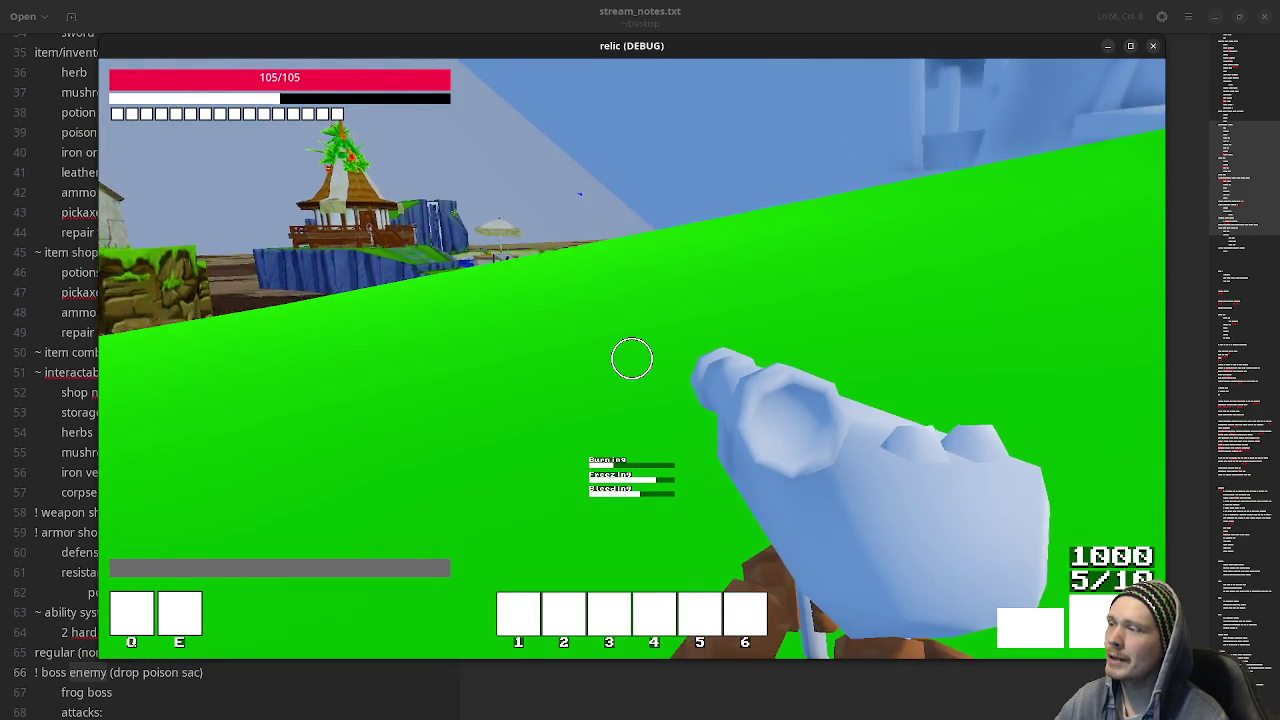
key(w)
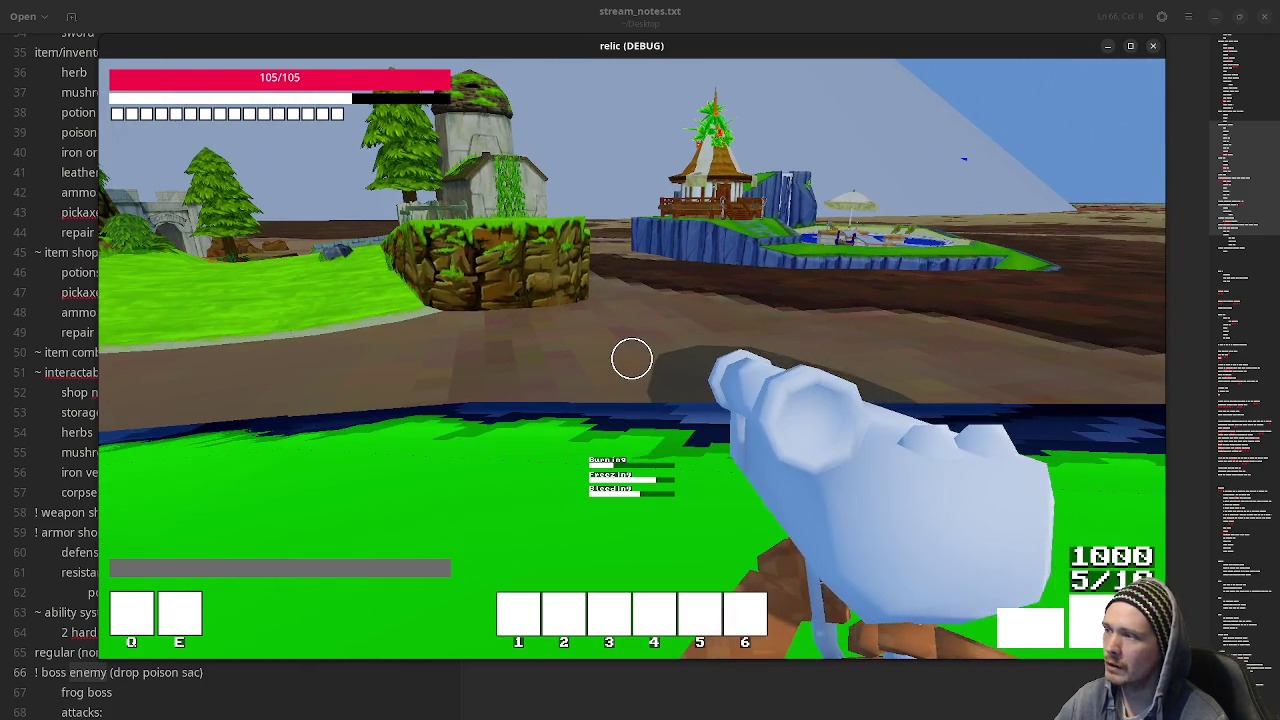
key(w)
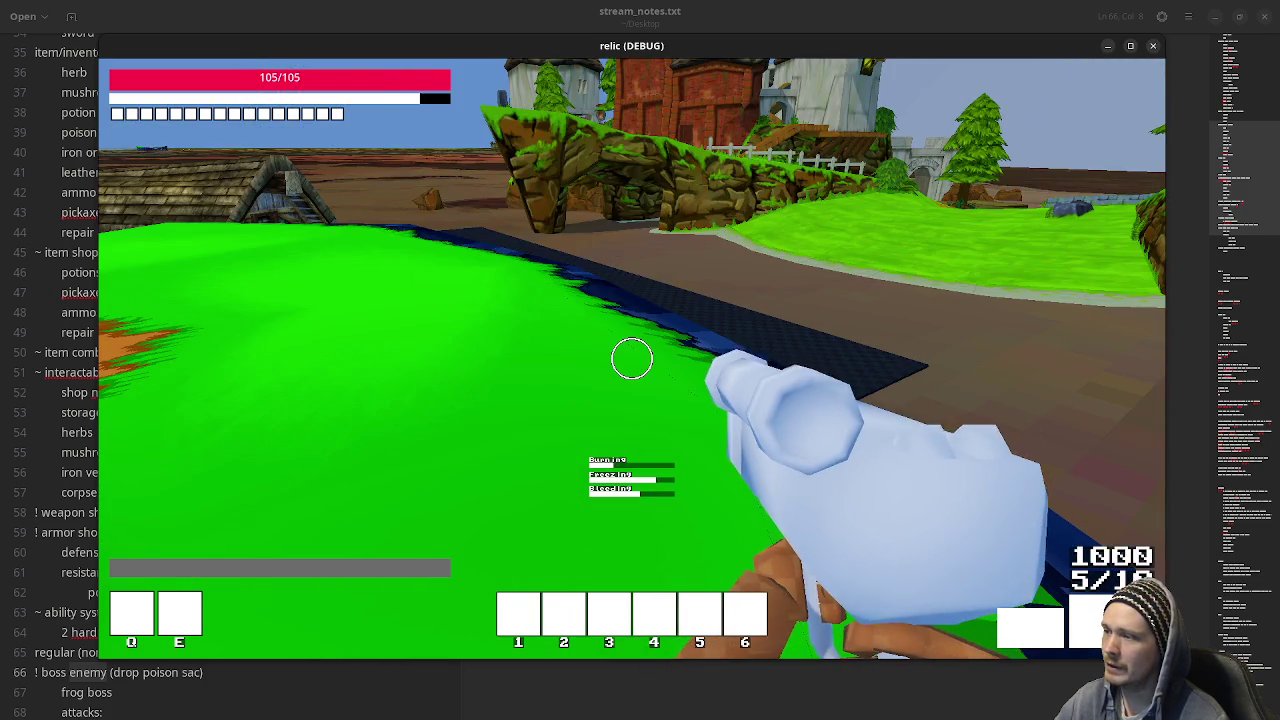
key(w)
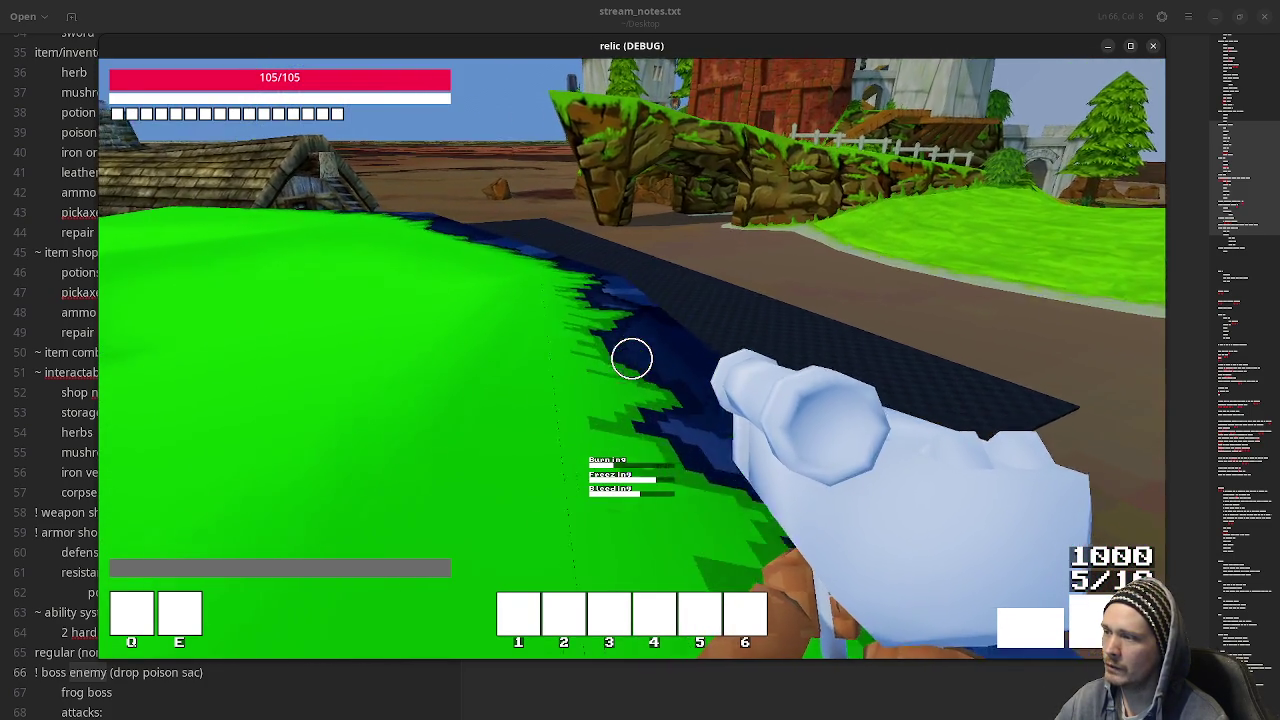
key(w)
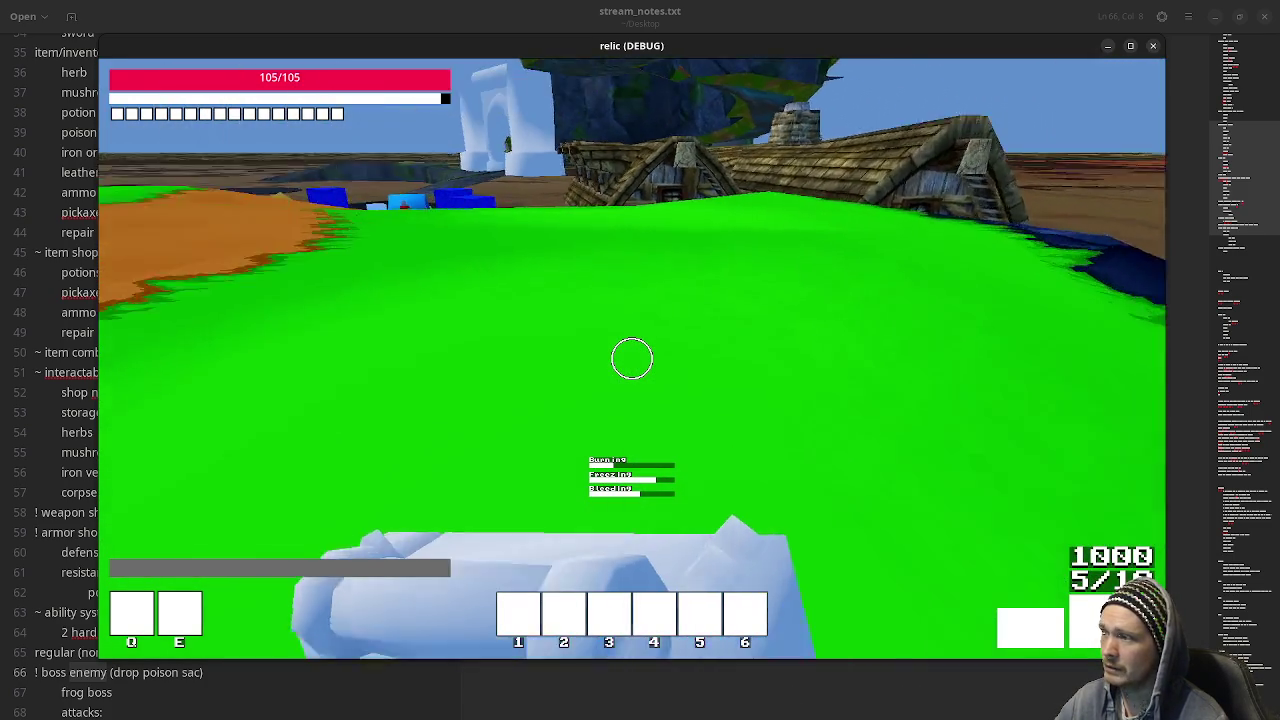
key(w)
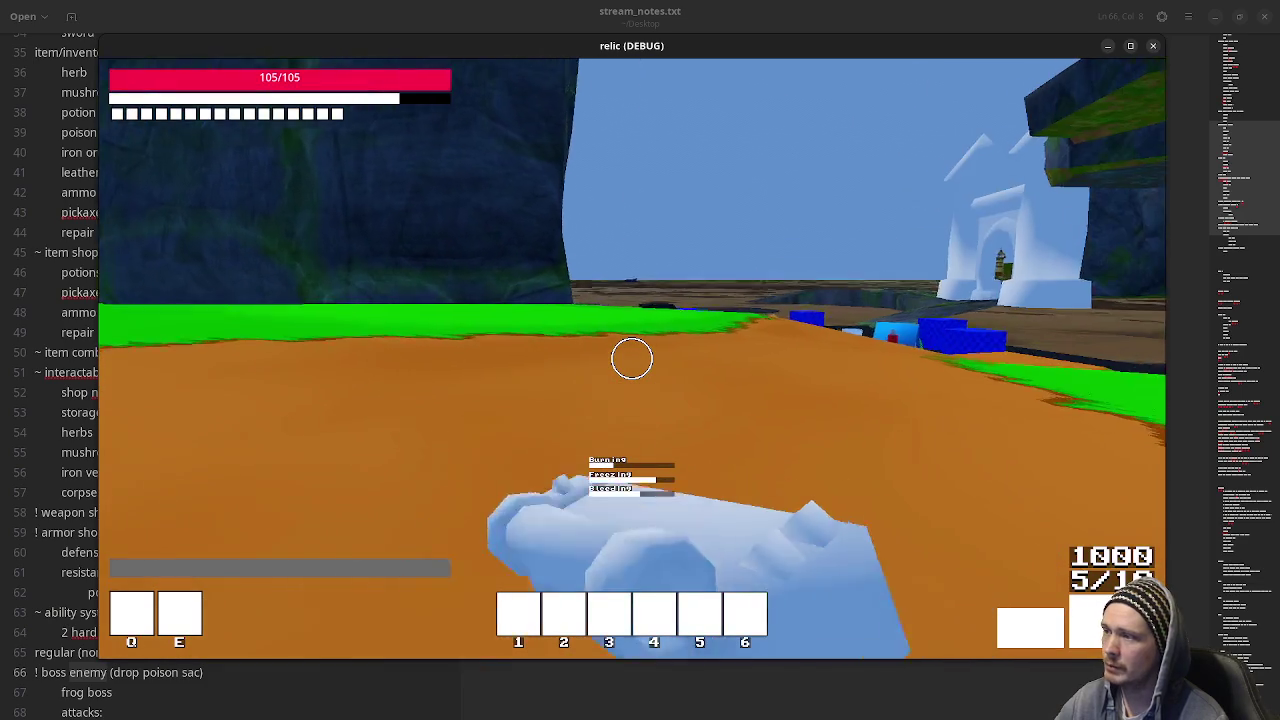
key(w)
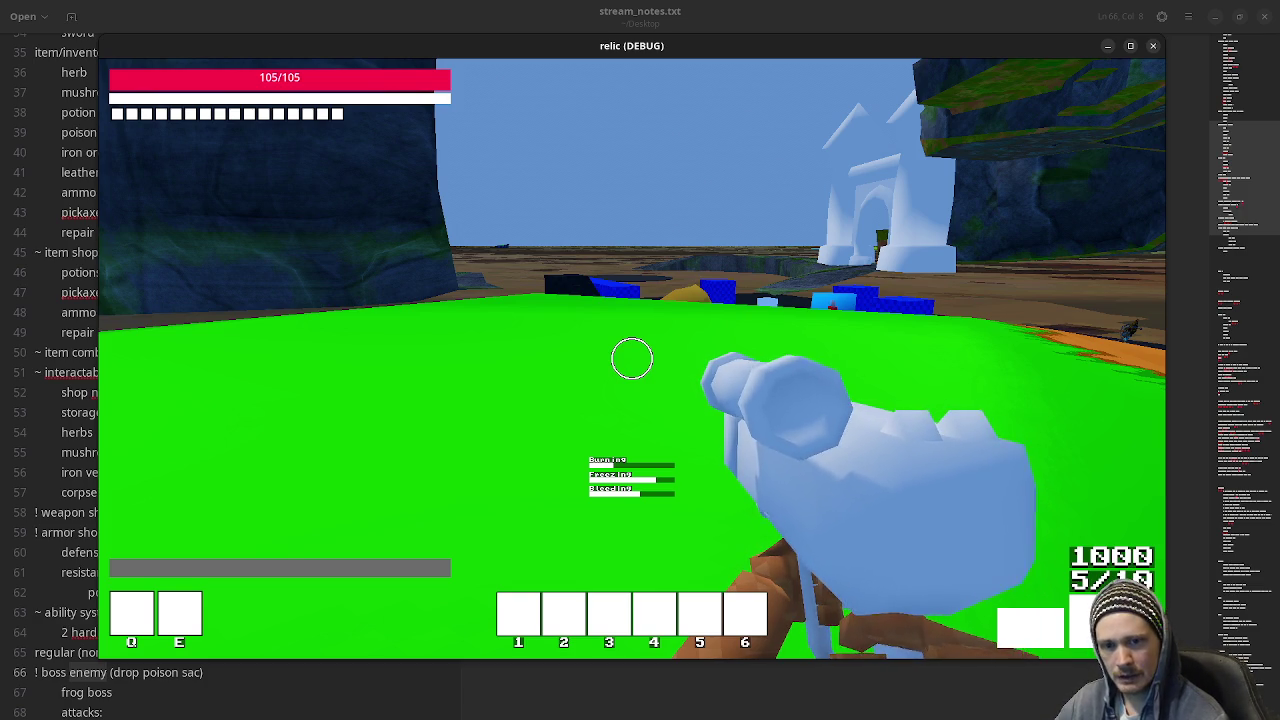
Close the relic debug game window to end the playtest.
click(1107, 45)
scroll(318, 438, down, 8)
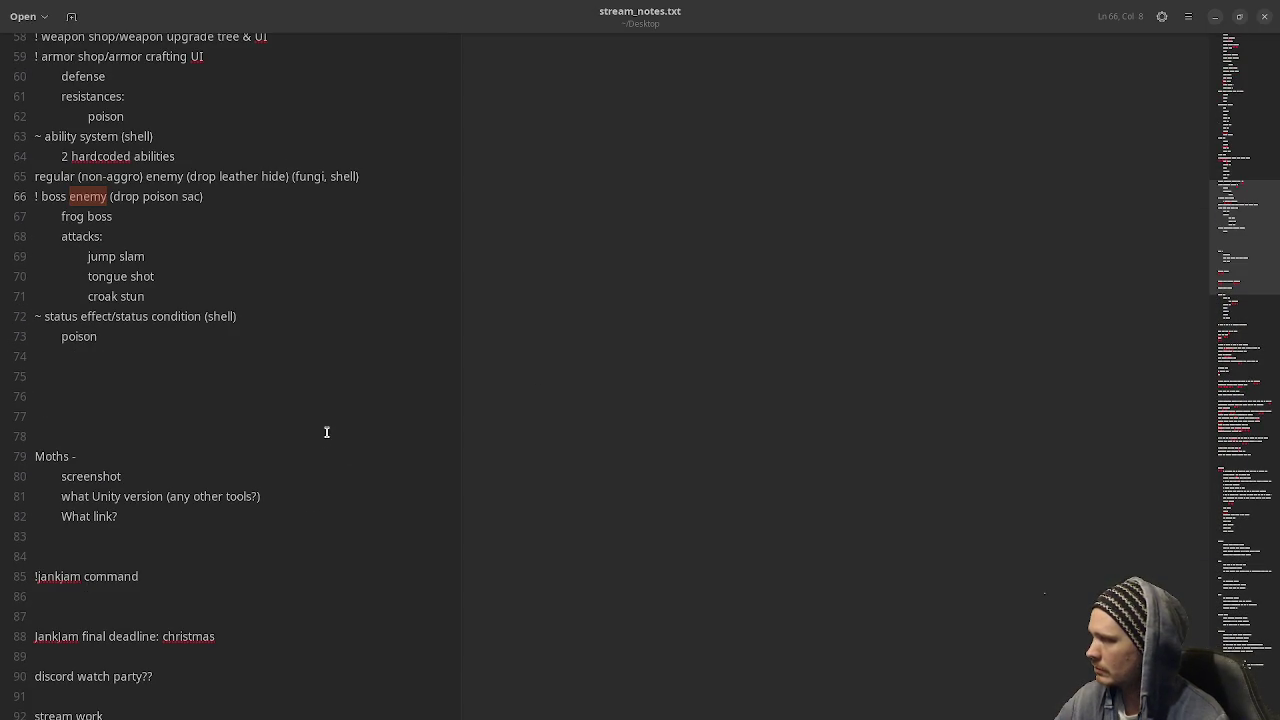
Delete the Moths section (lines 79–82) and its leftover blank line.
click(139, 509)
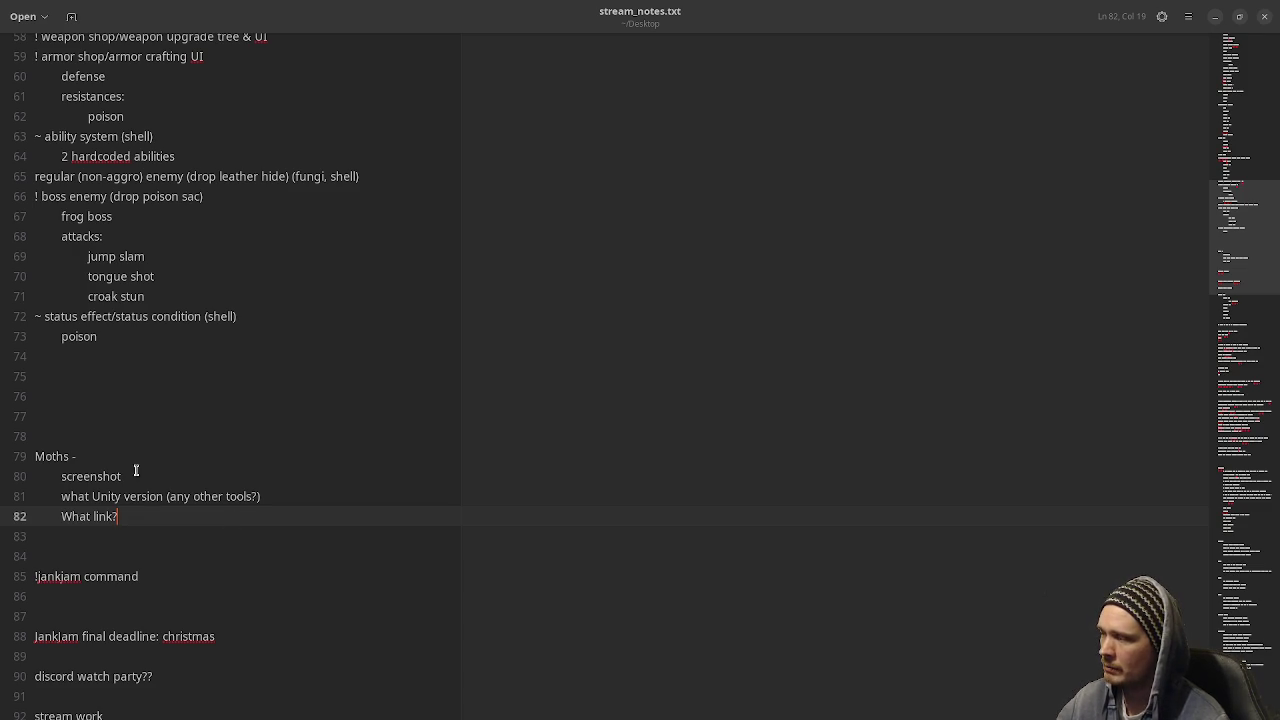
double_click(45, 457)
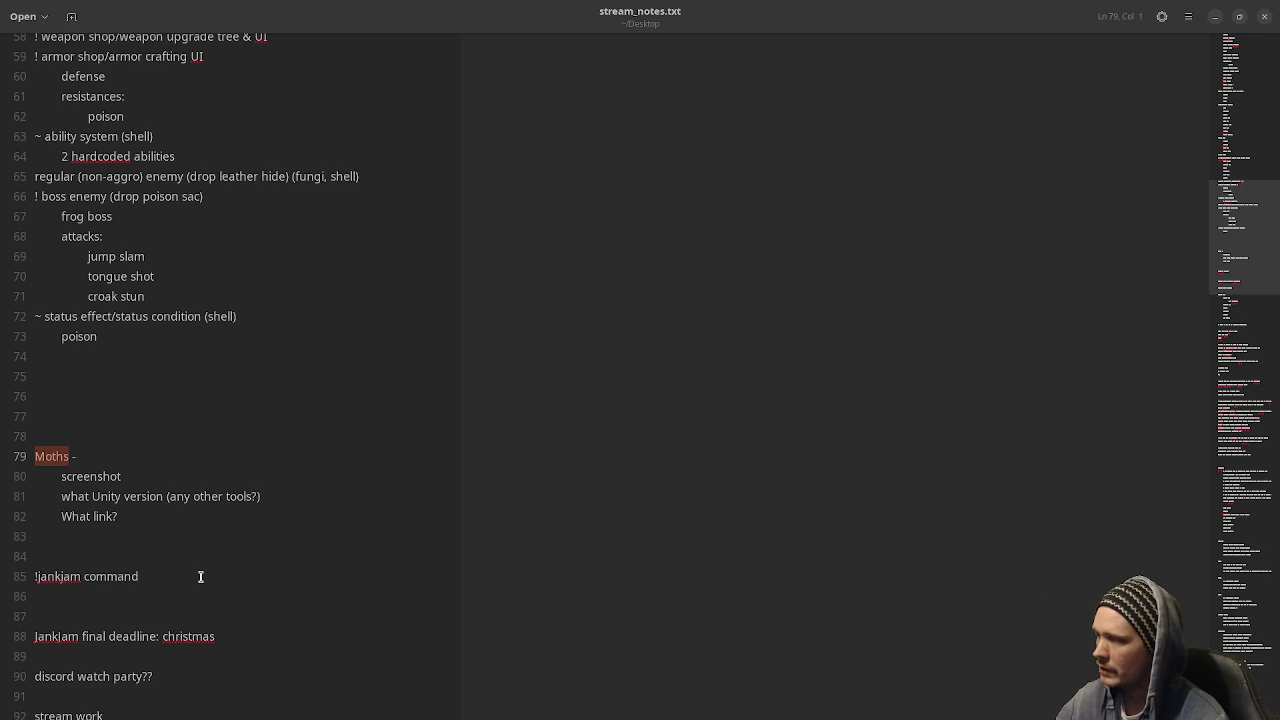
double_click(113, 497)
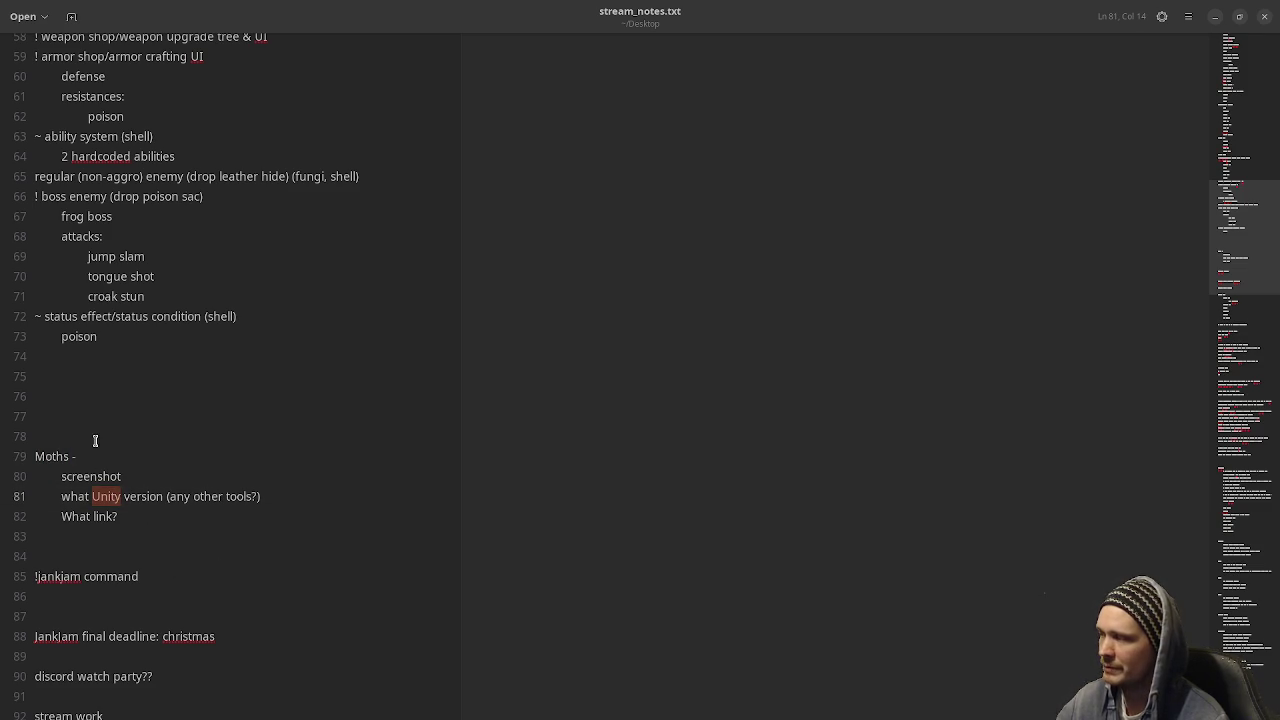
drag(157, 520, 0, 446)
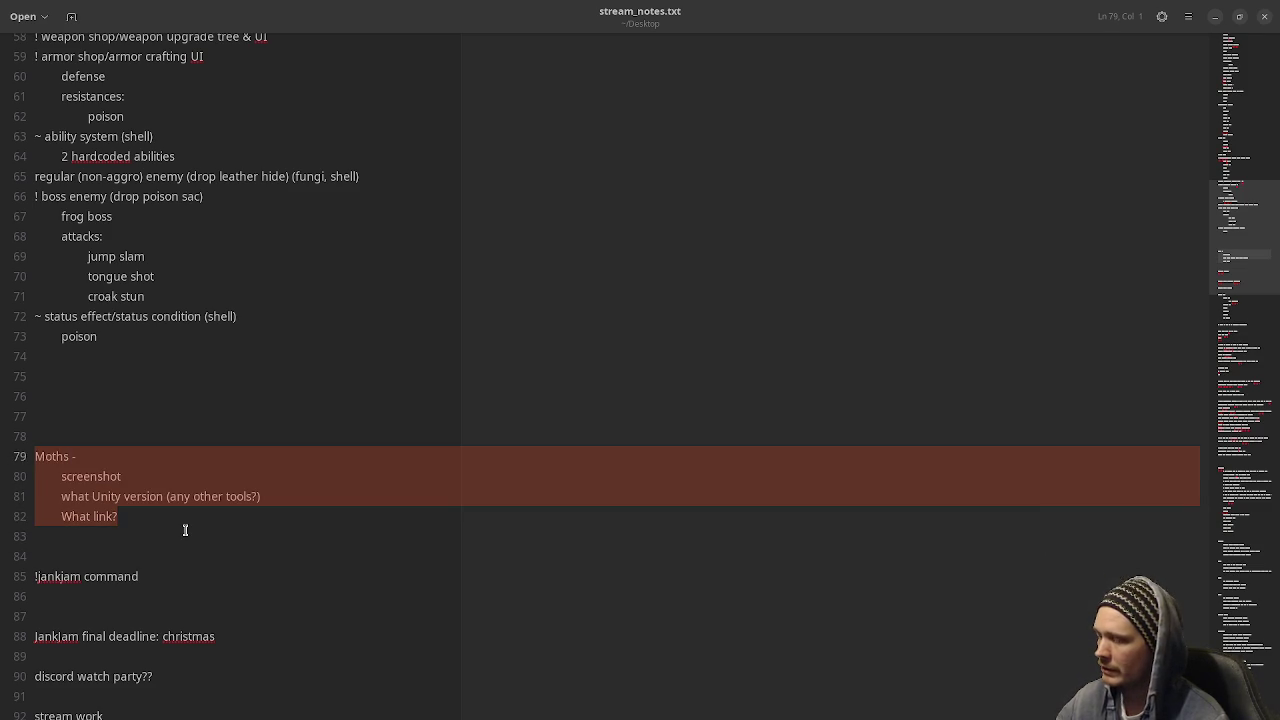
key(BackSpace)
key(BackSpace)
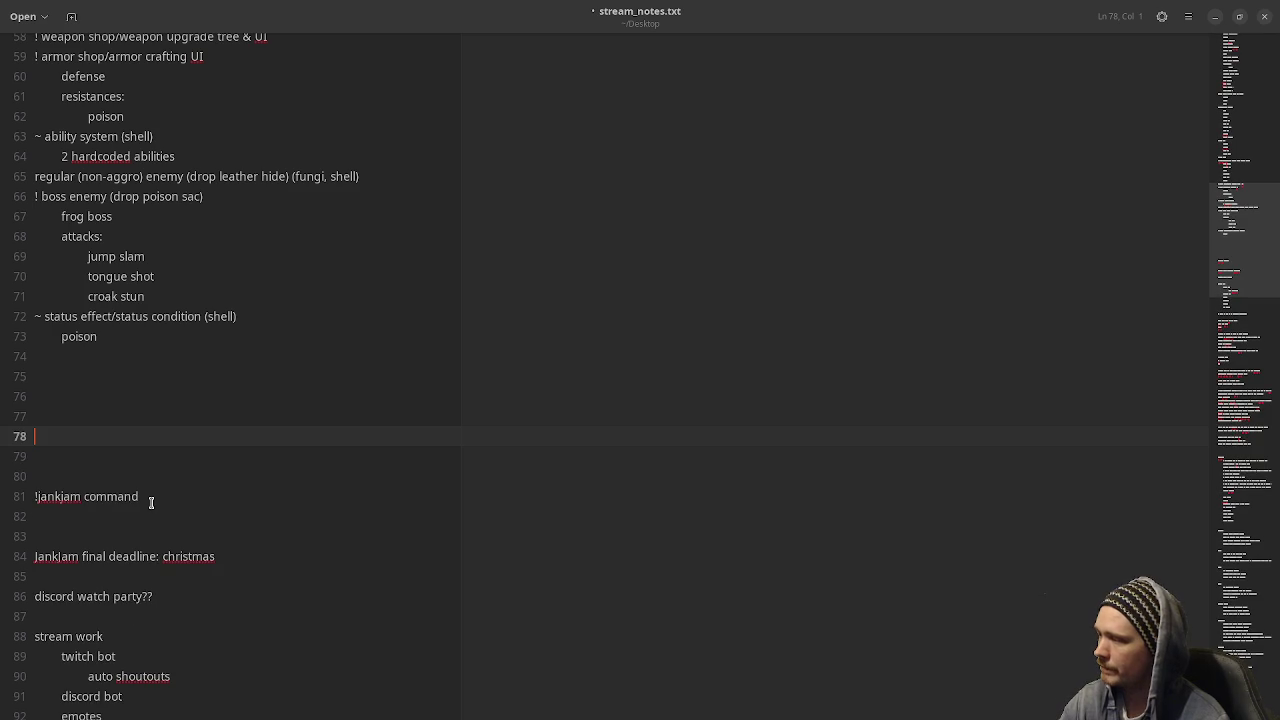
key(BackSpace)
Scroll back to the character stats list and save stream_notes.txt.
scroll(255, 495, down, 5)
scroll(253, 490, up, 10)
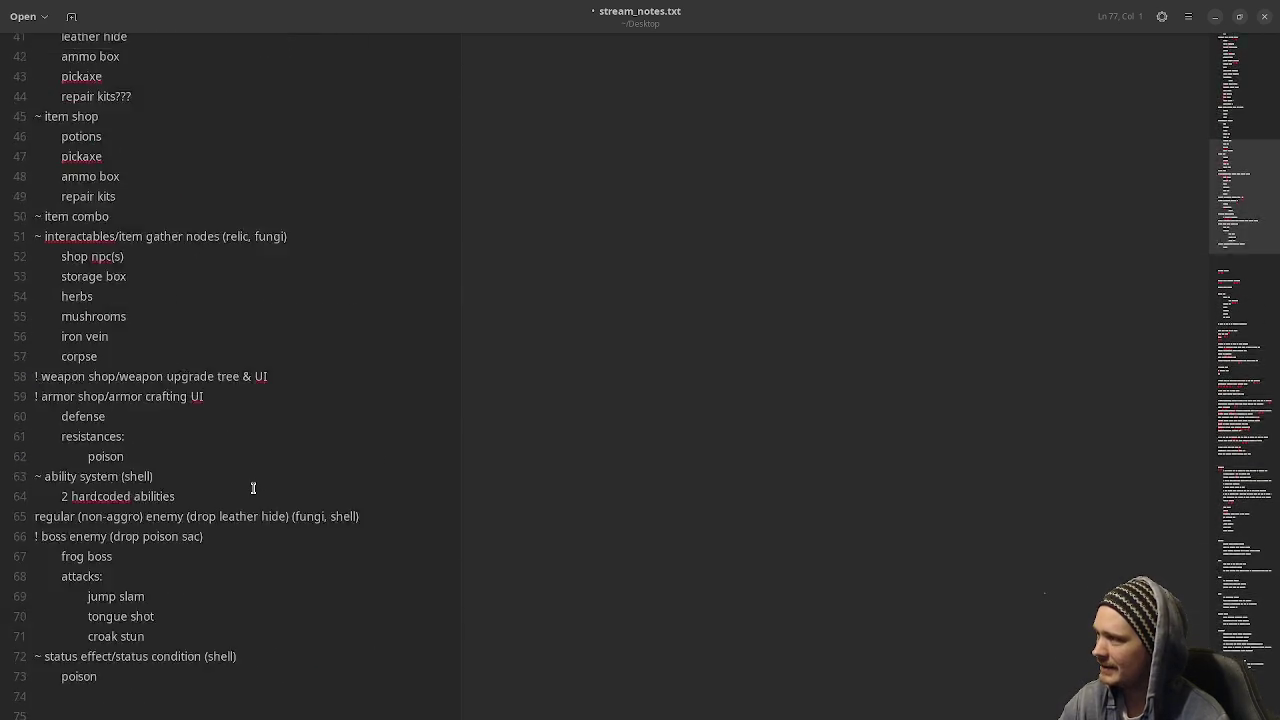
scroll(253, 488, up, 13)
click(408, 422)
key(ctrl+s)
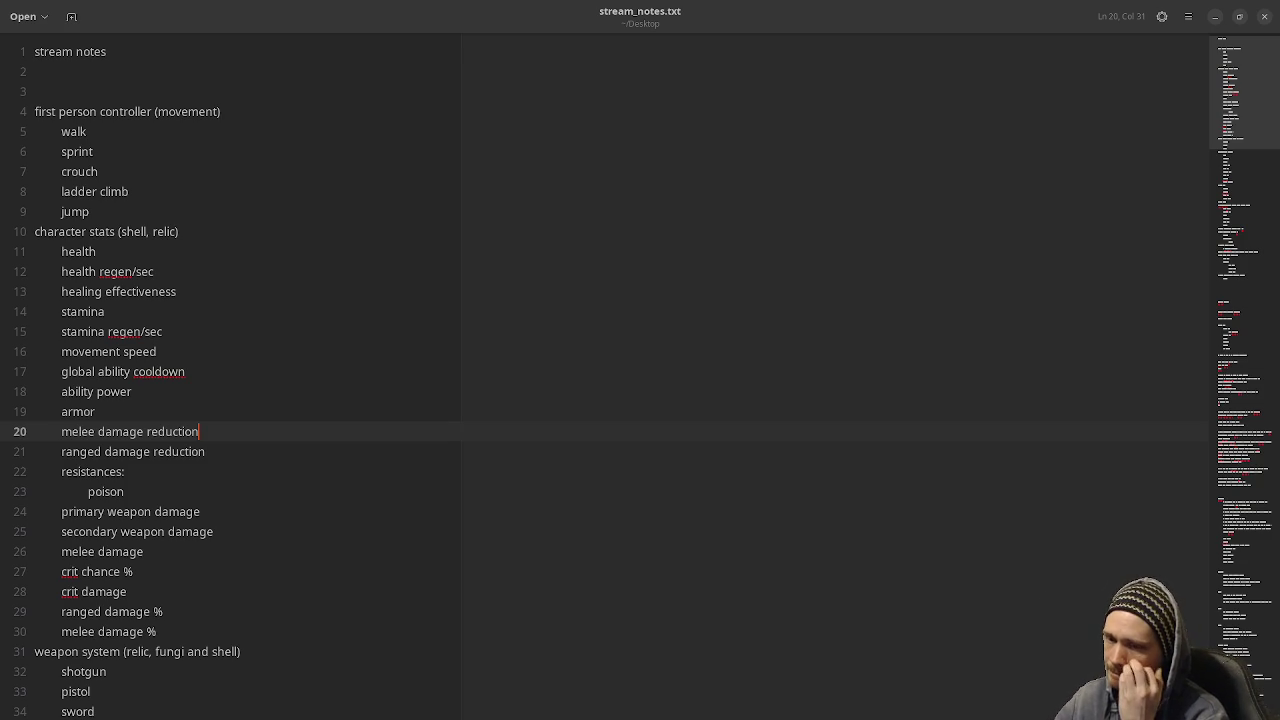
Place the caret at the end of line 25, then on the crit chance % line.
click(595, 521)
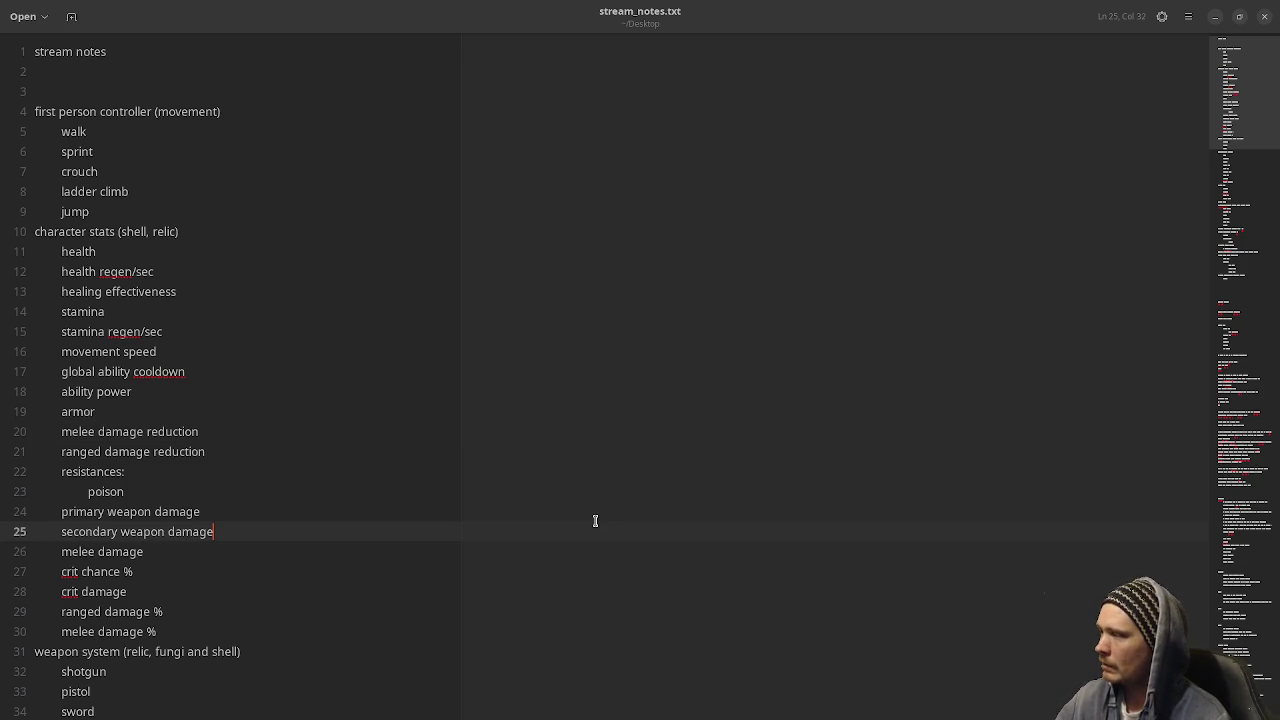
click(265, 577)
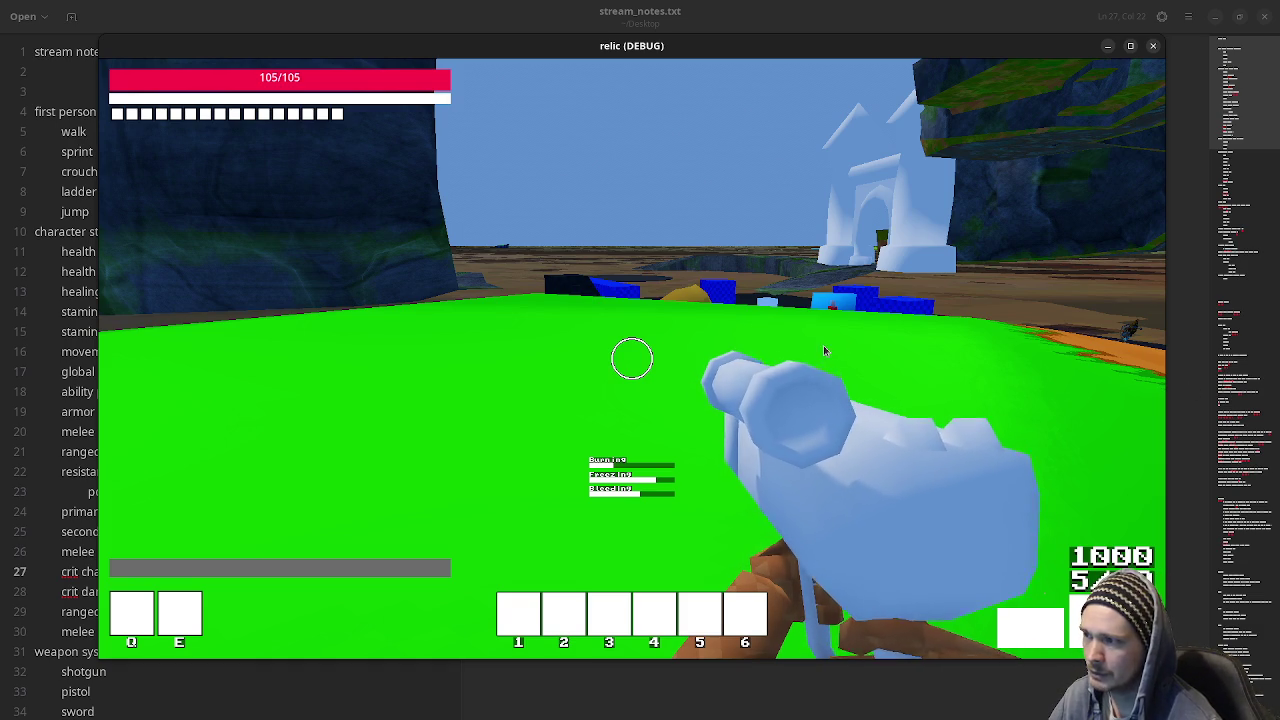
Open the inventory panel and cross the green slope onto the blue structure.
key(Tab)
key(Tab)
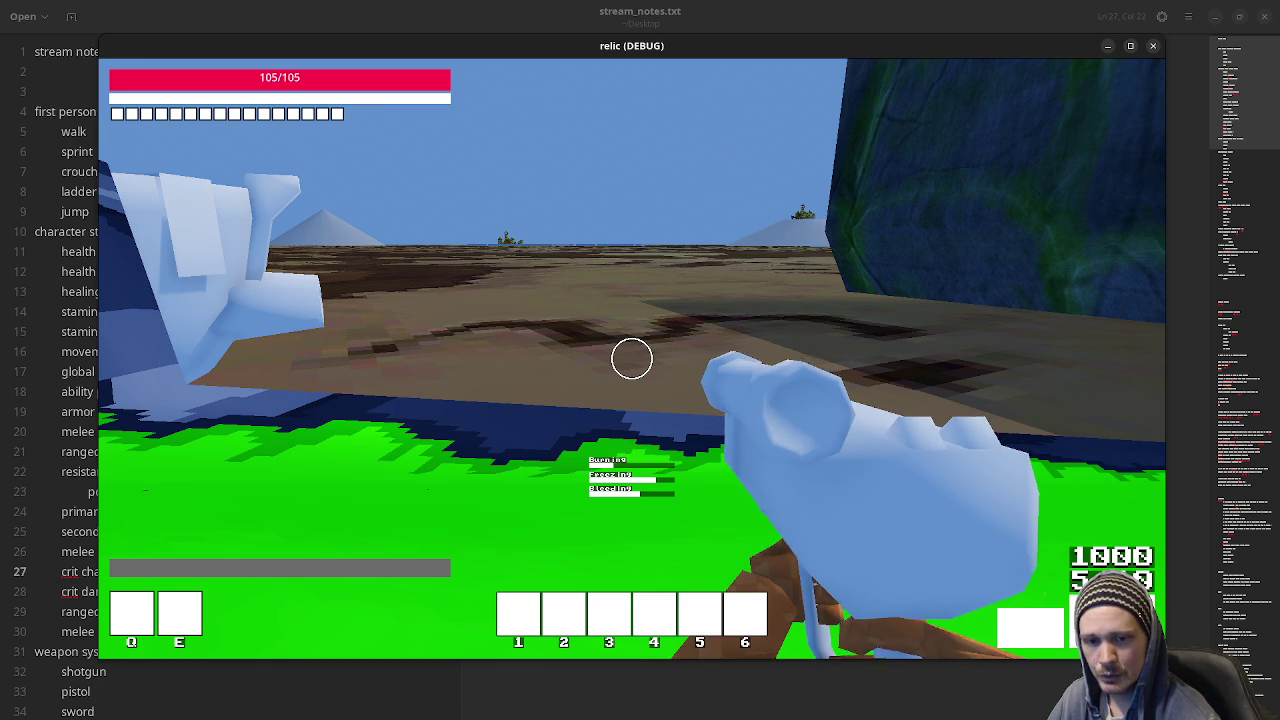
key(space)
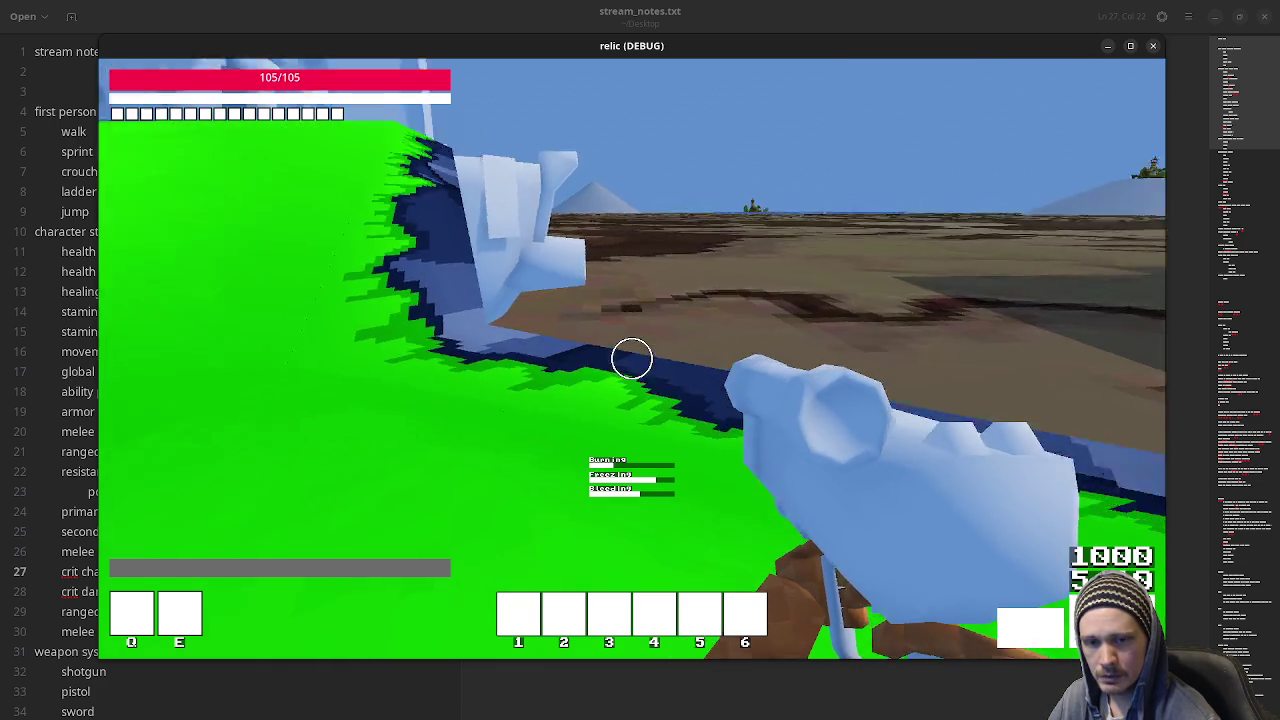
key(space)
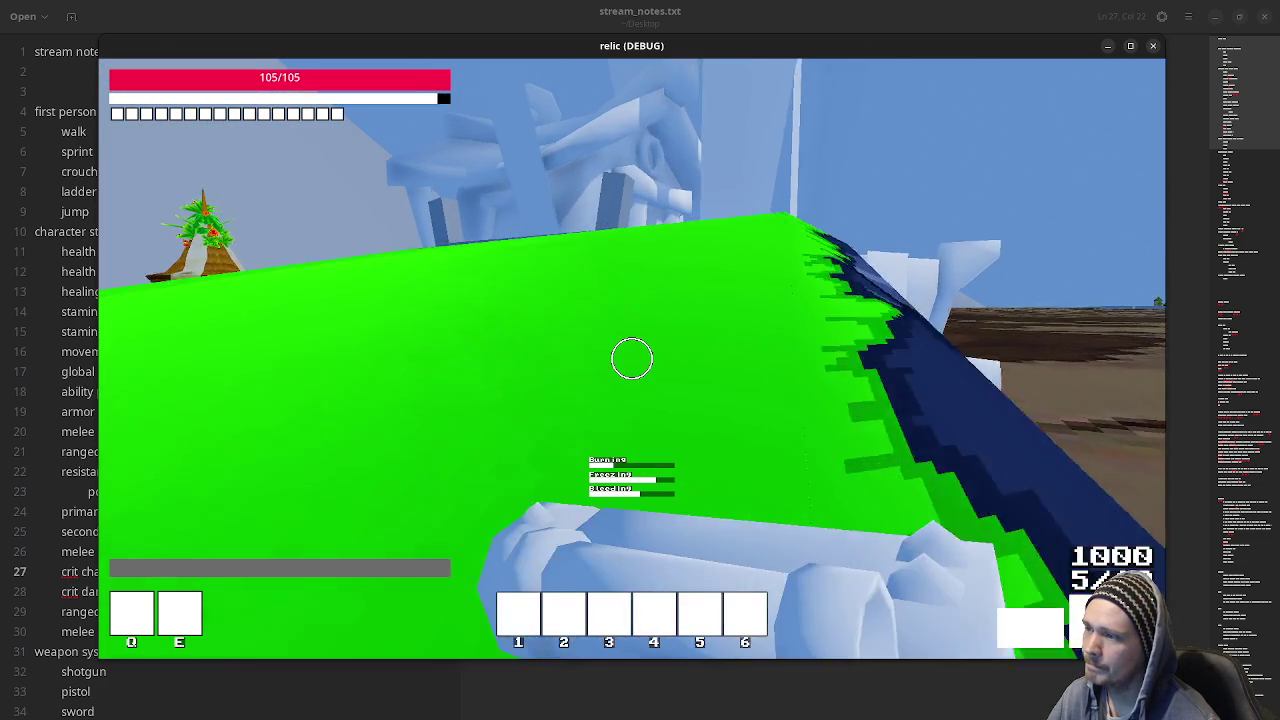
key(space)
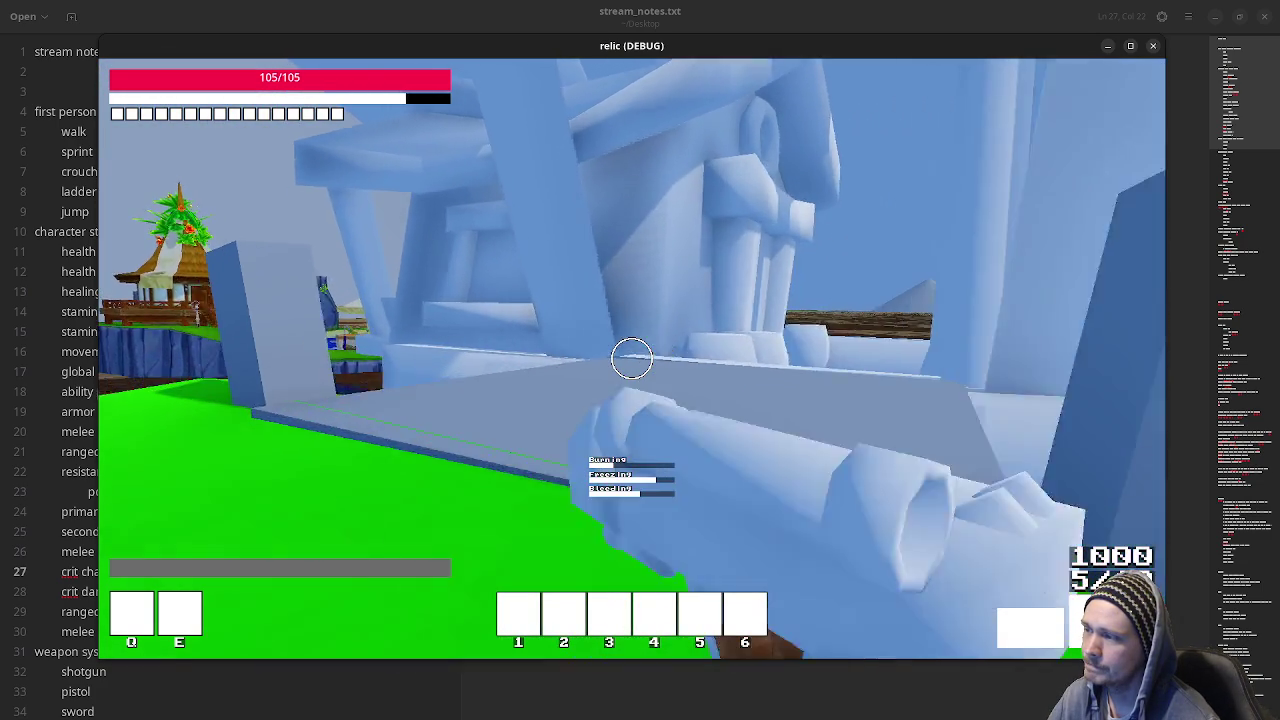
key(w)
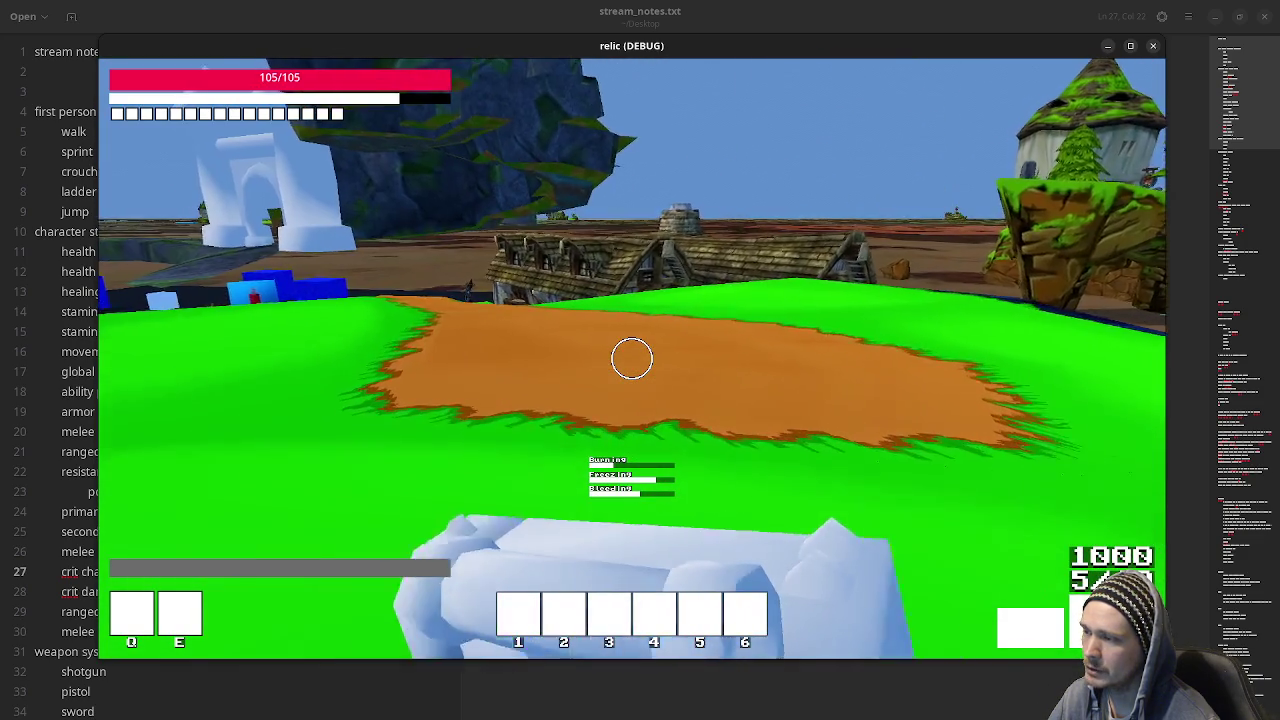
Switch to the slot-2 gun, sprint to the village water's edge, and shift the window lower-right.
key(2)
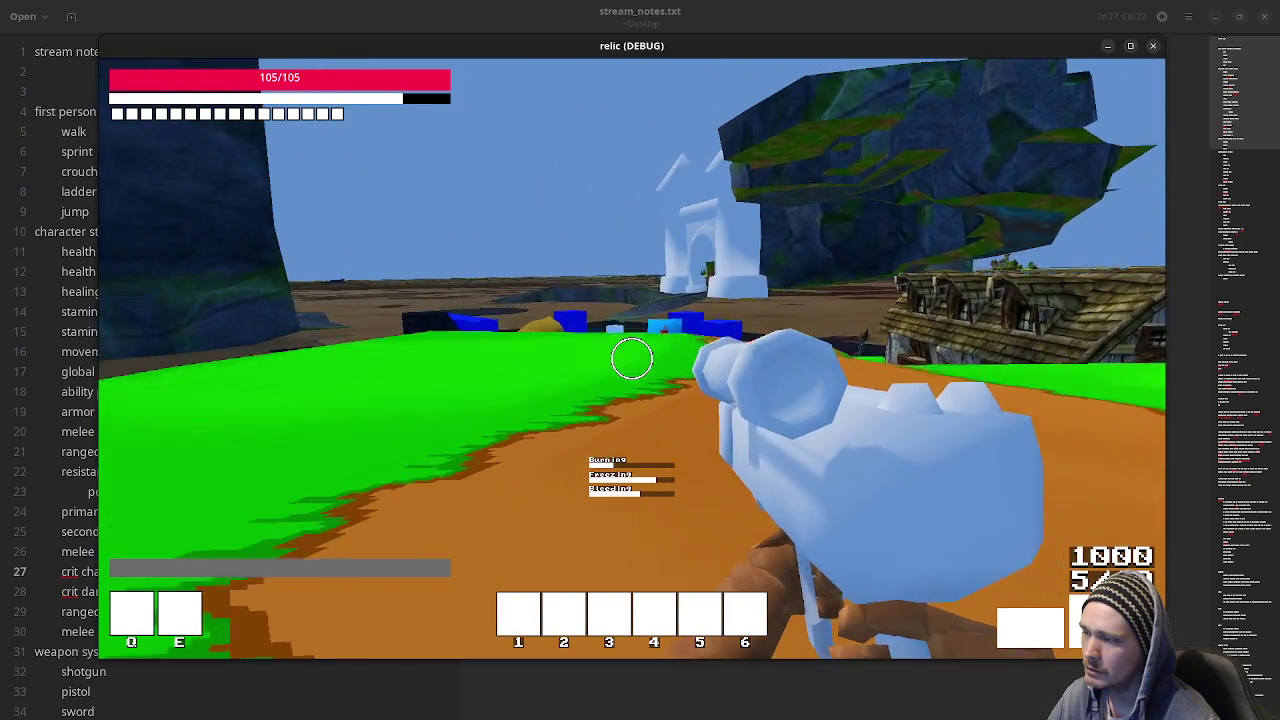
key(w)
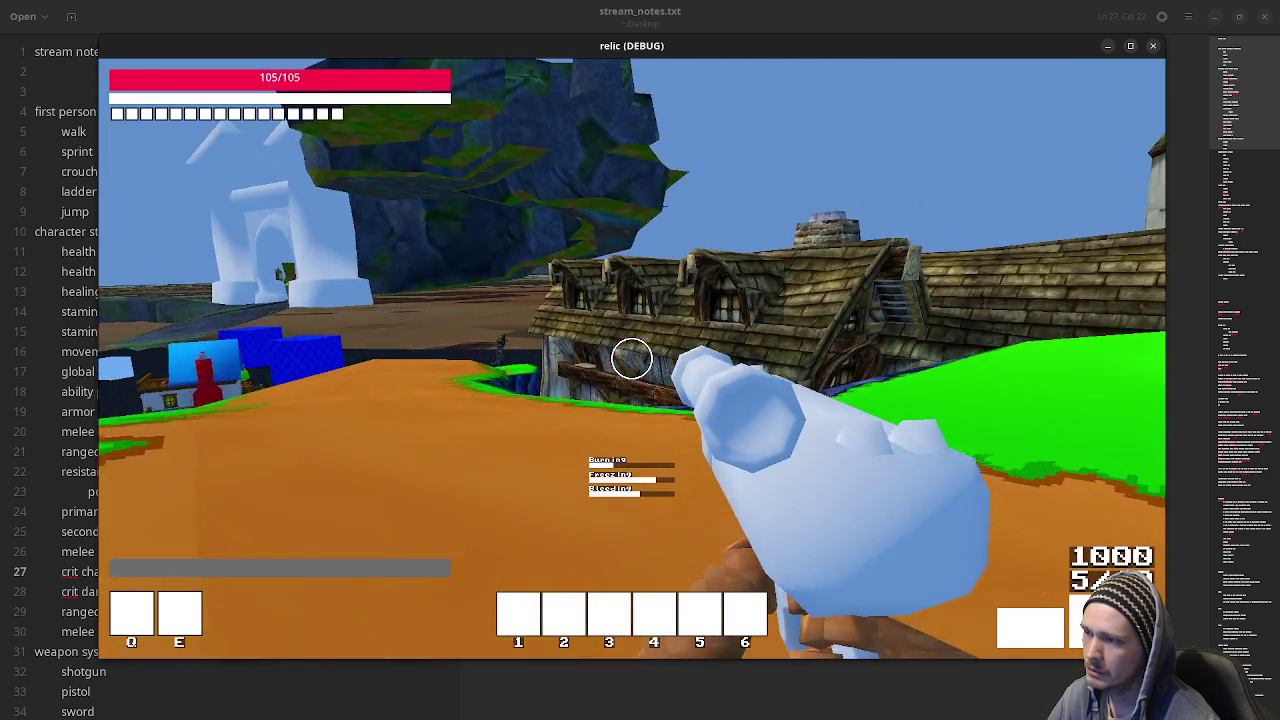
key(shift)
key(w)
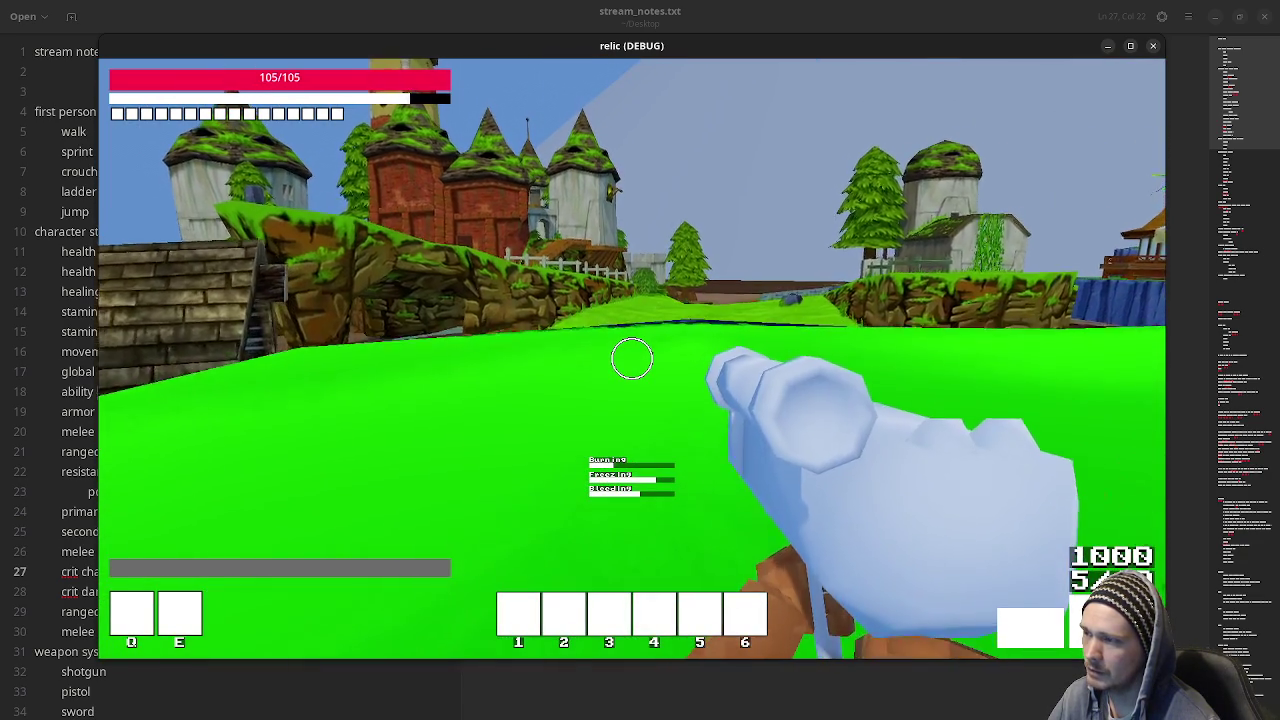
key(w)
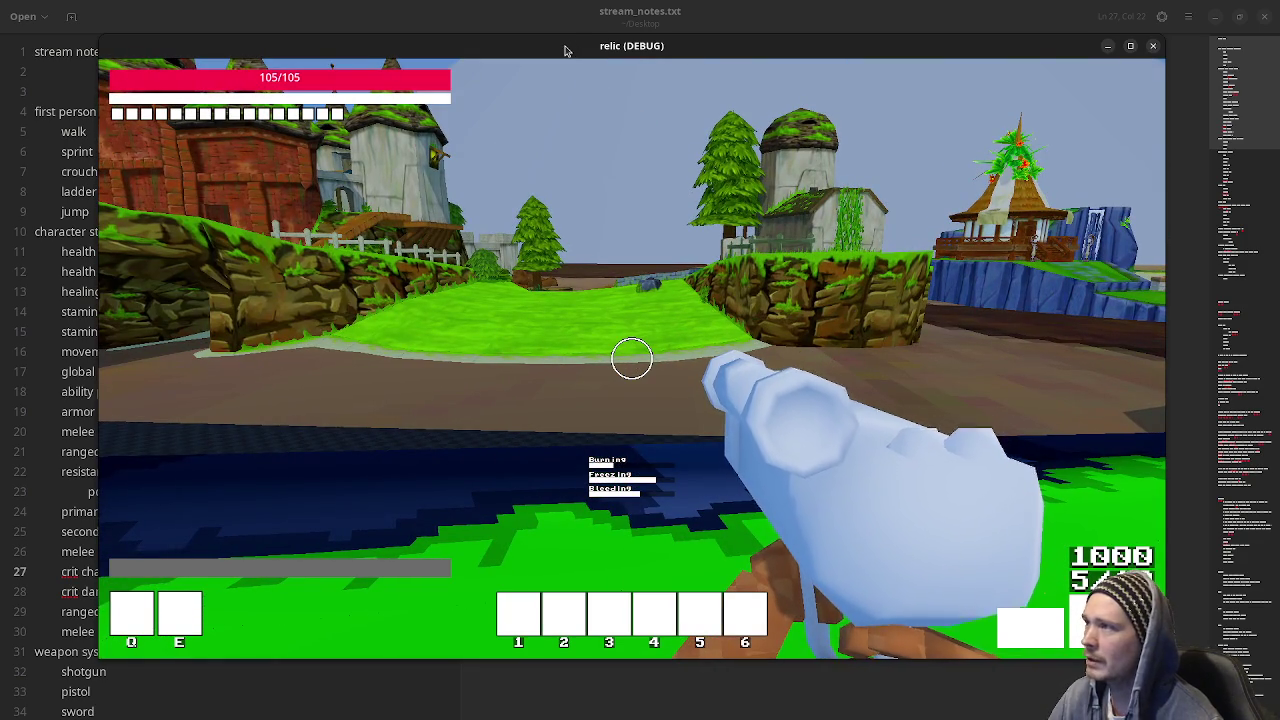
drag(564, 50, 679, 77)
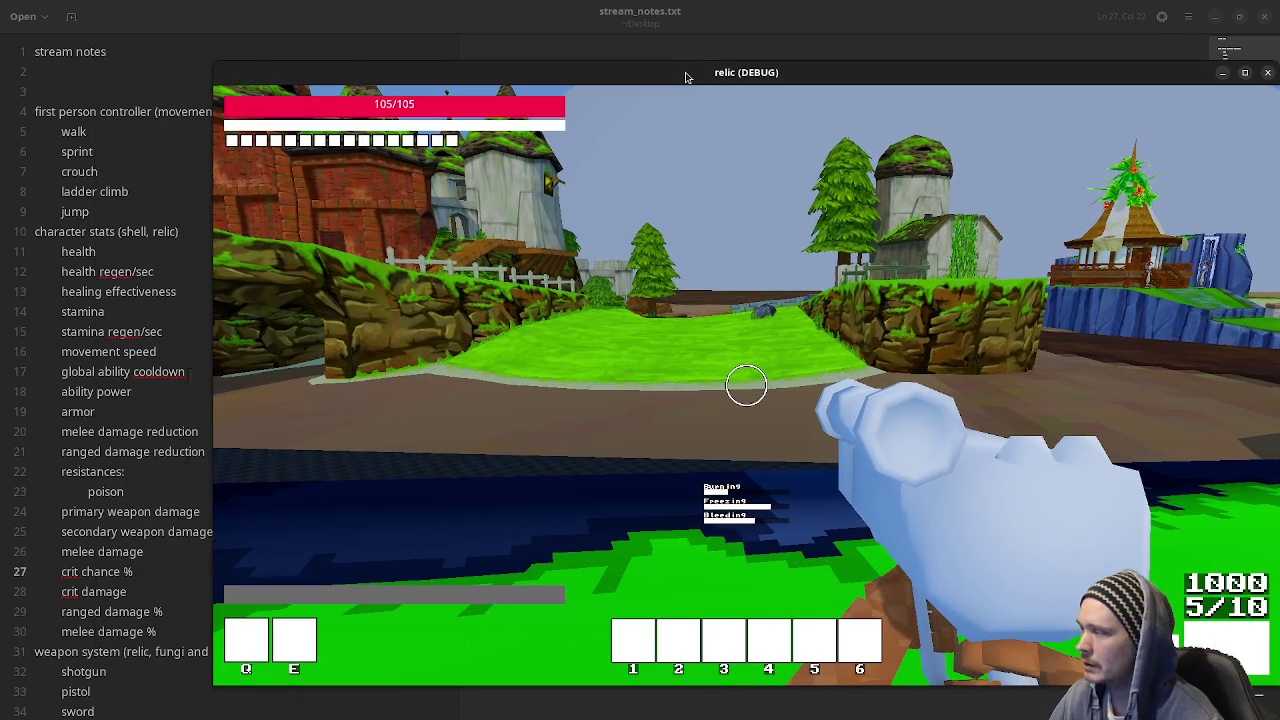
Attack while moving over the hill, toggle the stats panel, then quit the debug game with Escape.
click(793, 363)
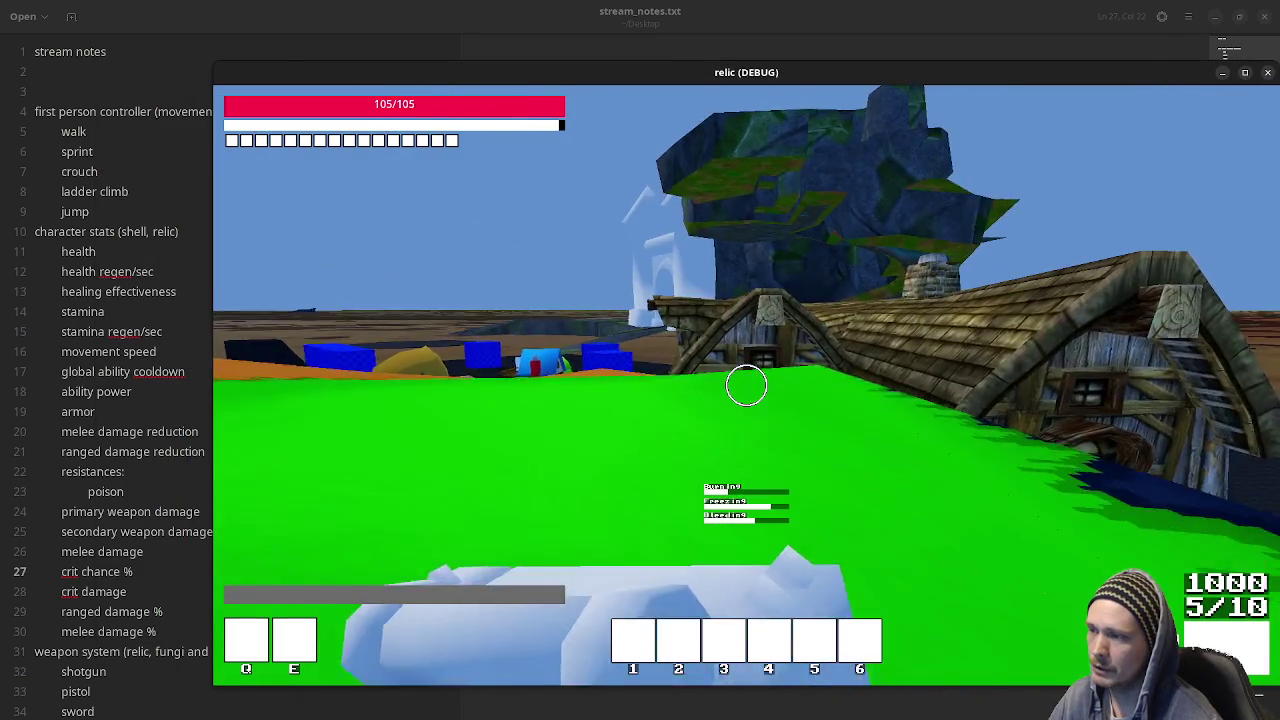
click(746, 386)
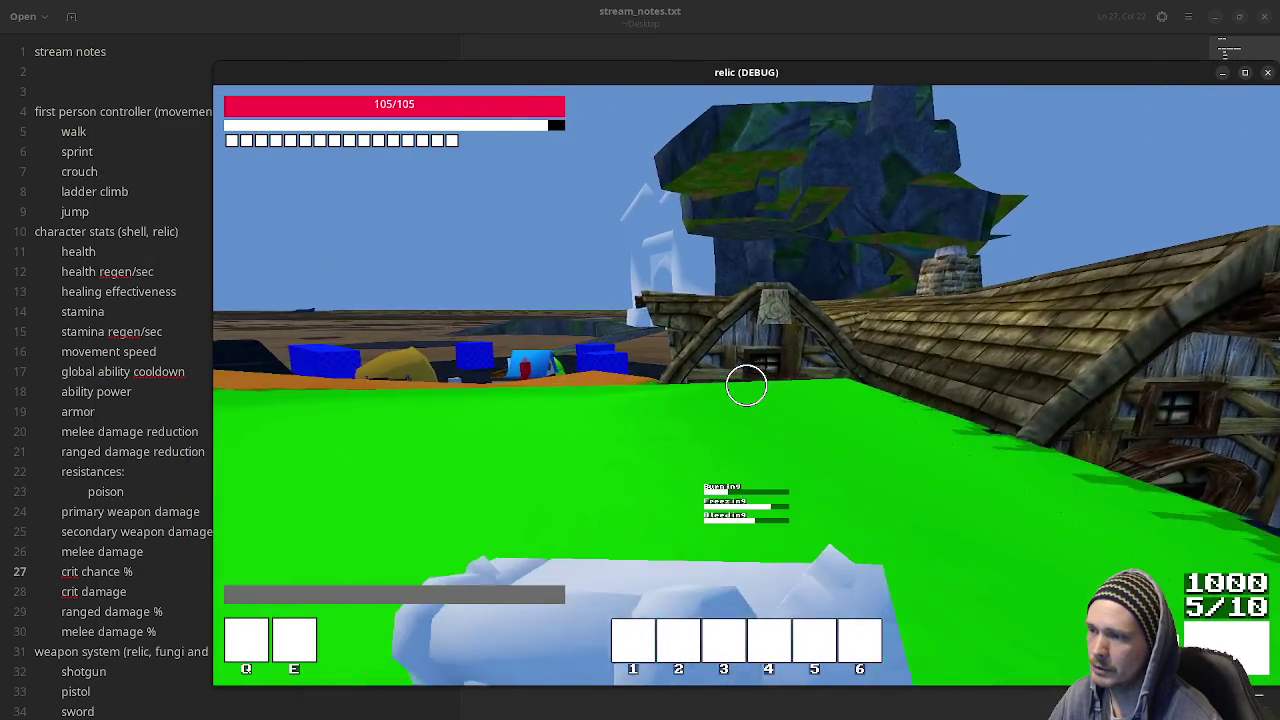
key(Tab)
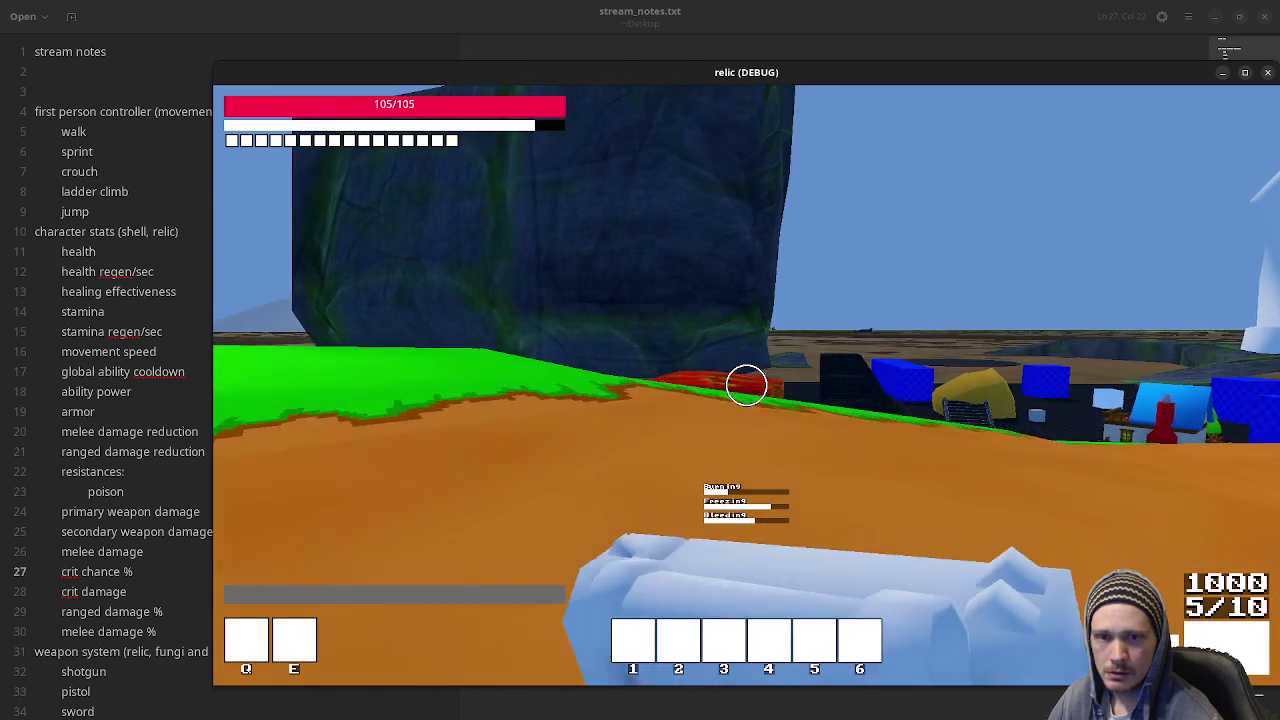
click(746, 386)
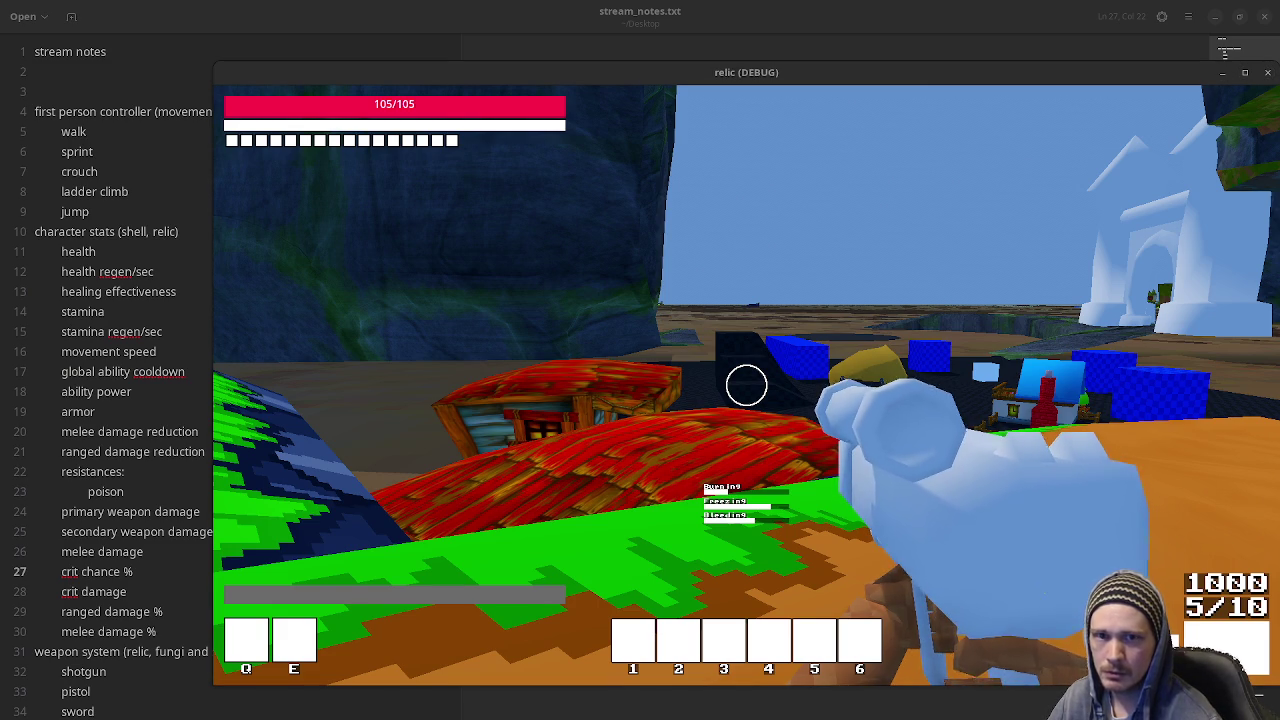
key(Escape)
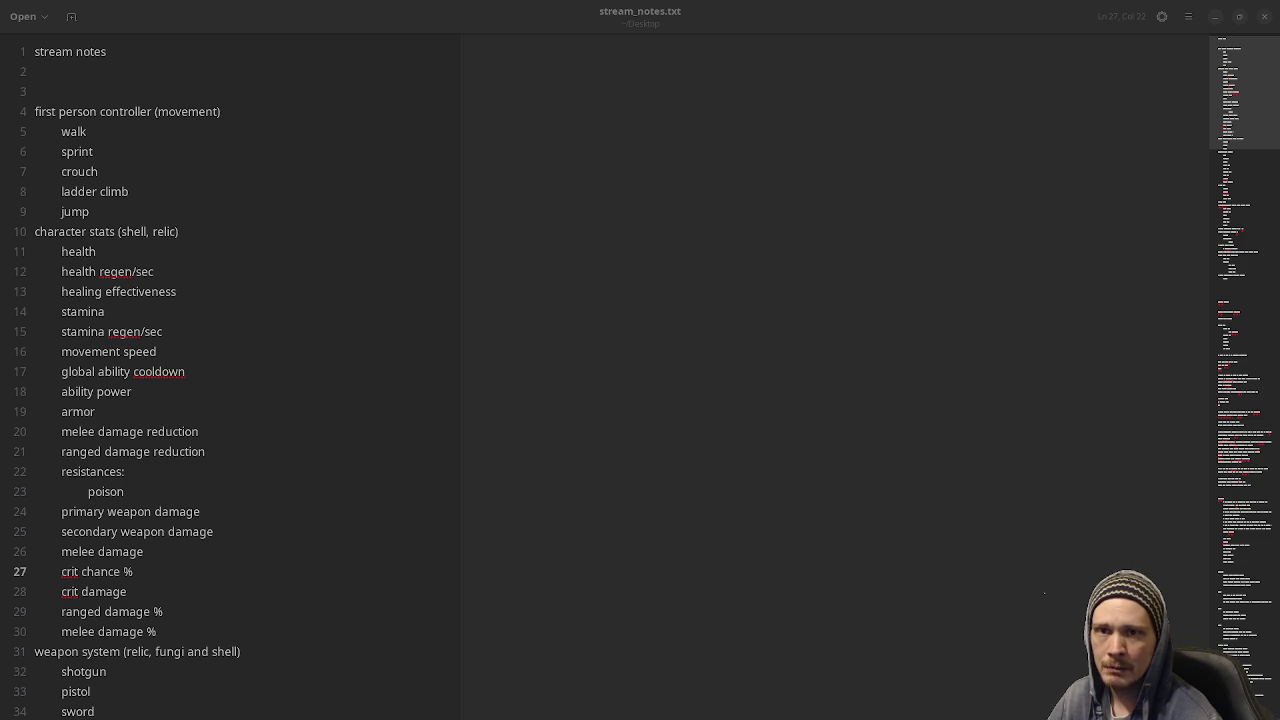
Switch from gedit to the browser showing the Hemomancer itch.io page.
key(alt+Tab)
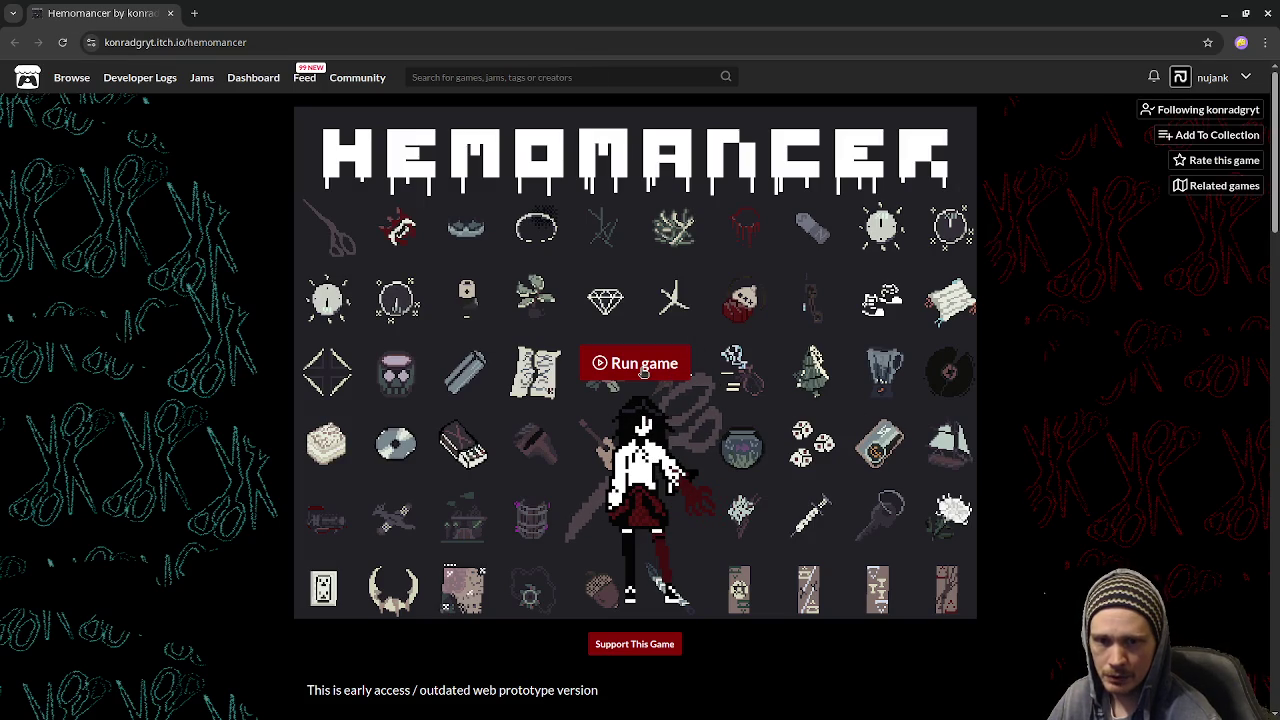
Run the Hemomancer web alpha on its itch.io page until its main menu loads.
click(644, 365)
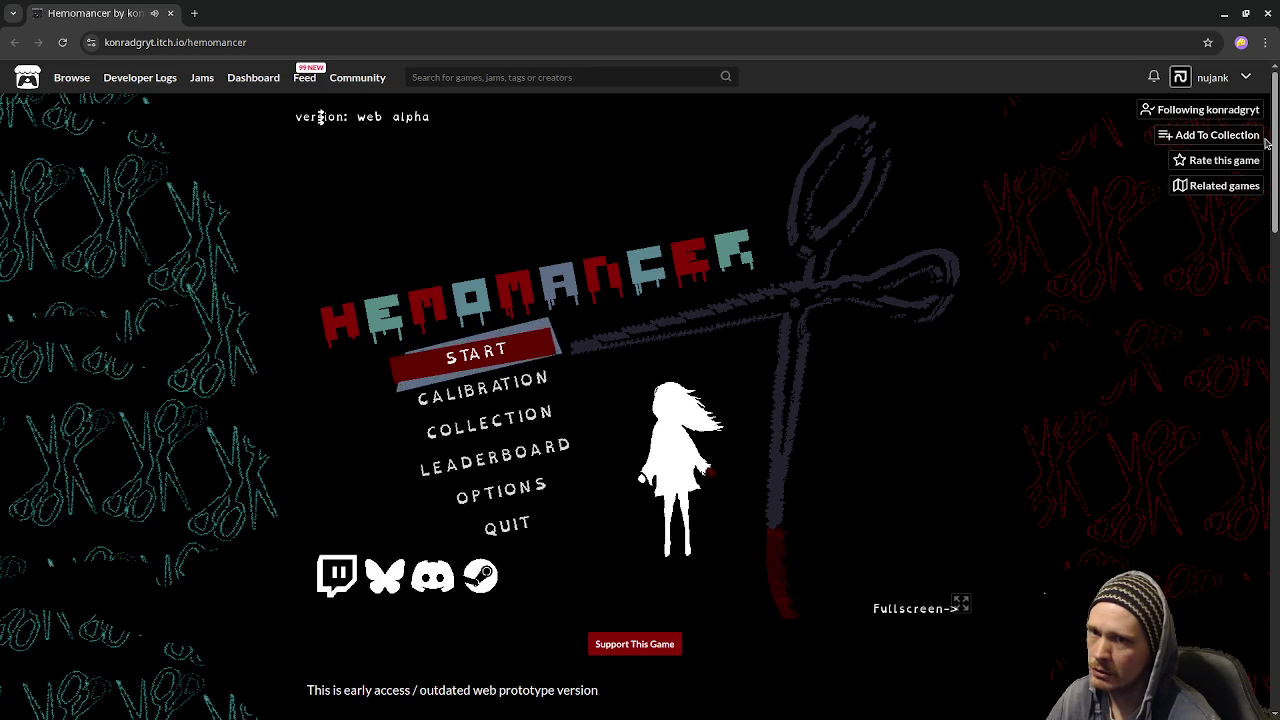
key(alt+Tab)
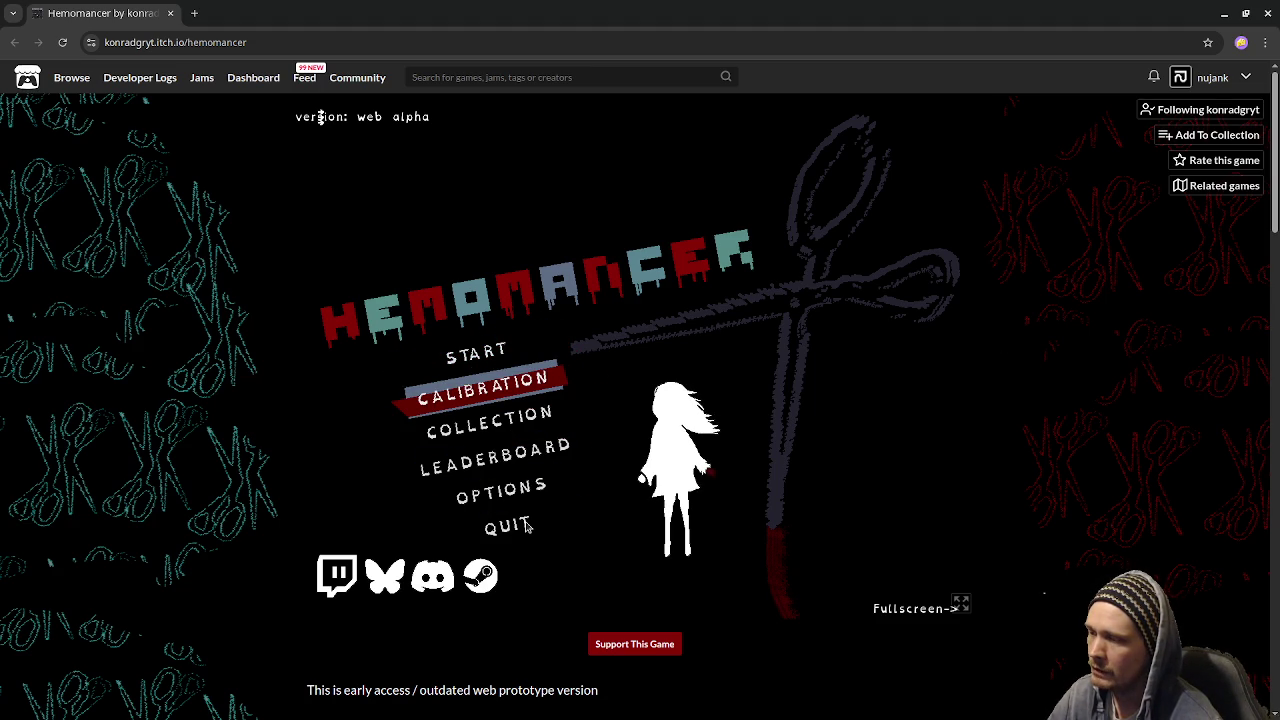
key(Return)
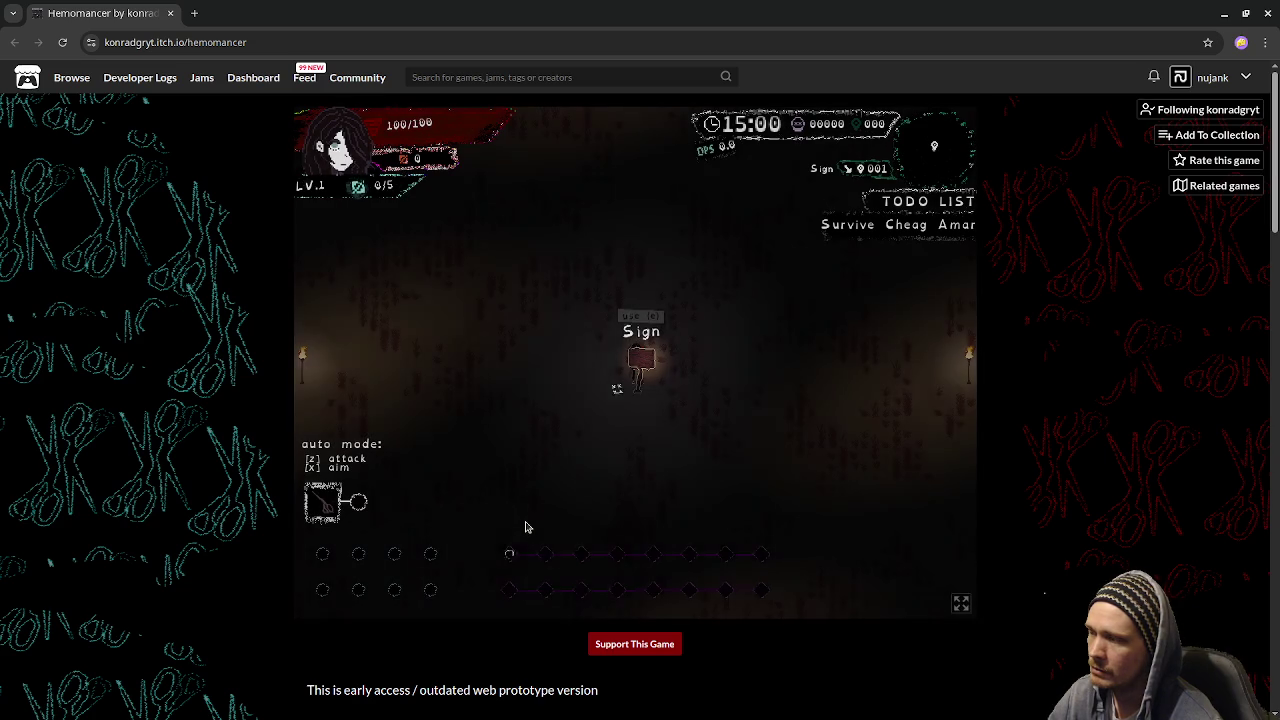
Walk the character around the Sign through the enemies to gain experience.
key(Right)
key(Down)
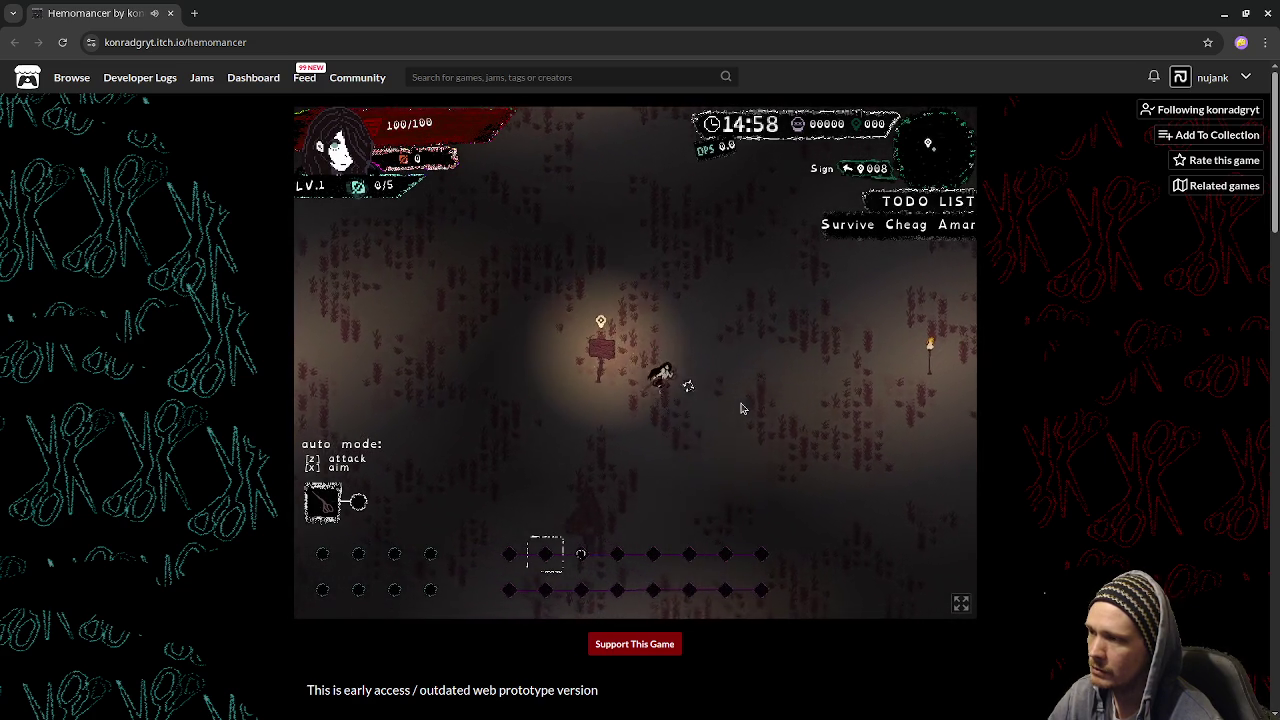
key(Left)
key(Up)
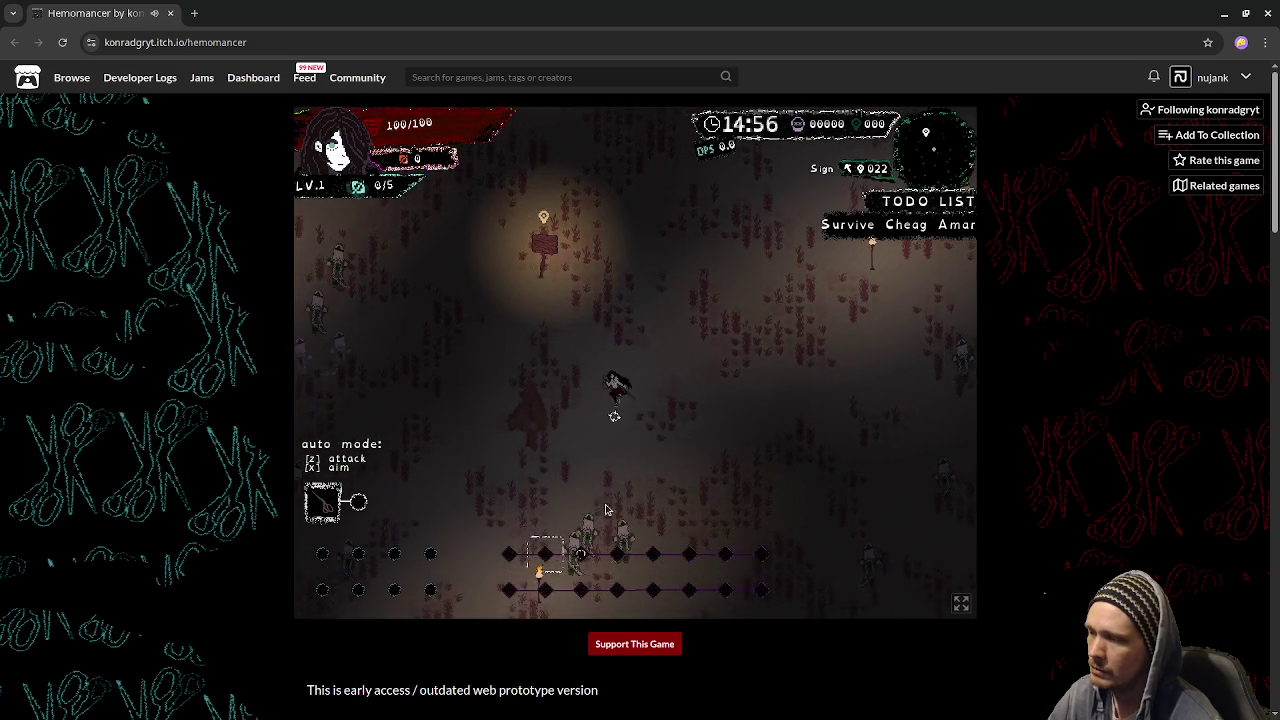
key(Up)
key(Right)
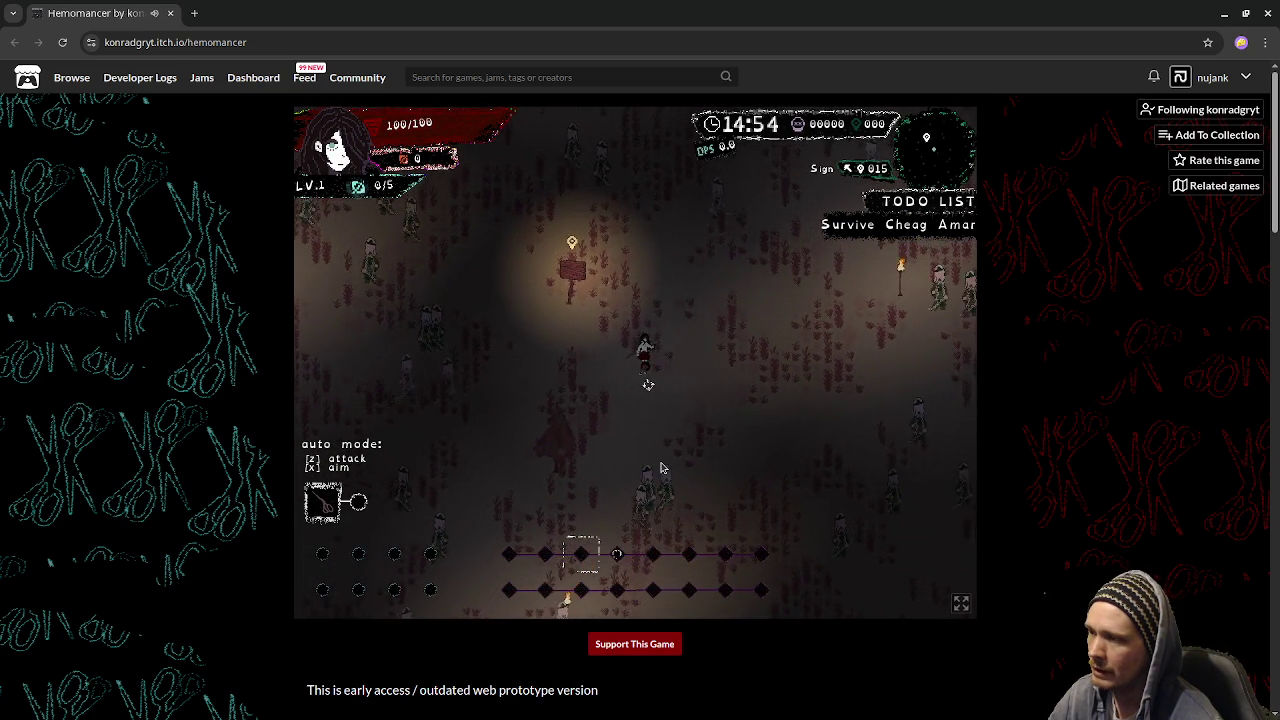
key(Right)
key(Down)
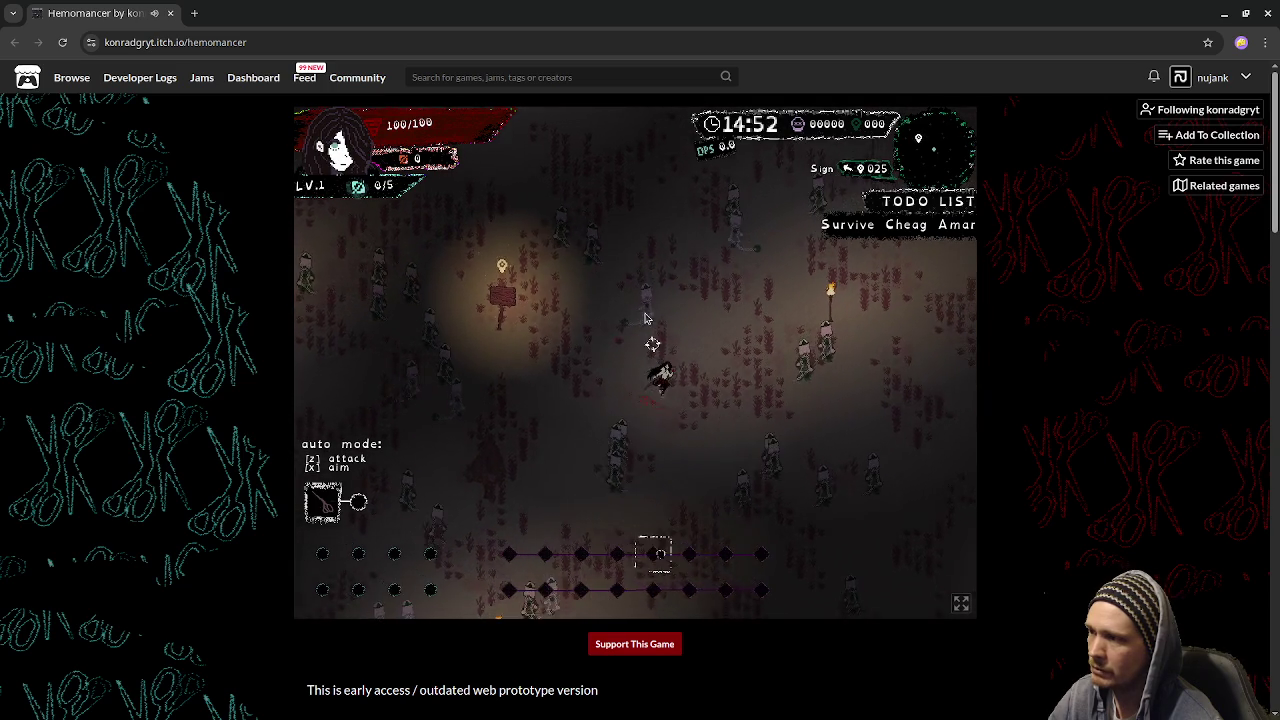
Keep moving down-right until level 2, then take the Three of Cups regen card.
key(Right)
key(Down)
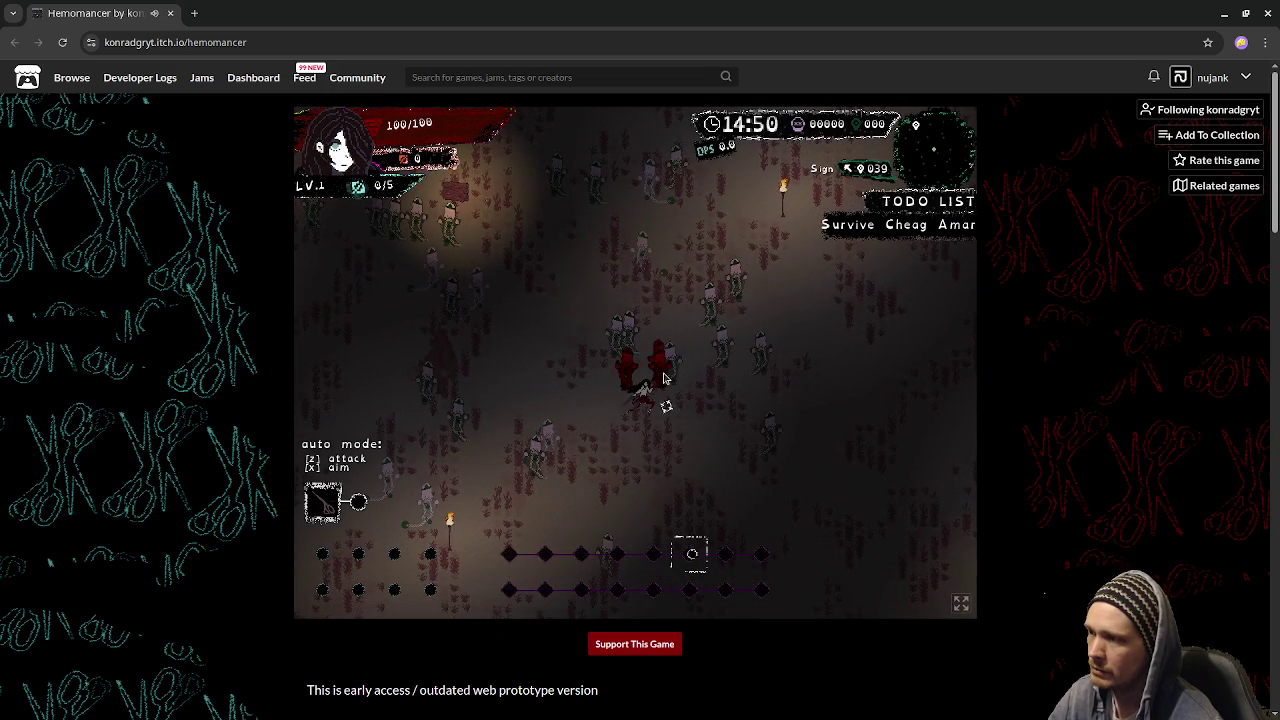
key(Right)
key(Down)
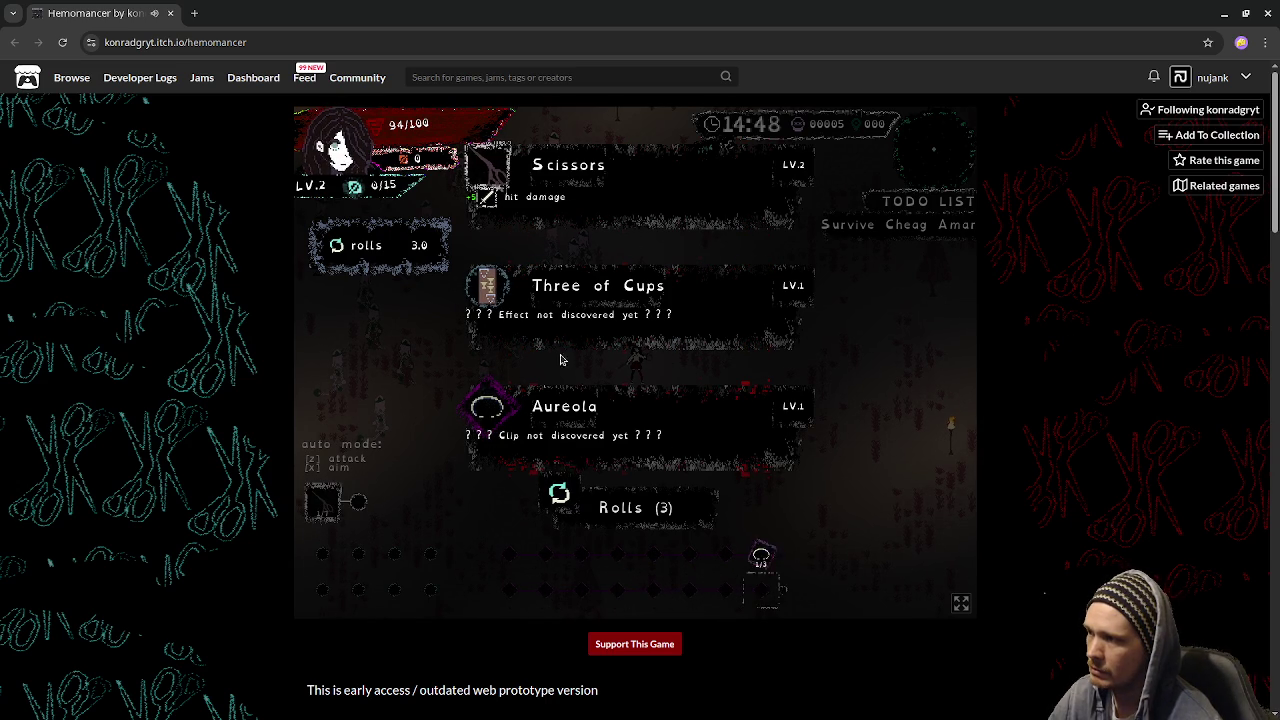
click(581, 298)
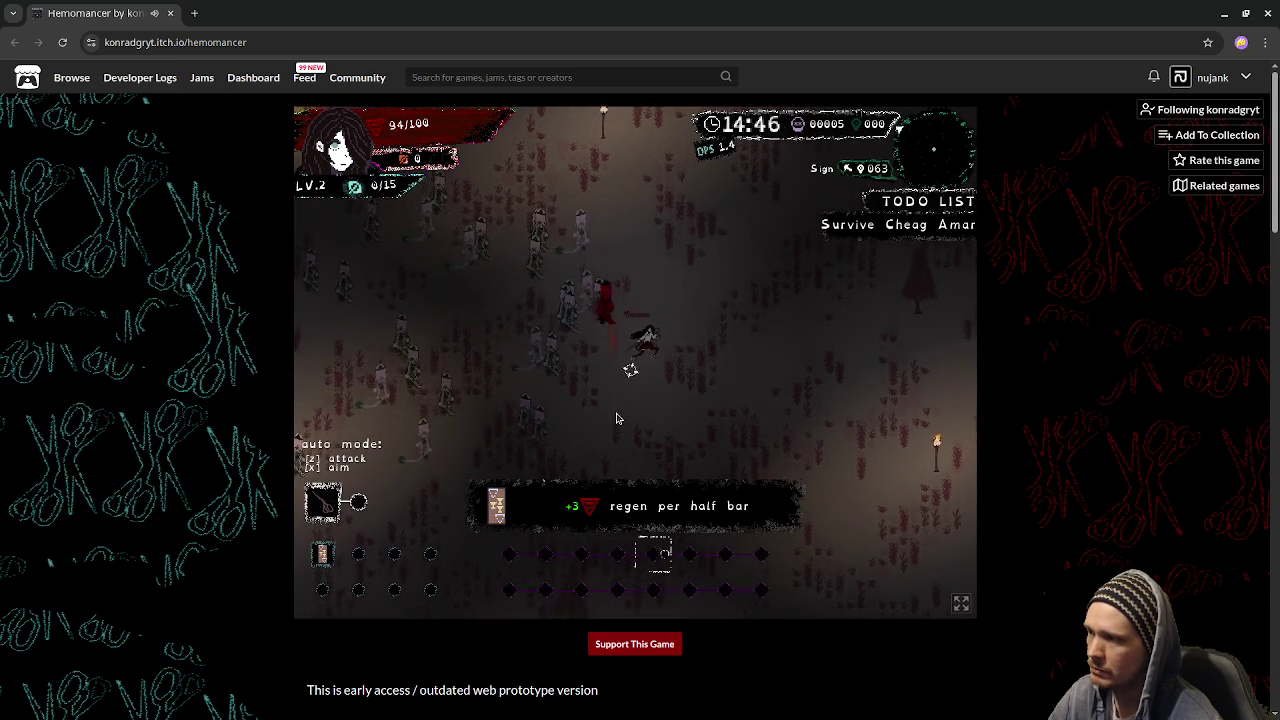
key(w)
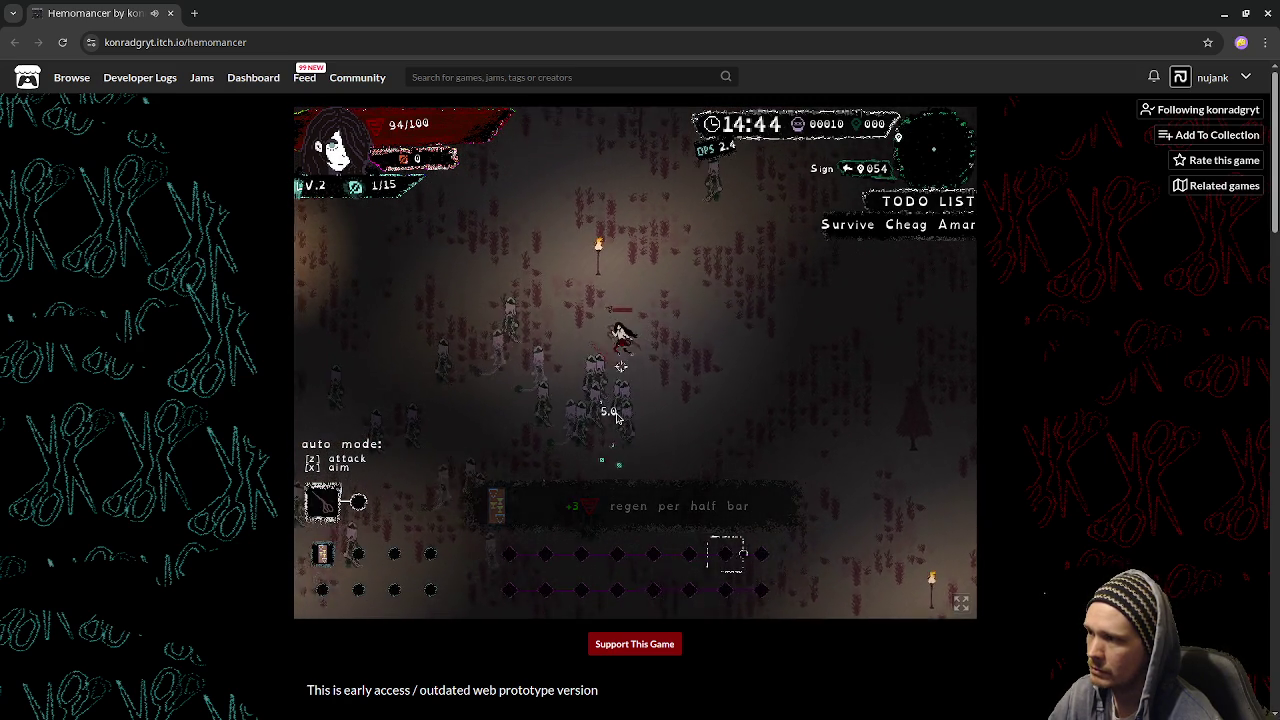
Walk the character up-left and south, then switch the game to fullscreen.
key(a)
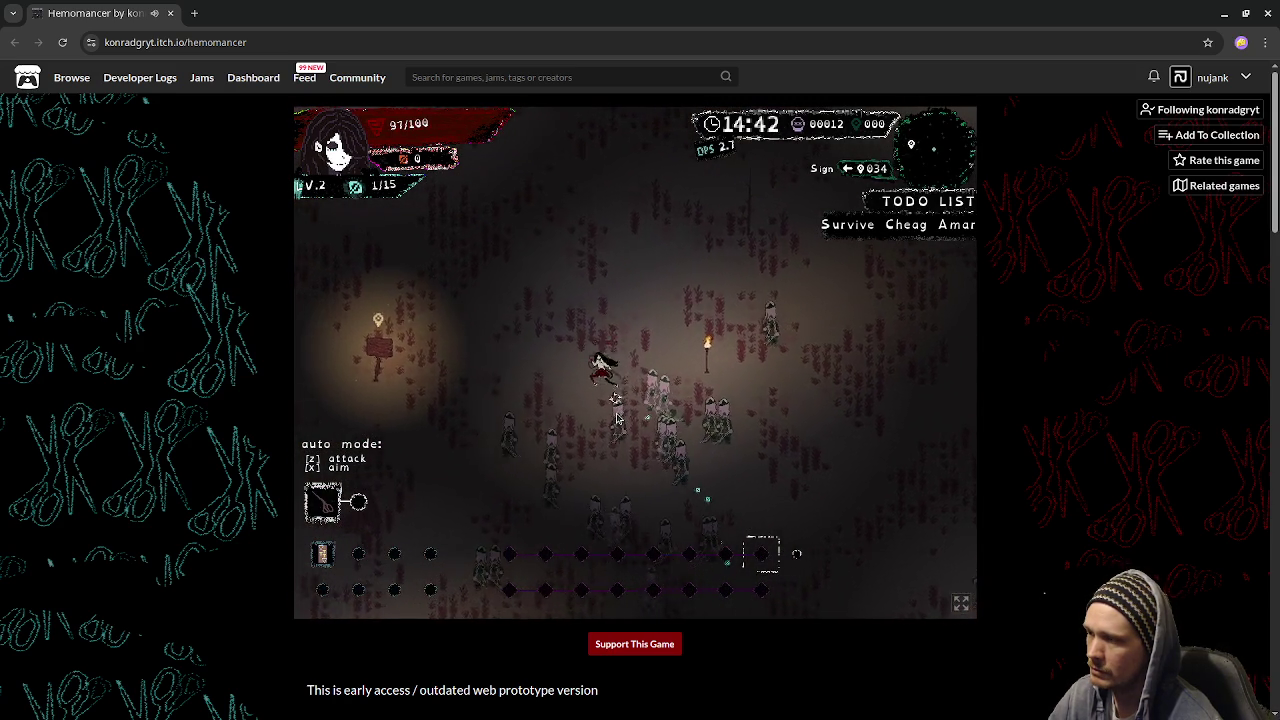
key(w)
key(a)
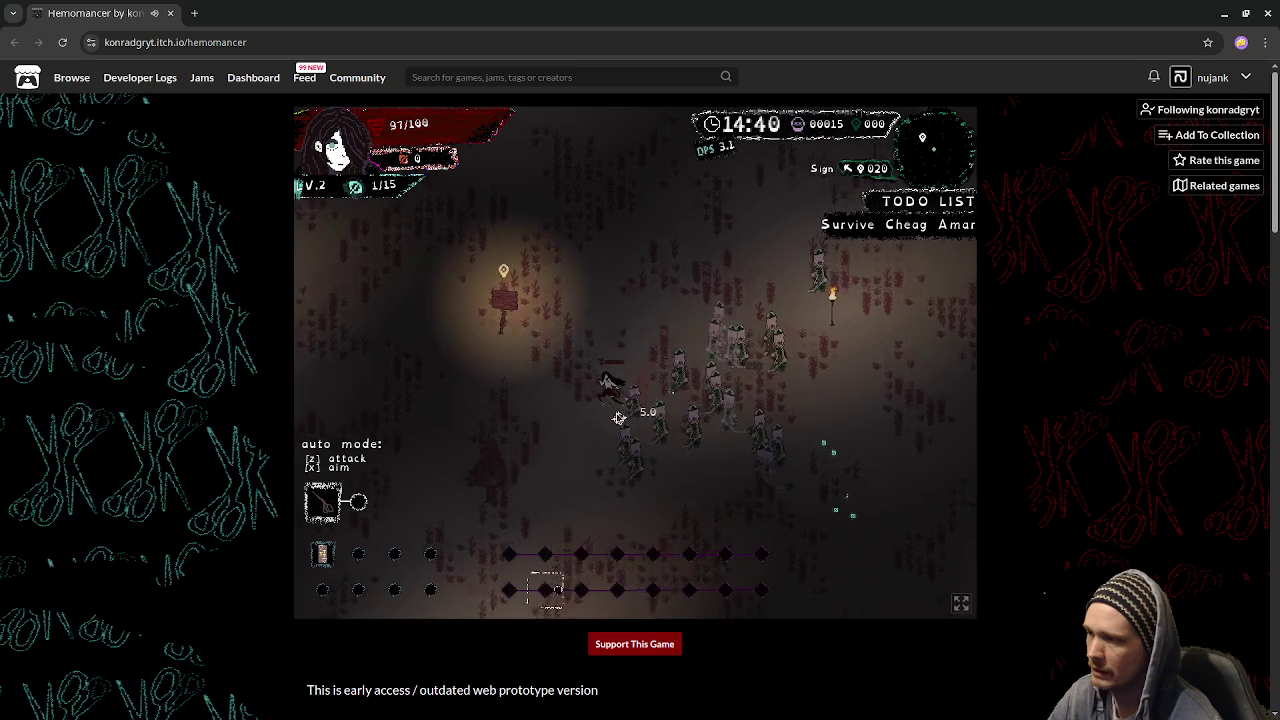
key(s)
key(a)
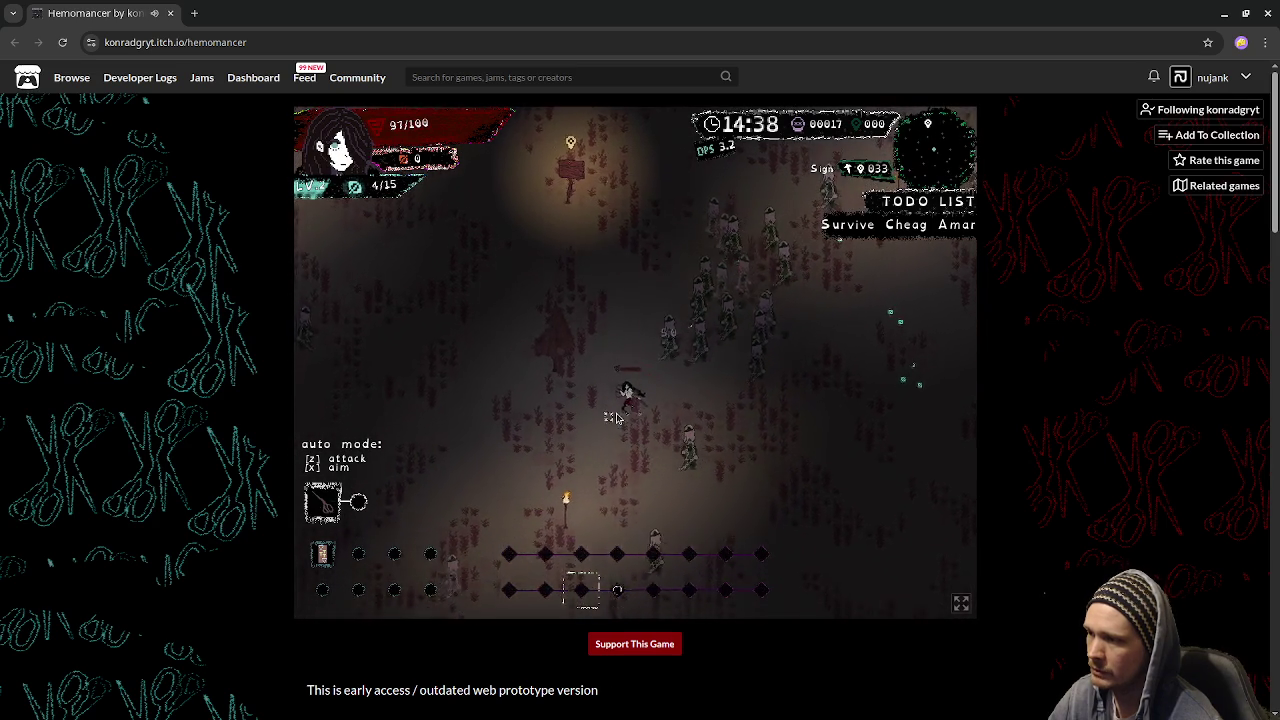
key(s)
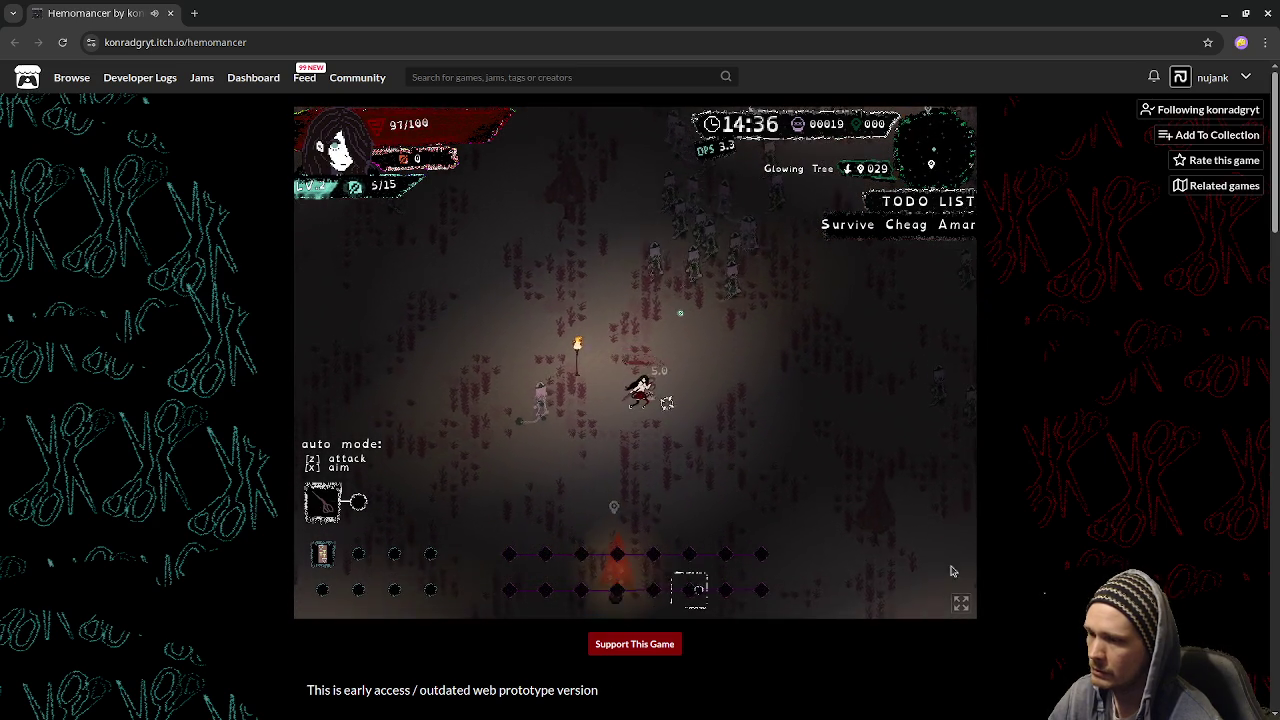
key(f)
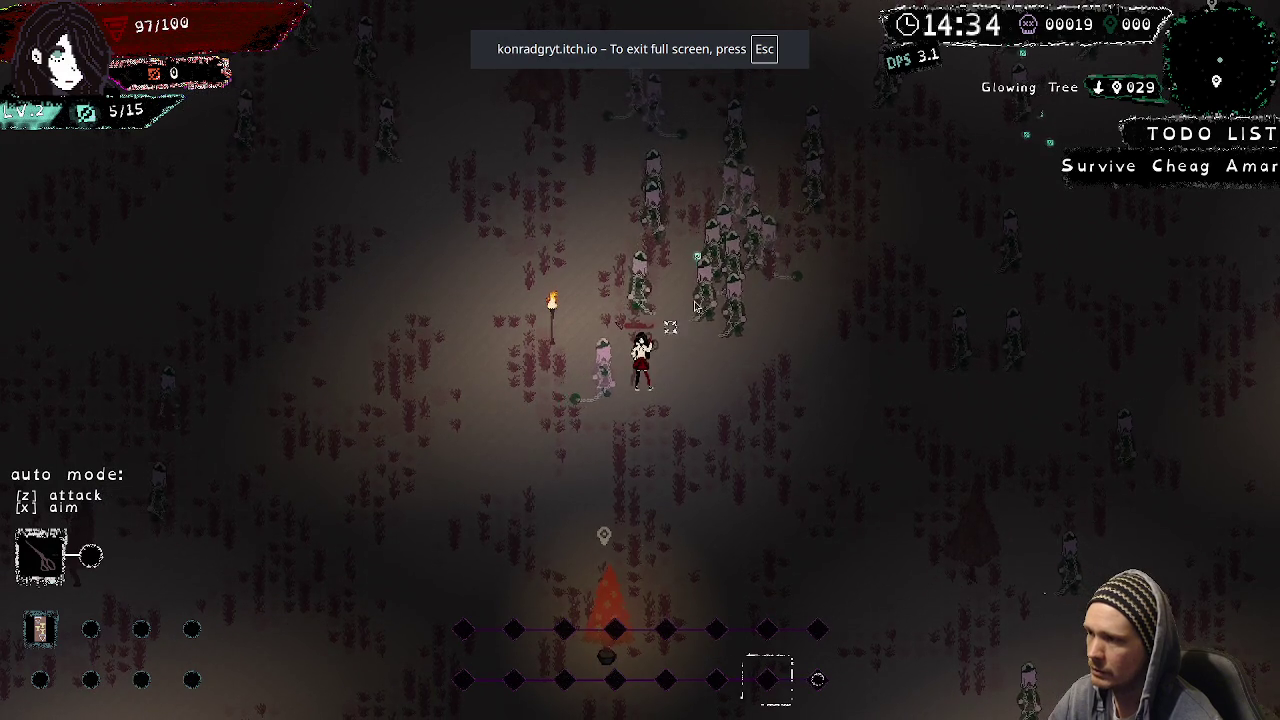
Walk to the Glowing Tree and use it to open its event.
key(s)
key(d)
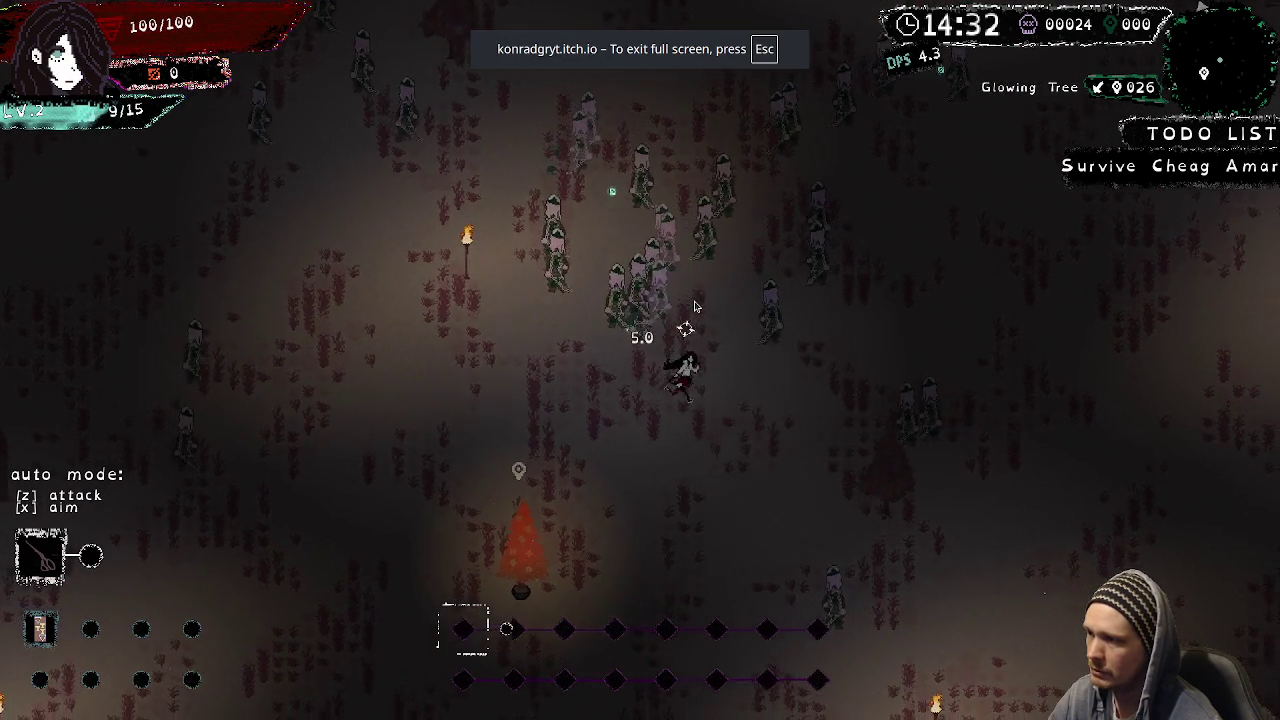
key(a)
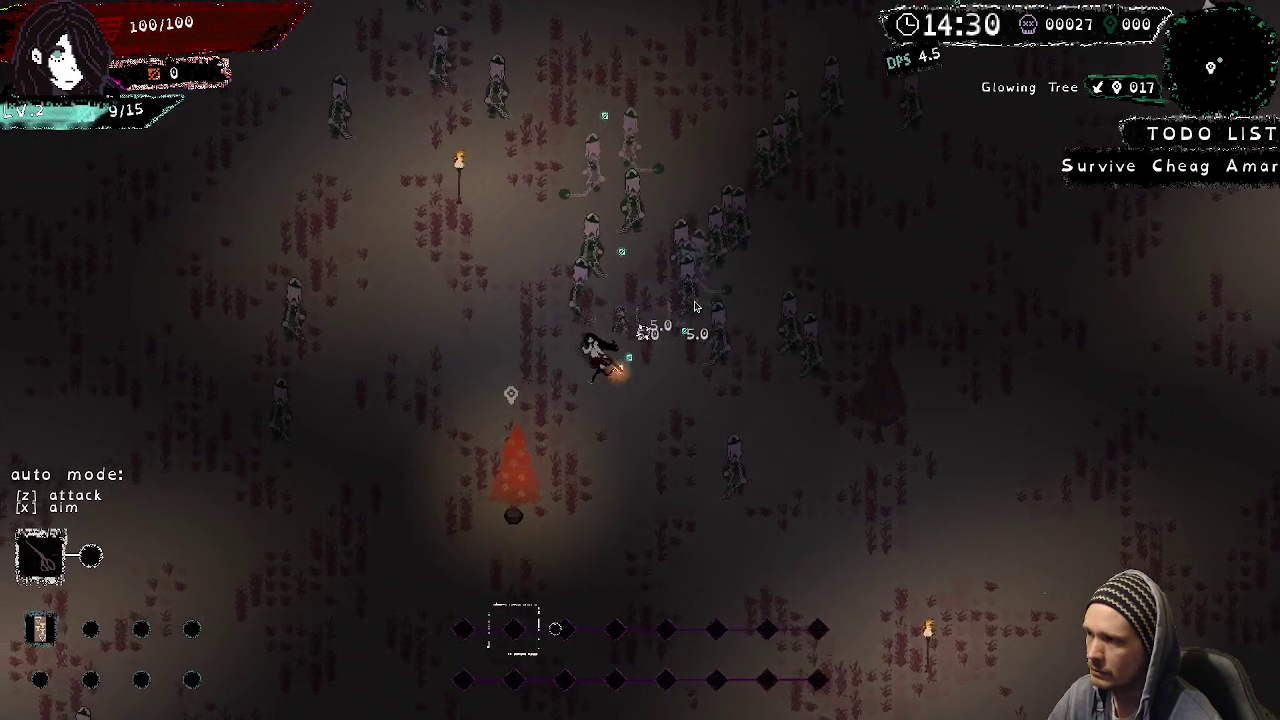
key(s)
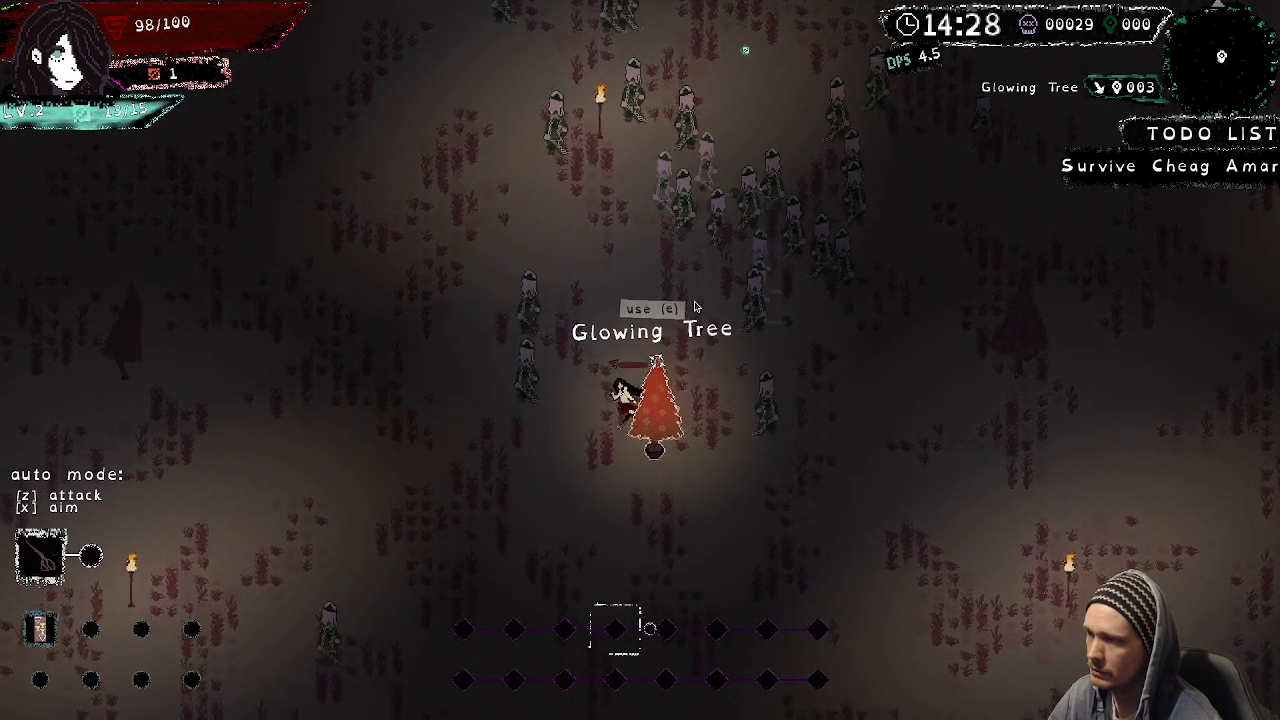
key(e)
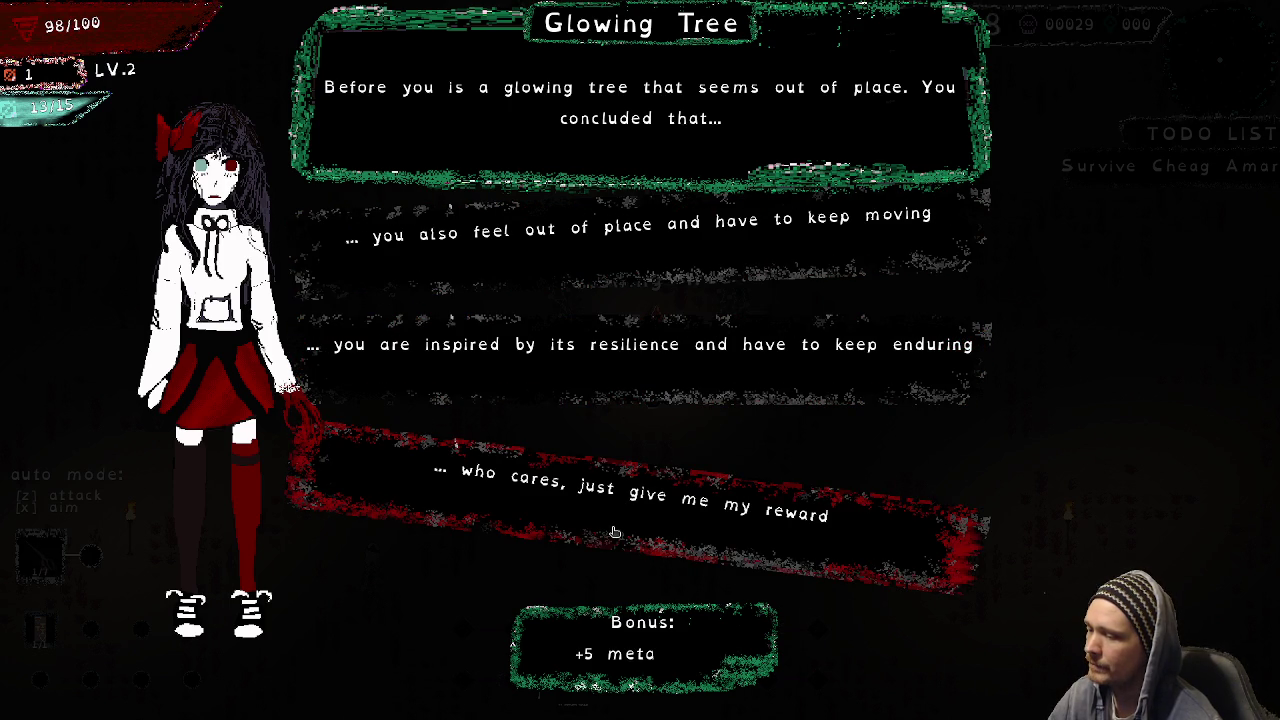
Answer that the tree's resilience is inspiring and take the Midnight card.
click(636, 350)
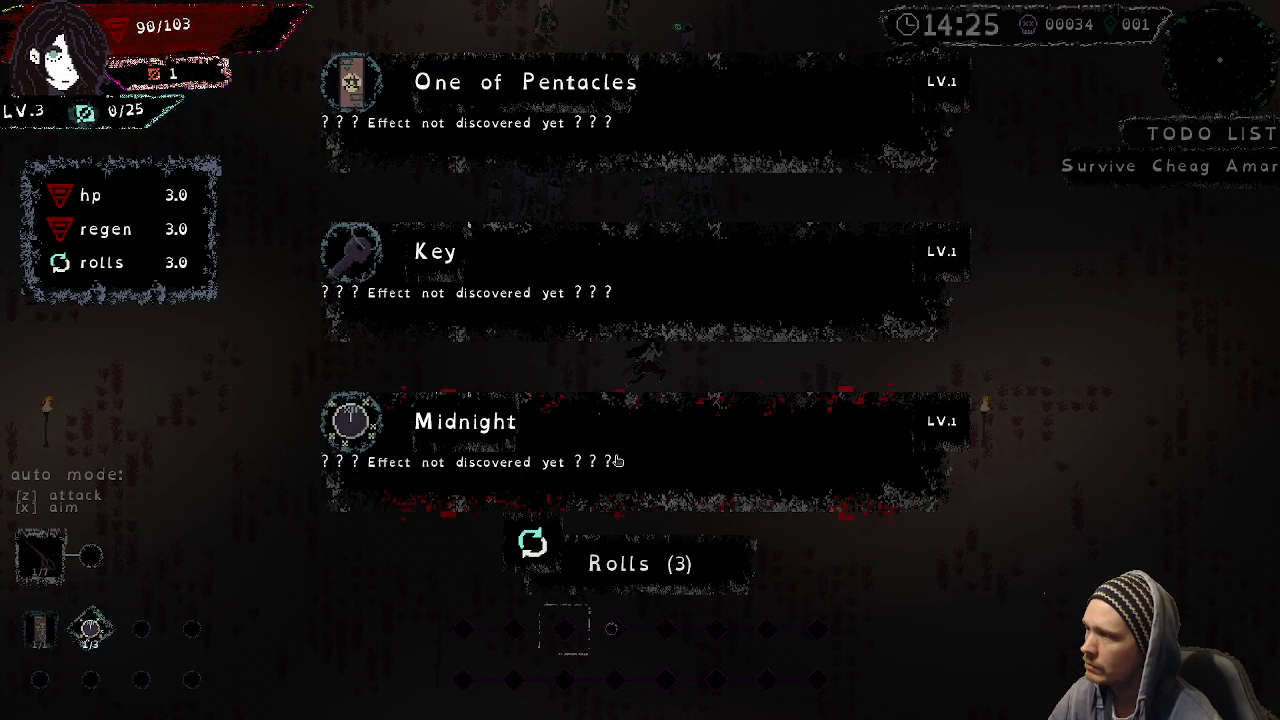
click(498, 423)
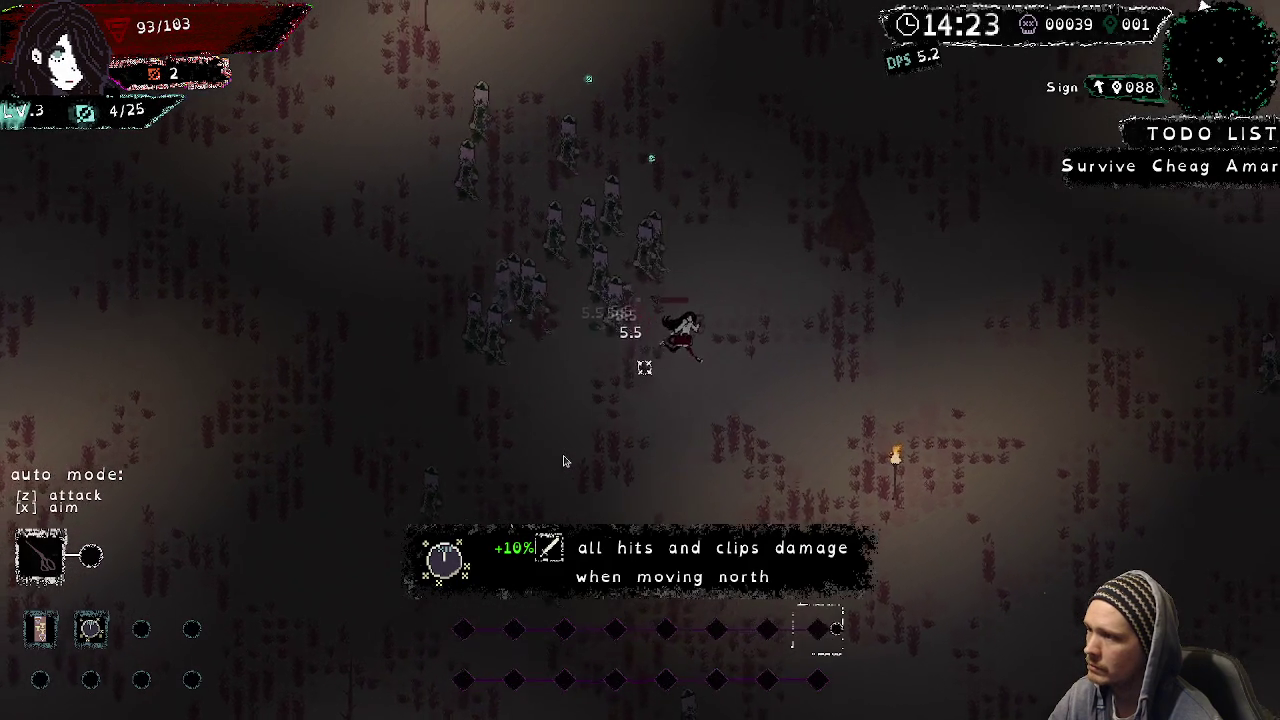
key(Up)
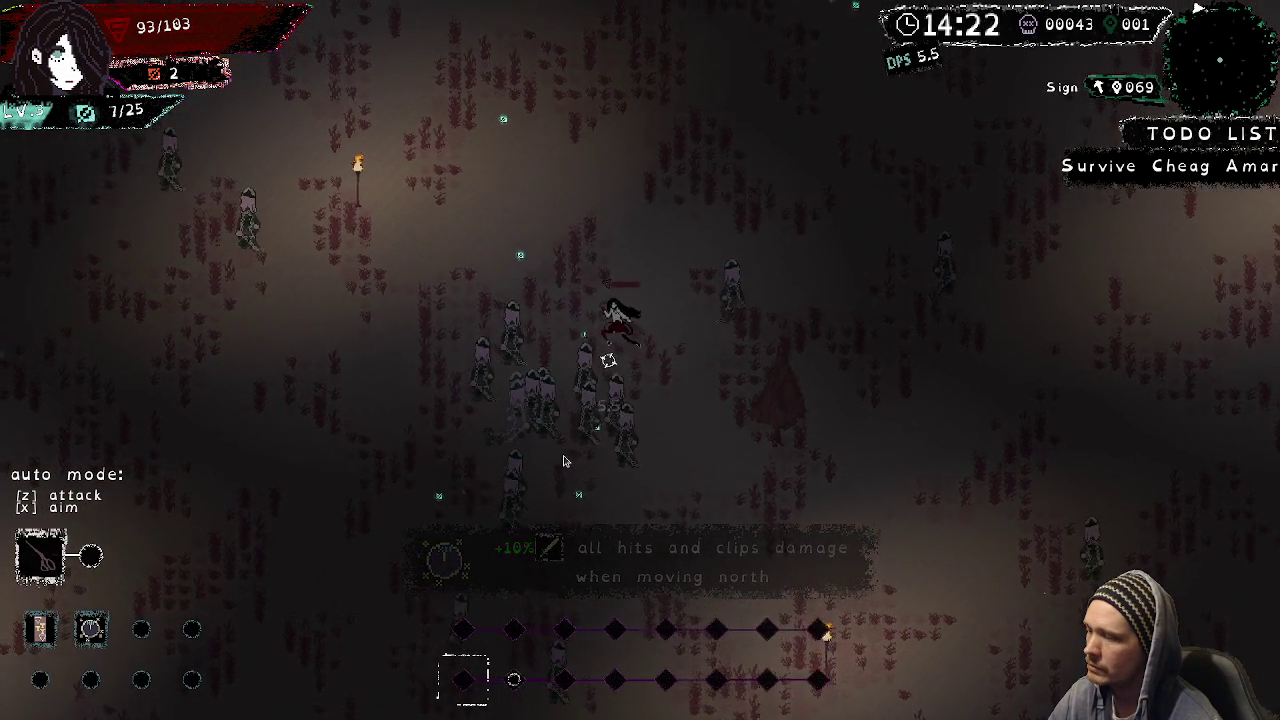
key(Left)
Keep moving until level 4 offers Fishbowl, Vigil light or Matchbox, then exit fullscreen.
key(Down)
key(Down)
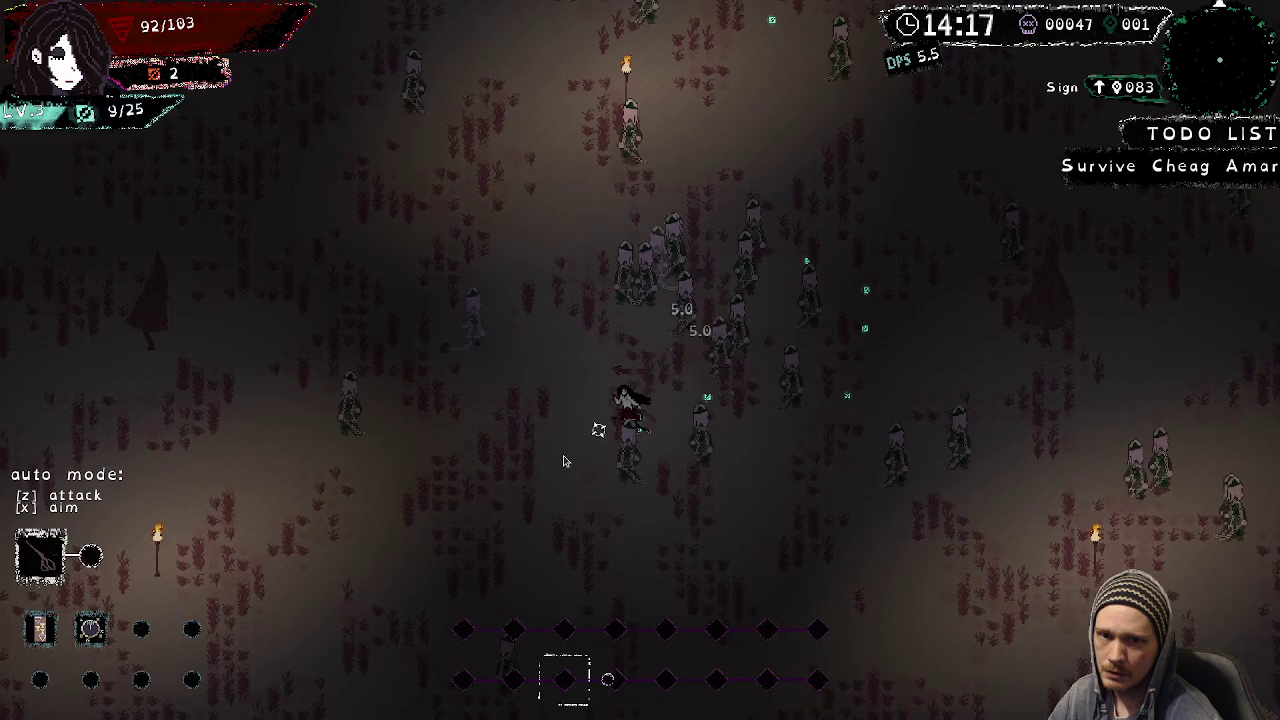
key(Down)
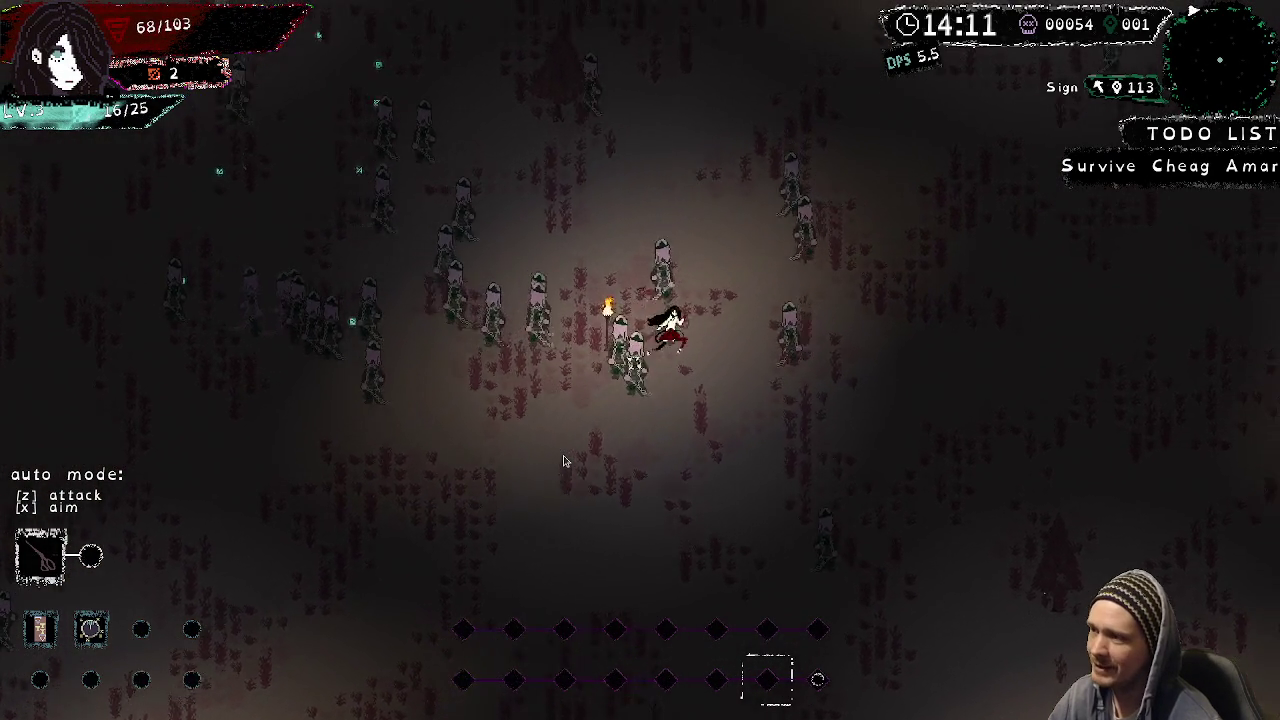
key(Up)
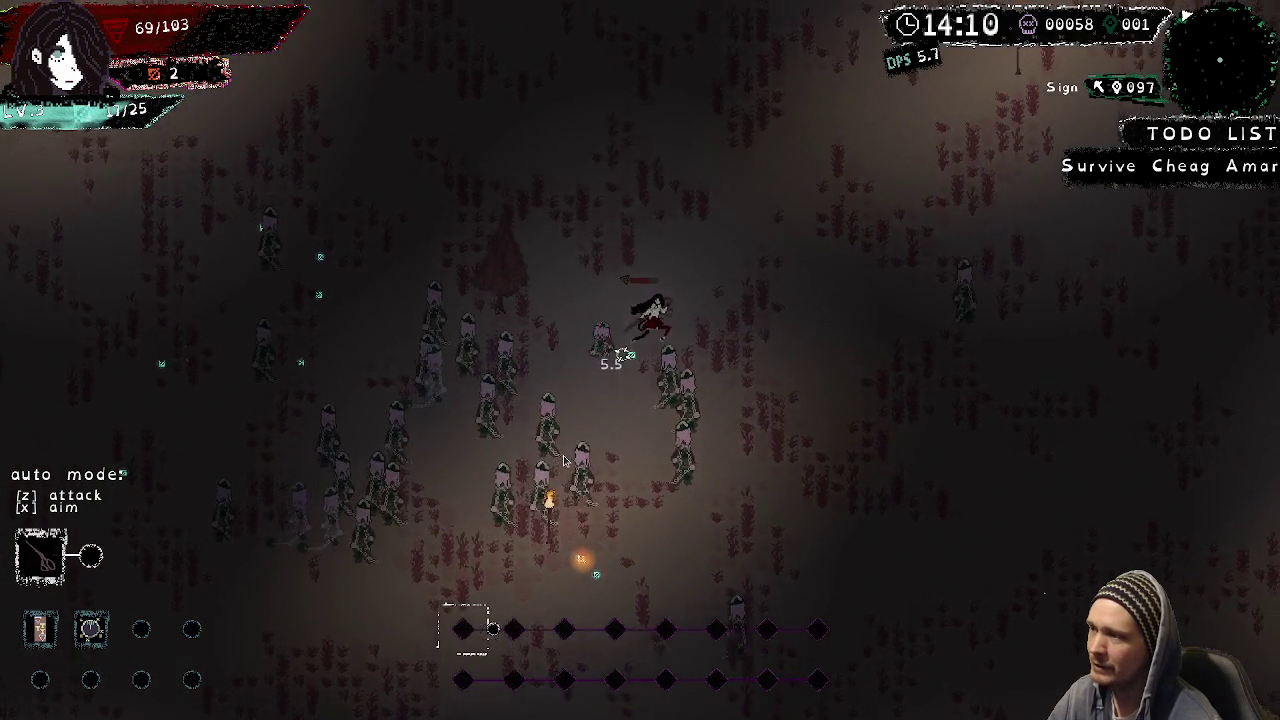
key(Up)
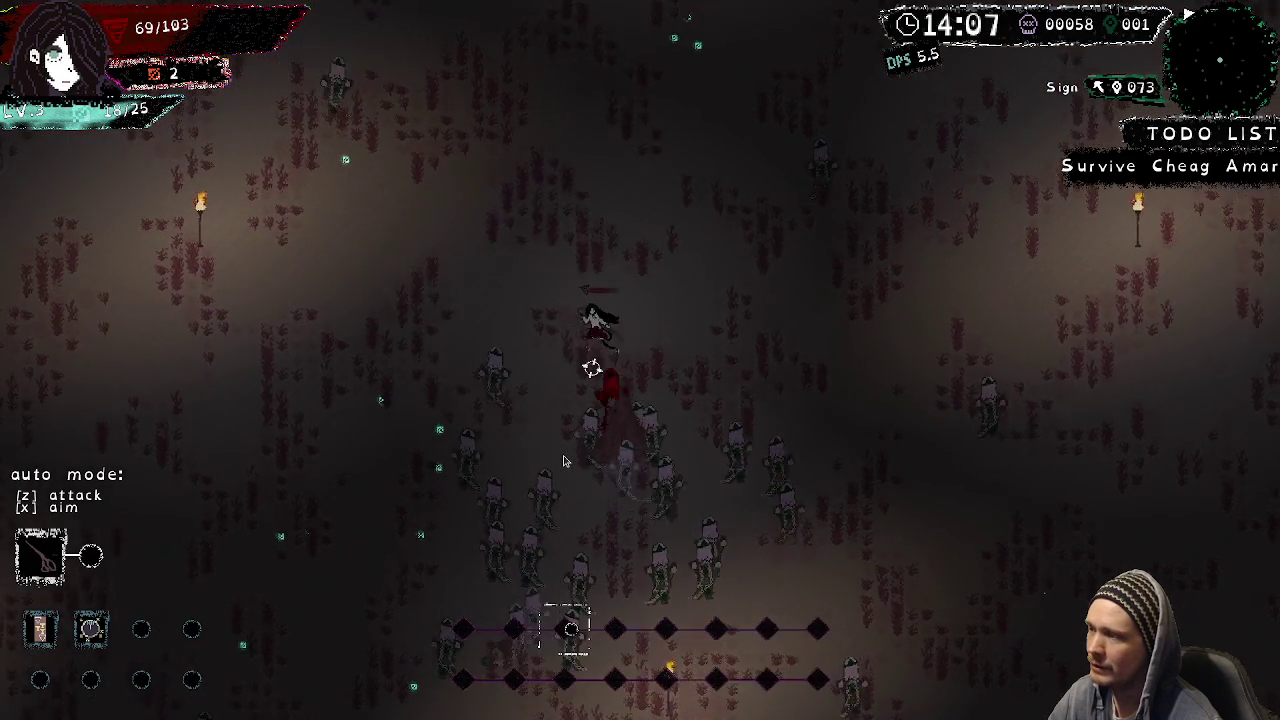
key(Down)
key(Left)
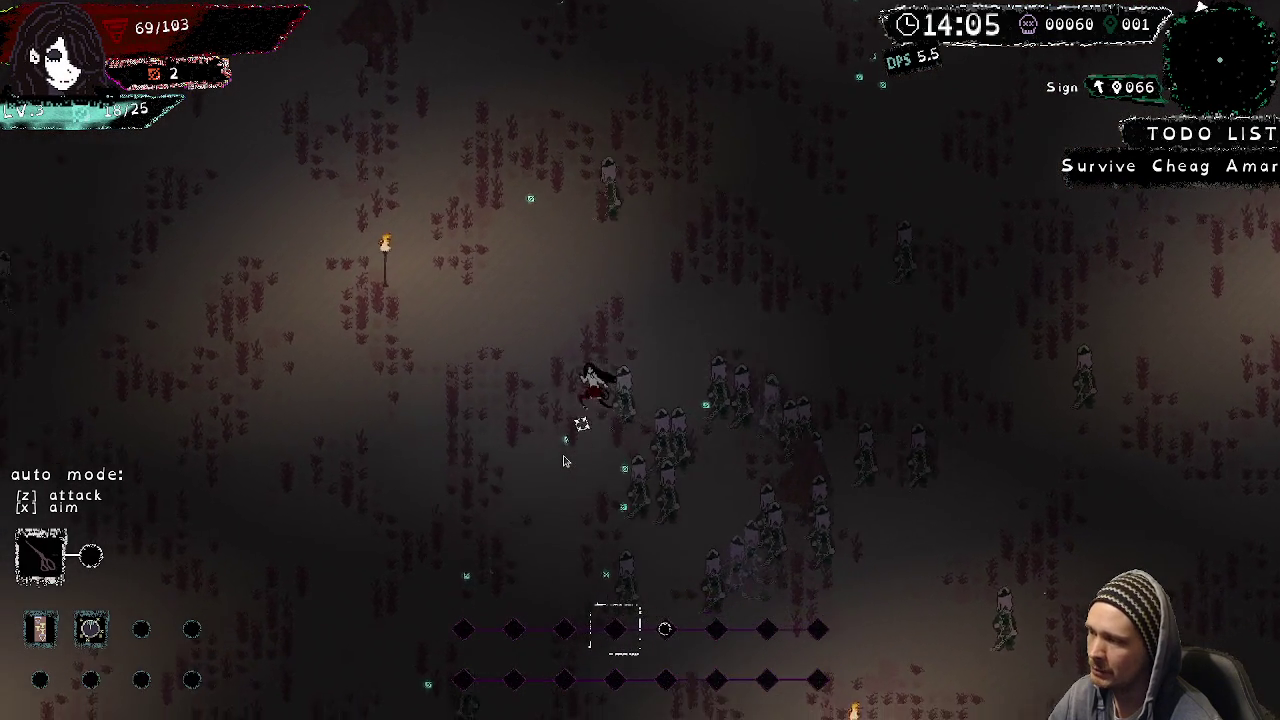
key(Down)
key(Left)
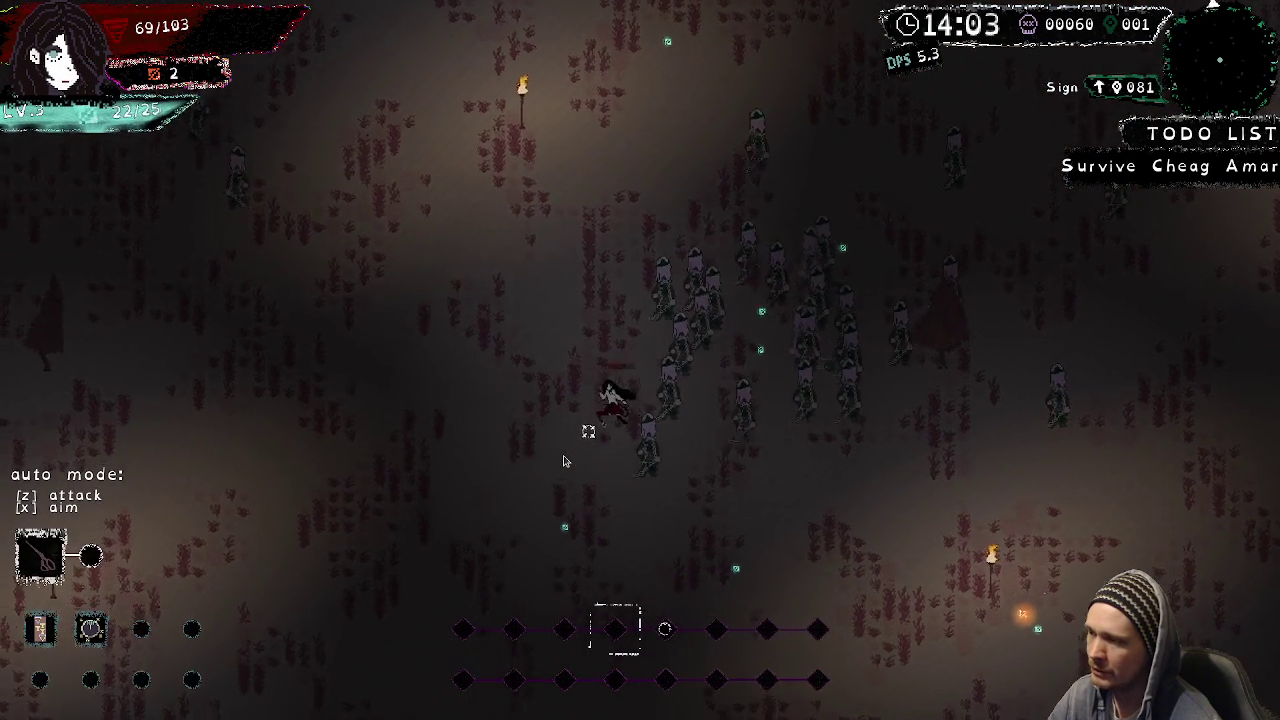
key(Down)
key(Right)
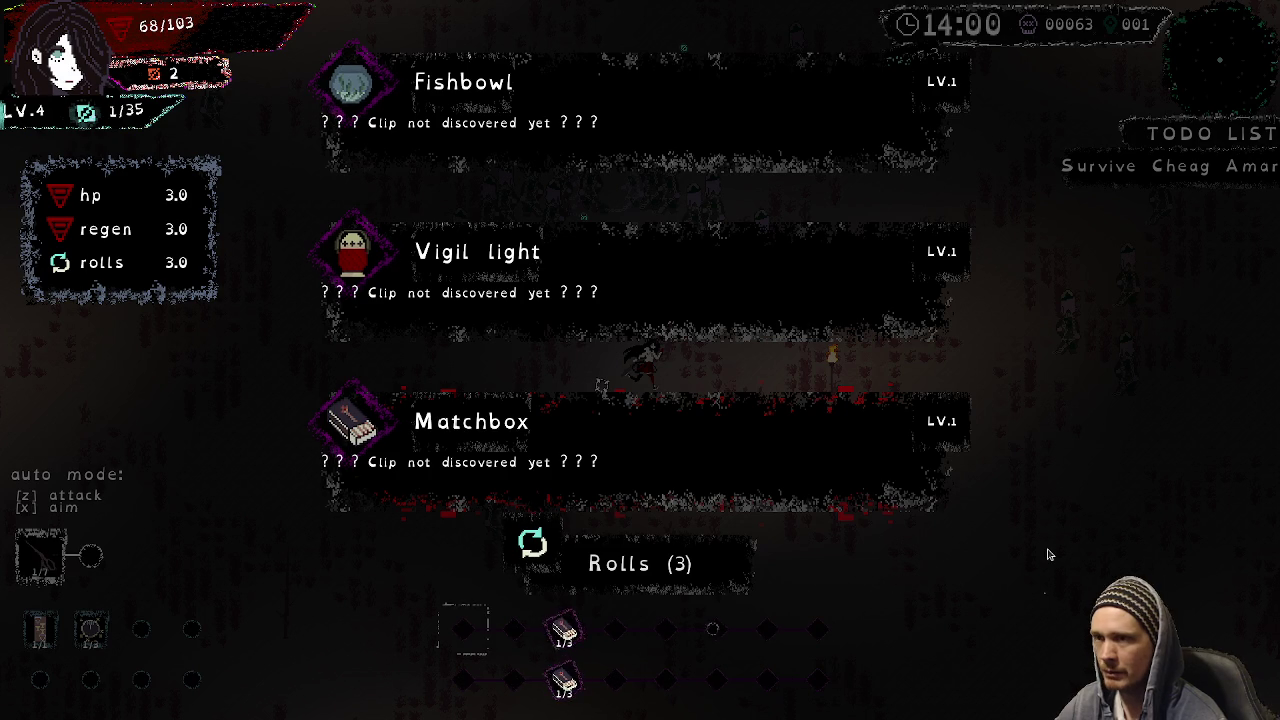
key(Escape)
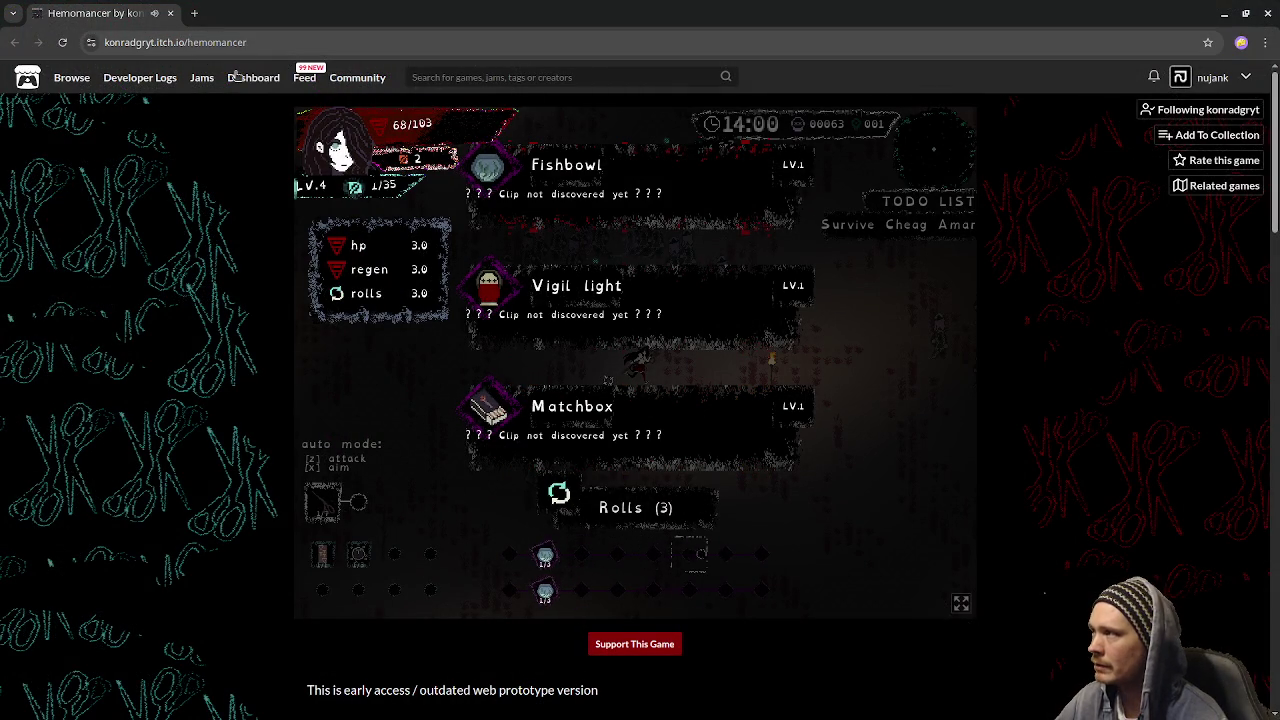
Scroll the Hemomancer itch.io page, then close its browser tab.
scroll(240, 540, down, 3)
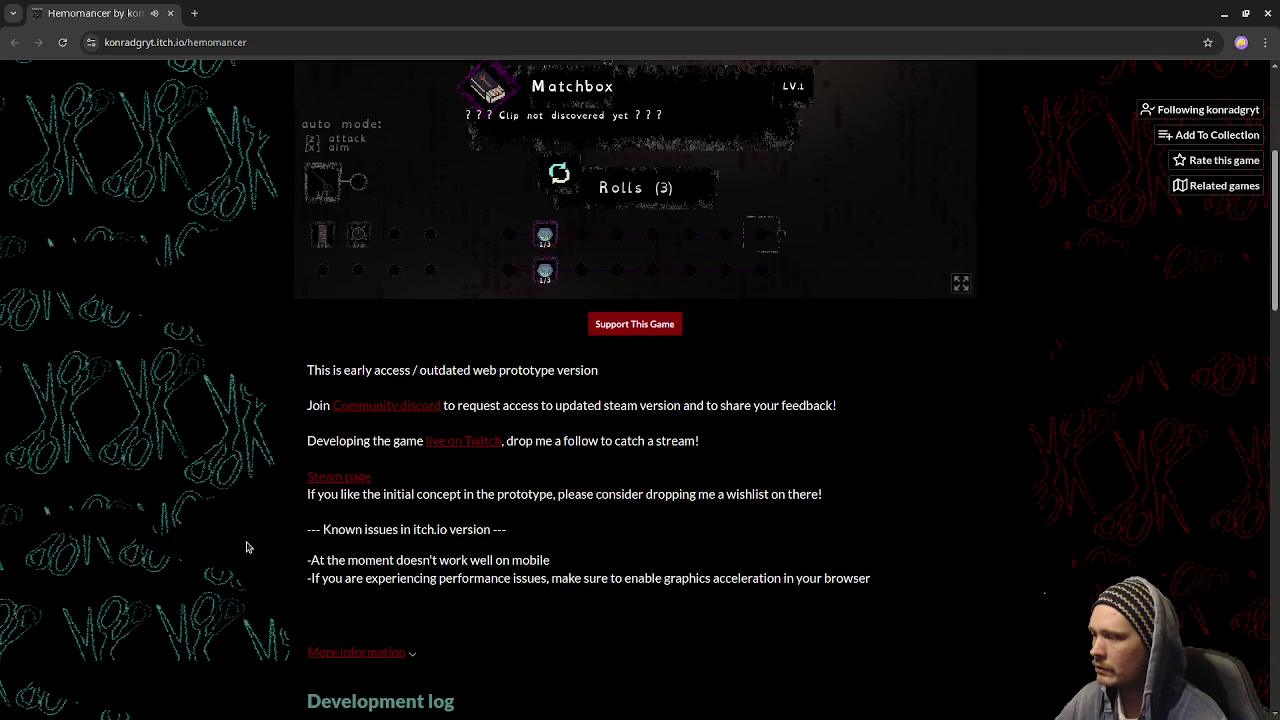
scroll(250, 545, up, 3)
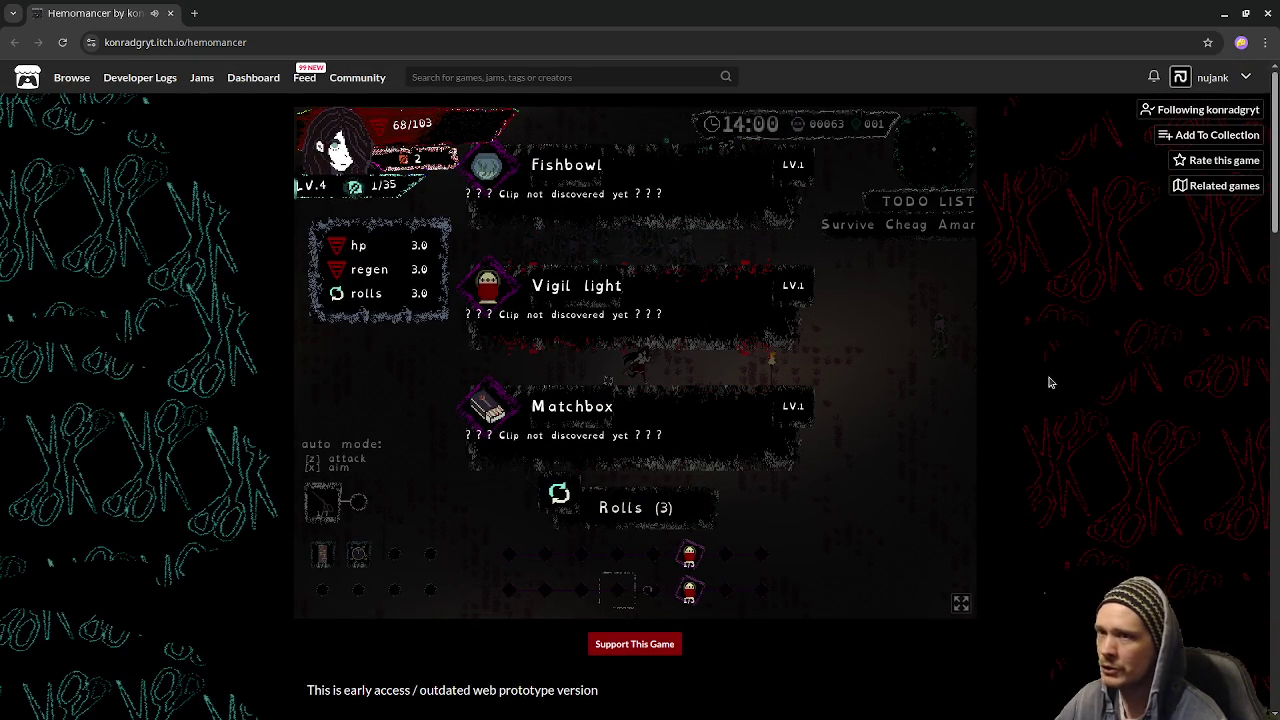
click(172, 14)
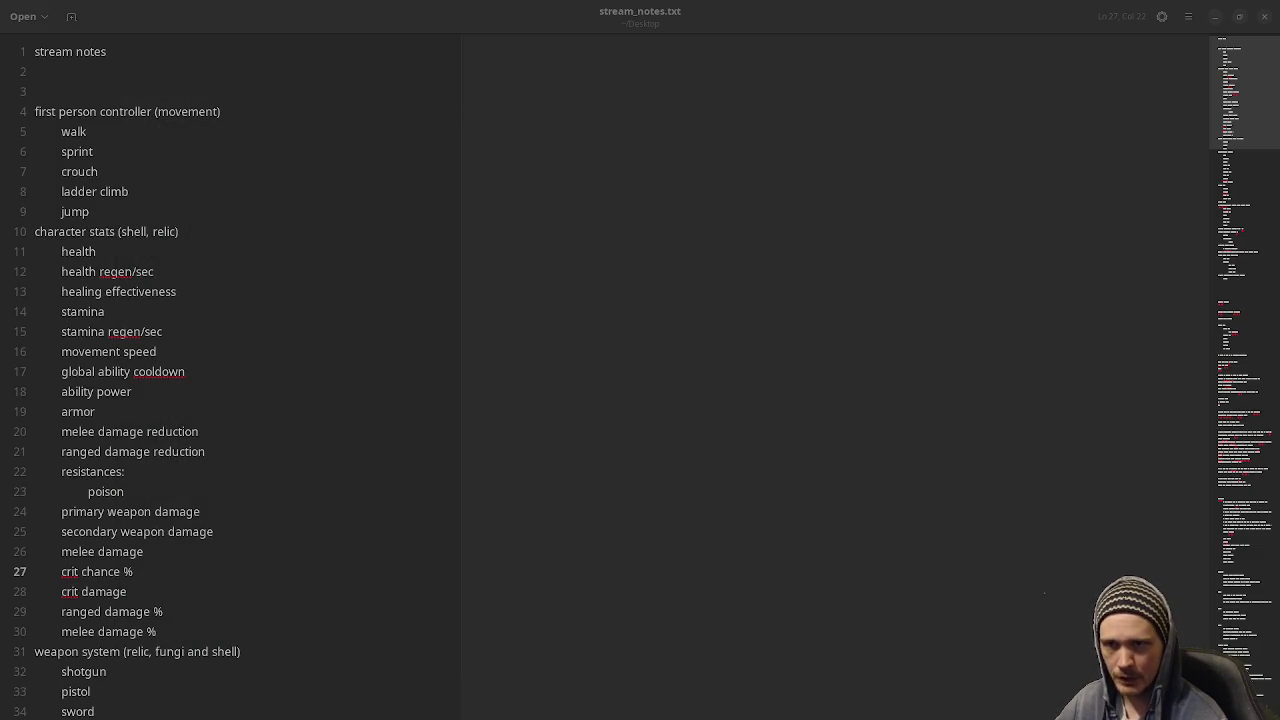
Alt+Tab from stream_notes.txt over to the Godot editor with cam_rig.tscn.
key(alt+Tab)
key(alt+Tab)
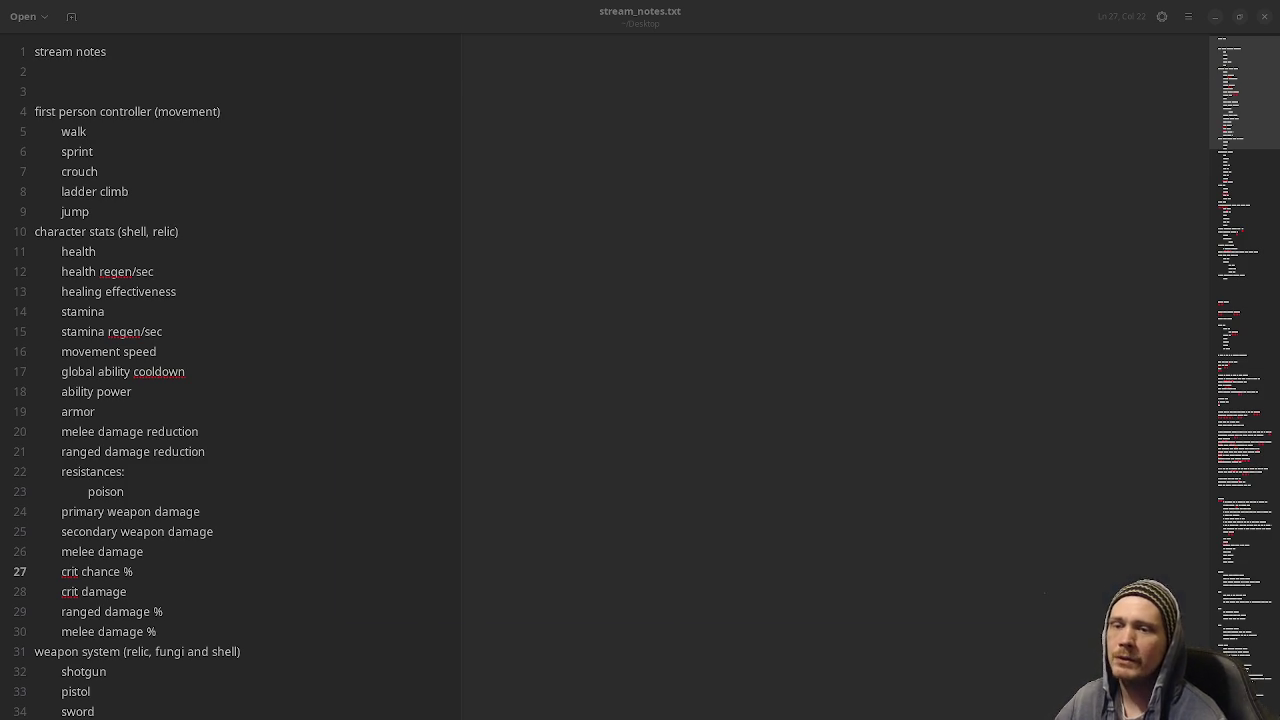
key(alt+Tab)
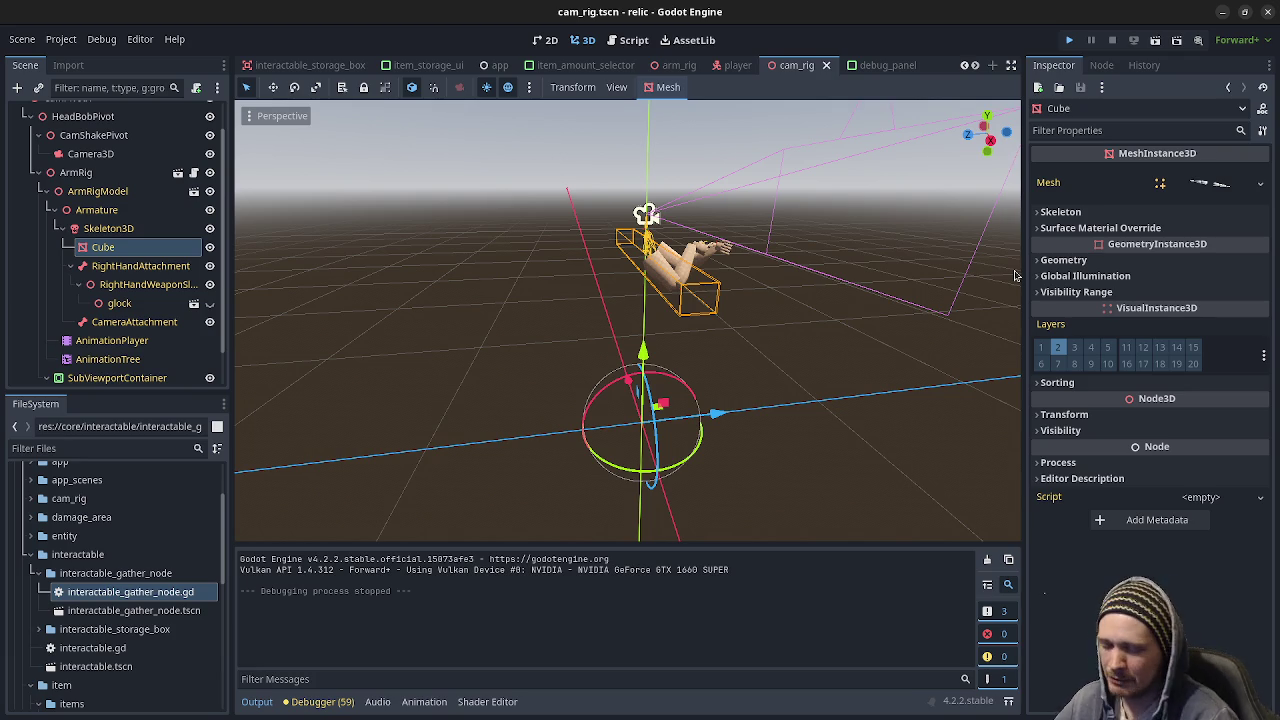
Bring the Godot relic editor forward and run the project as a debug build.
key(alt+Tab)
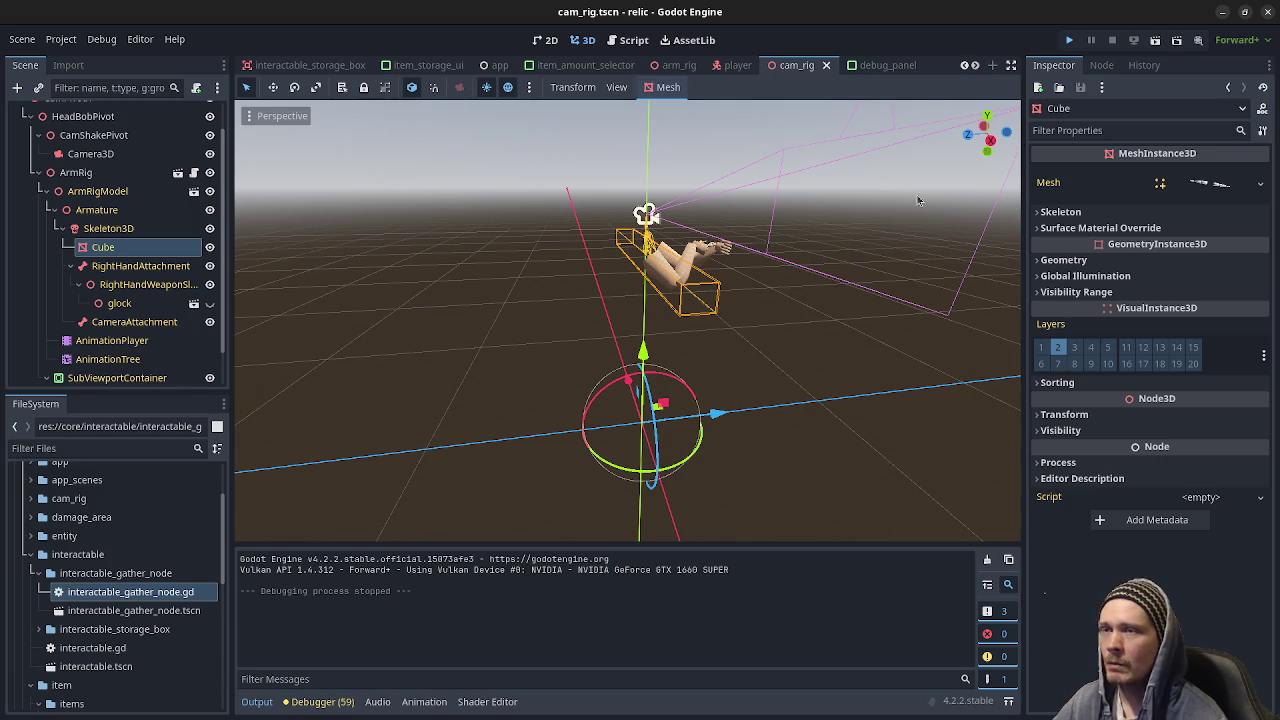
key(F5)
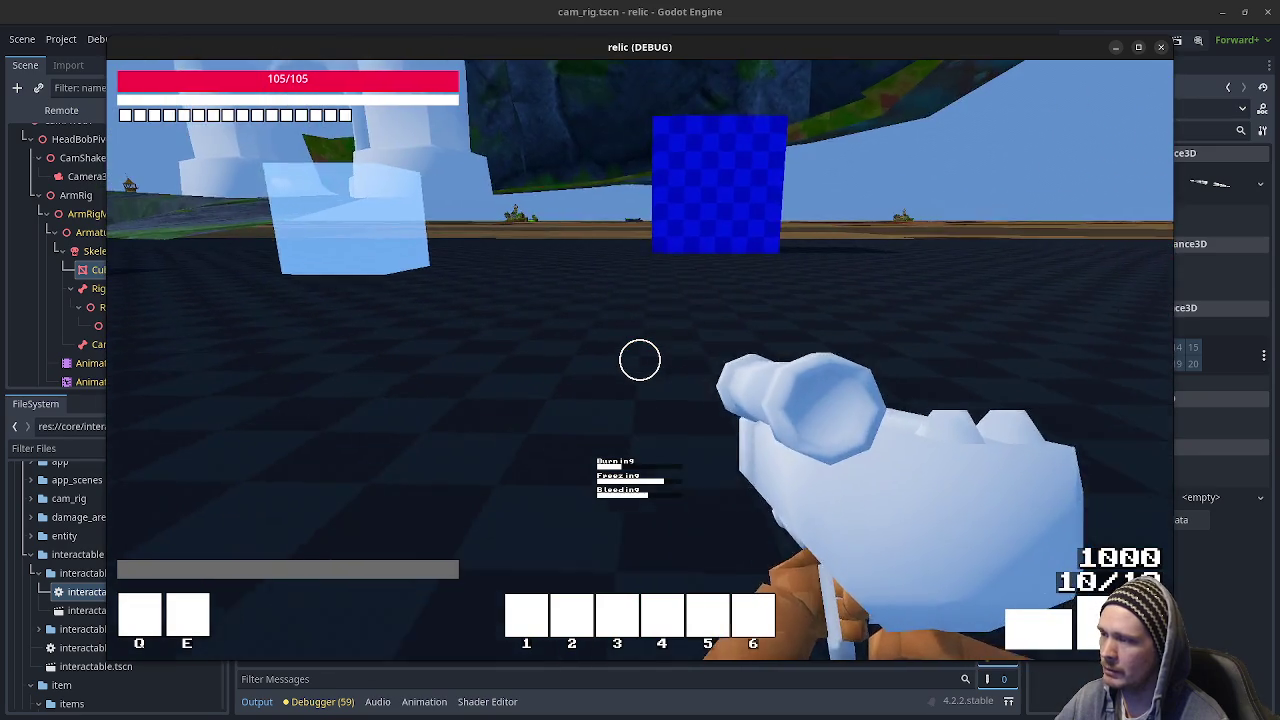
Walk up to the yellow dome and check the character stats panel.
mouse_move(640, 360)
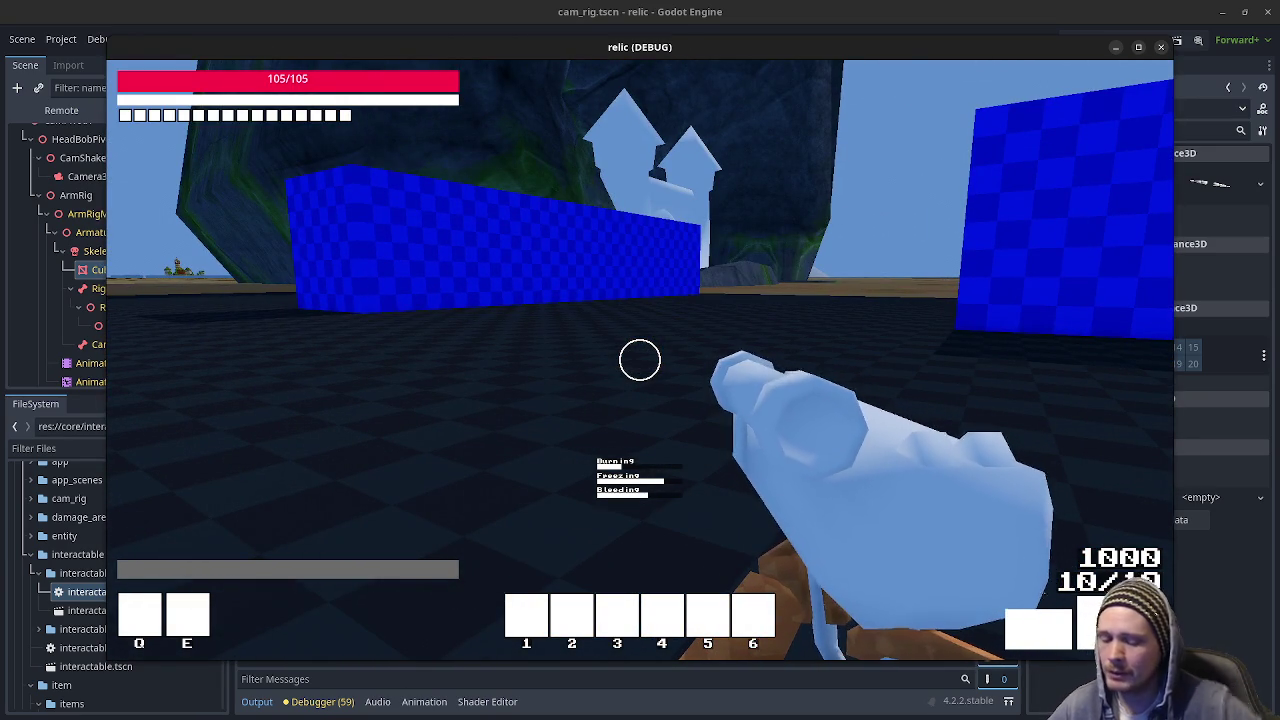
key(w)
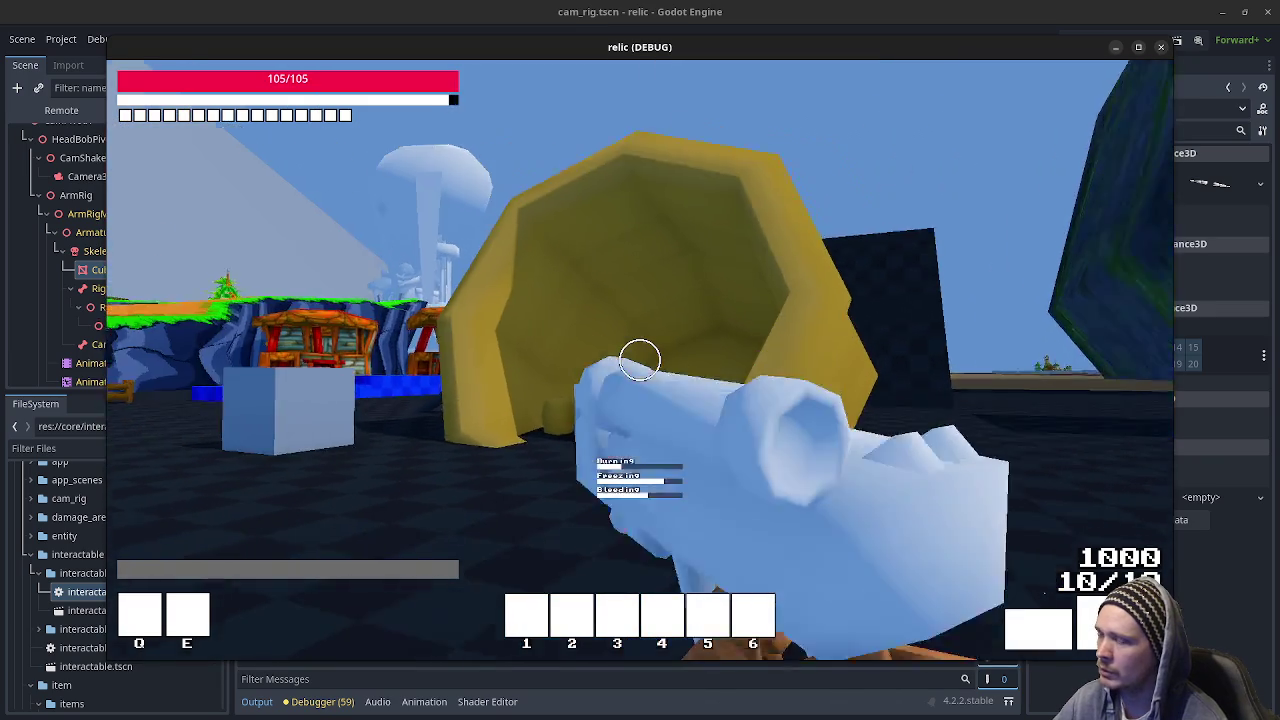
key(w)
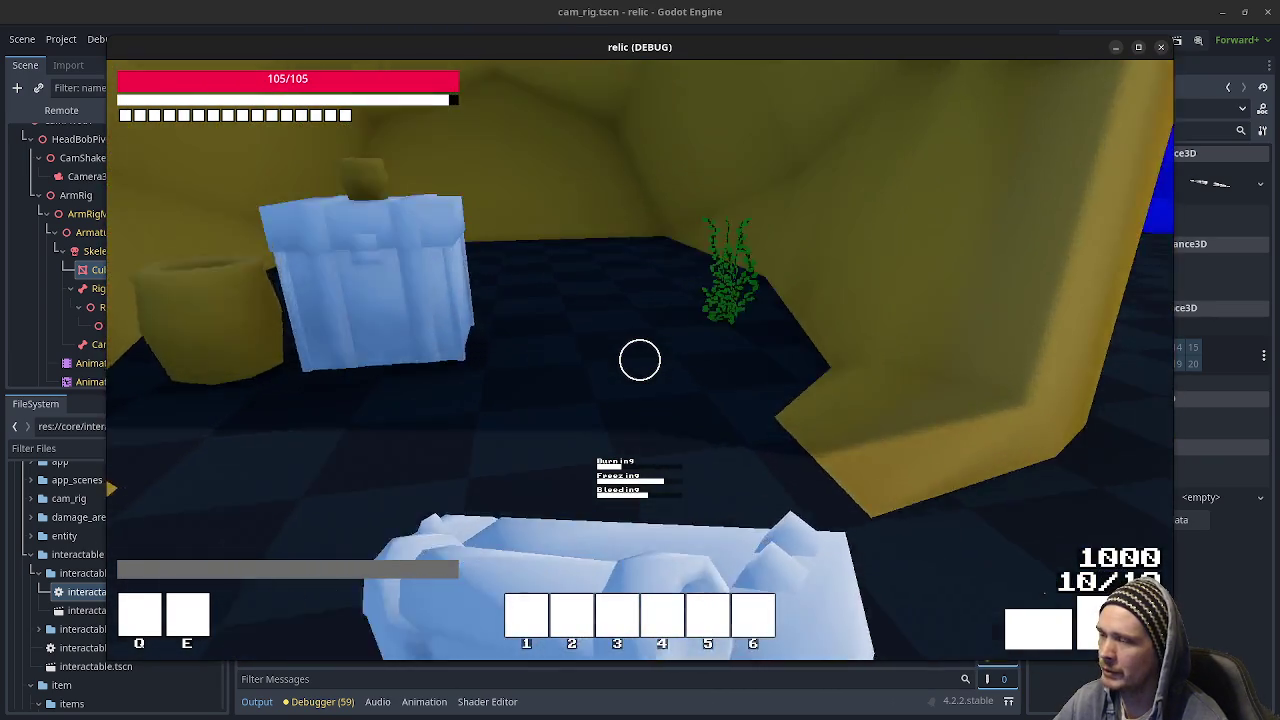
key(Tab)
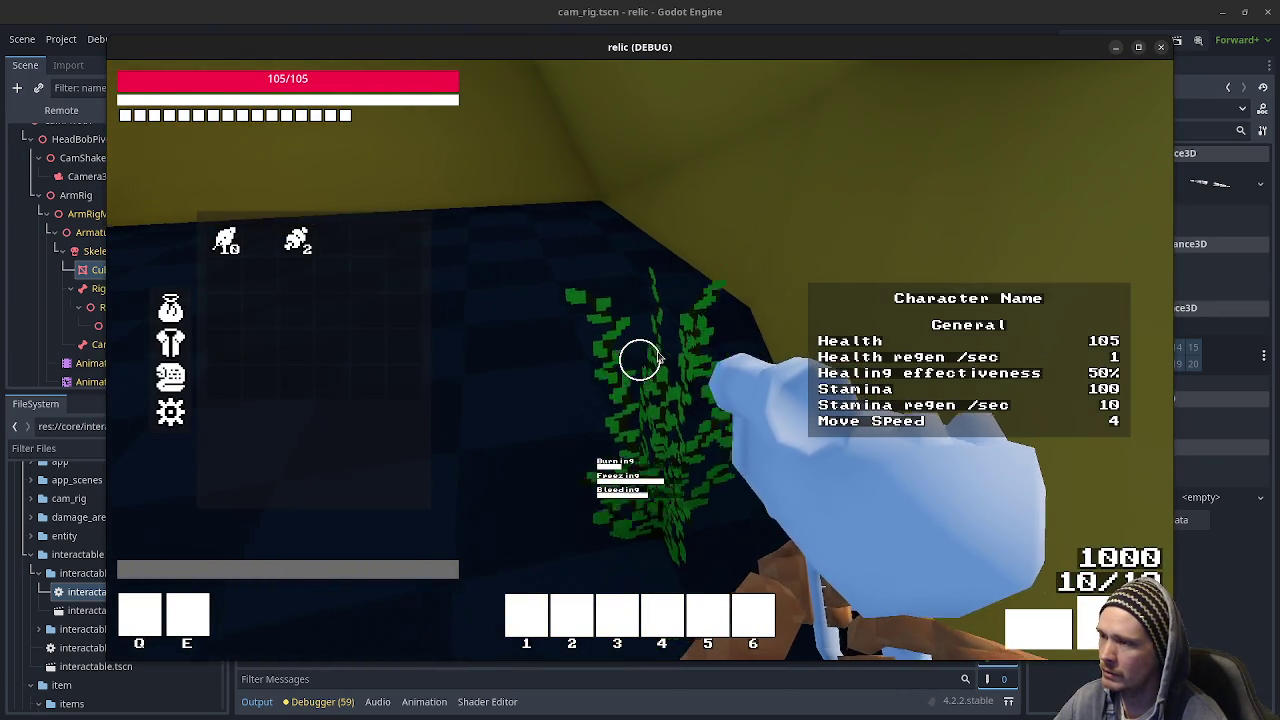
key(Tab)
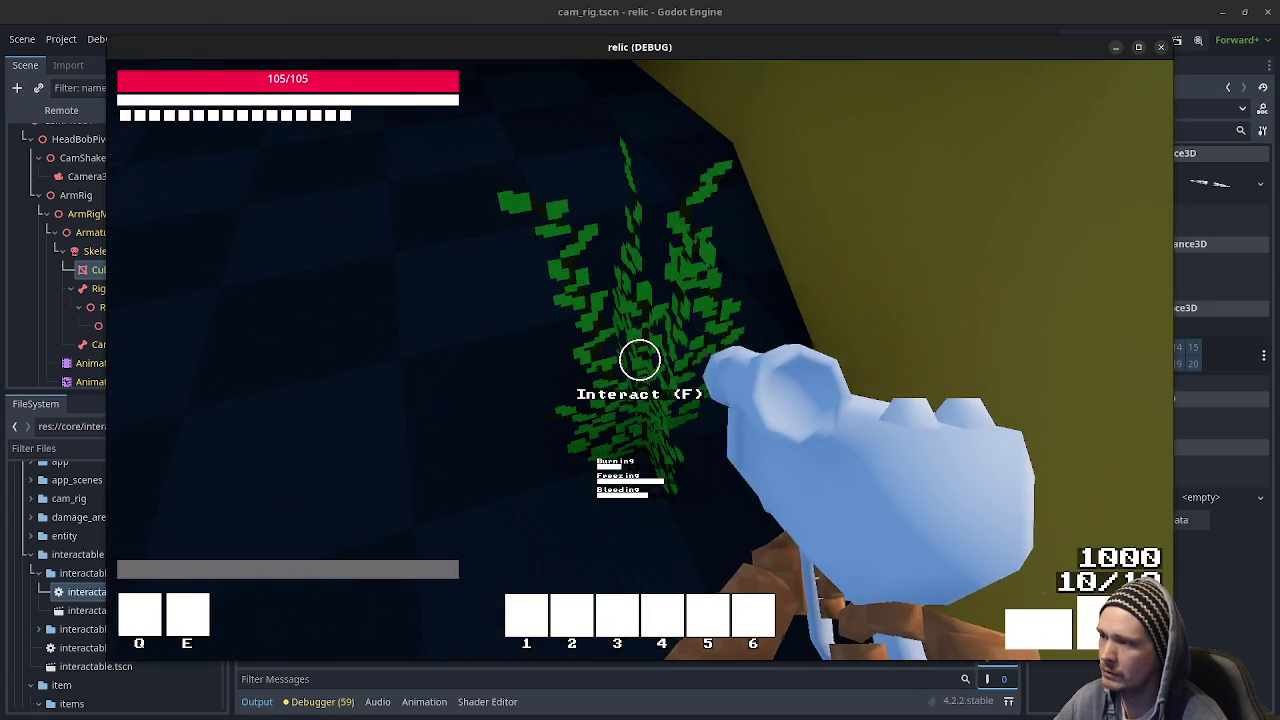
key(Tab)
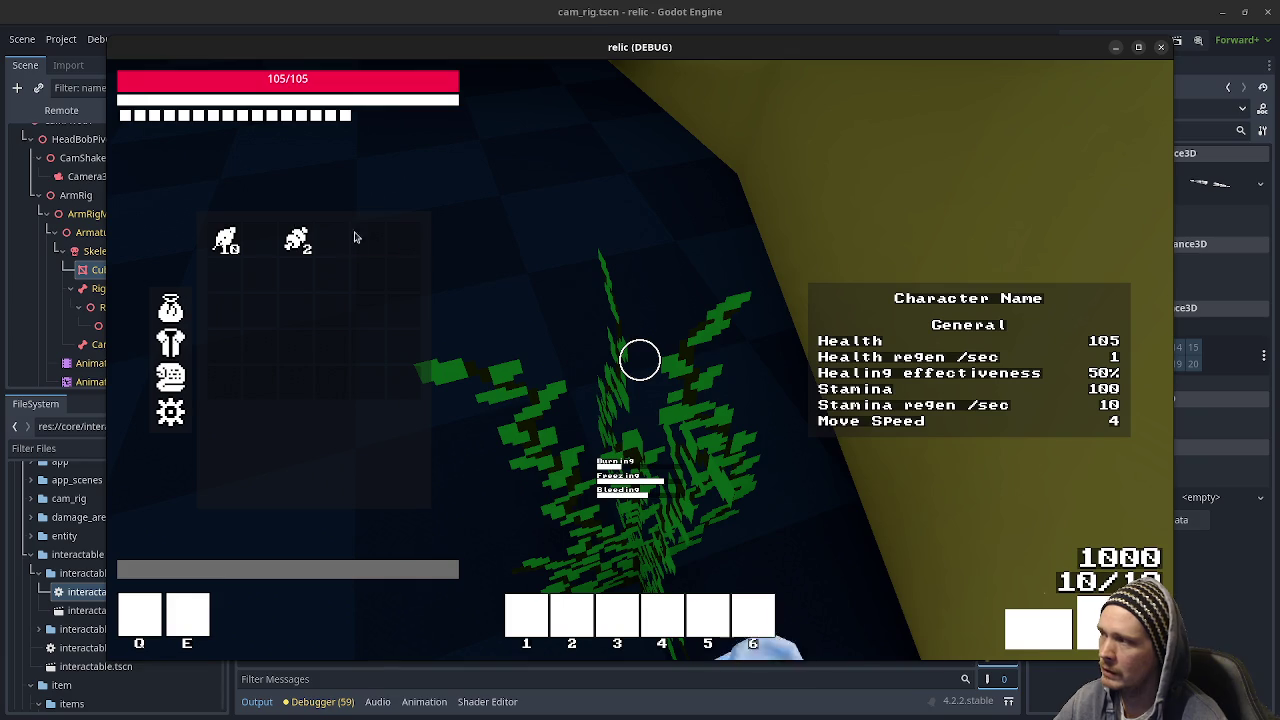
key(Tab)
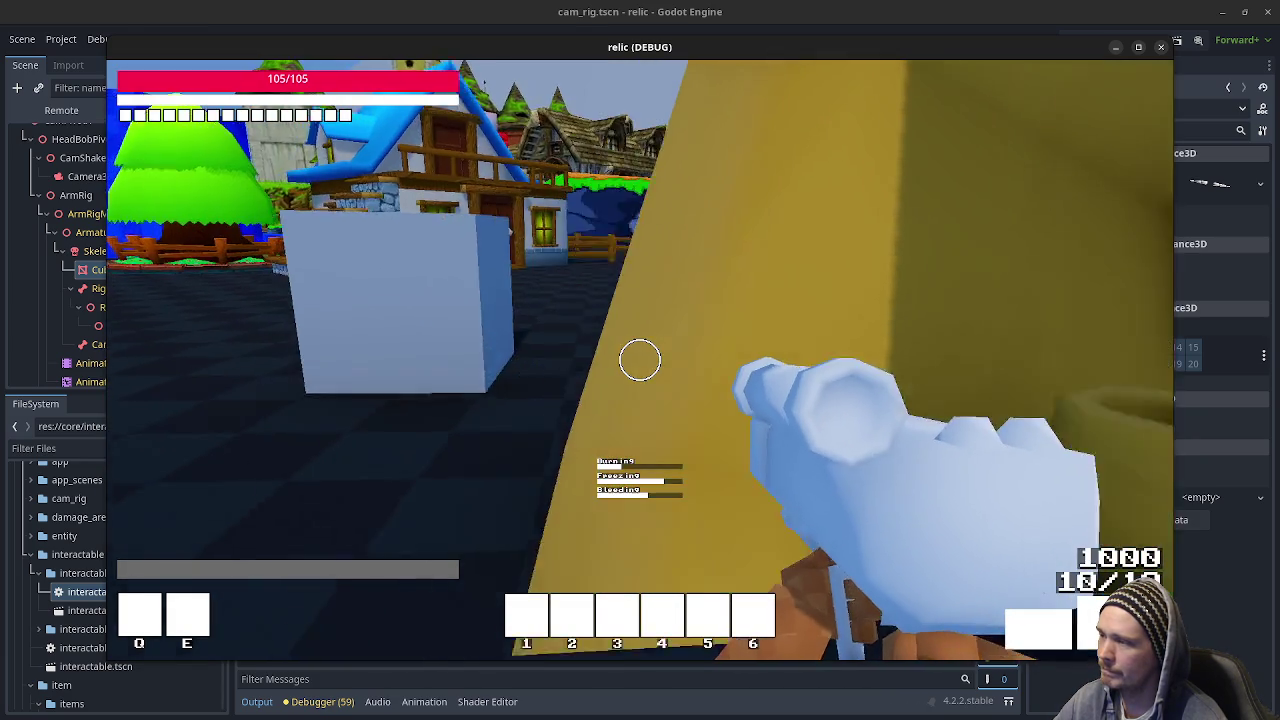
Move a herb from the backpack into storage, equip slot 3, fire the pistol and reload.
key(f)
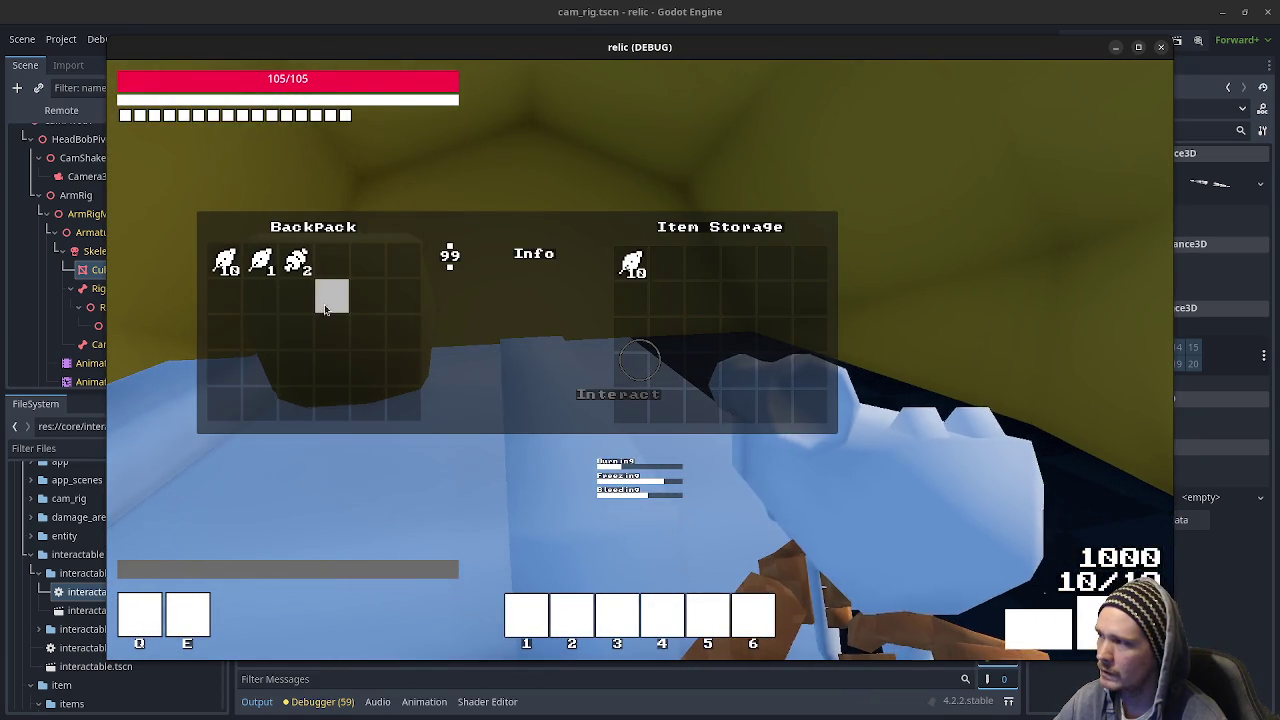
mouse_move(266, 266)
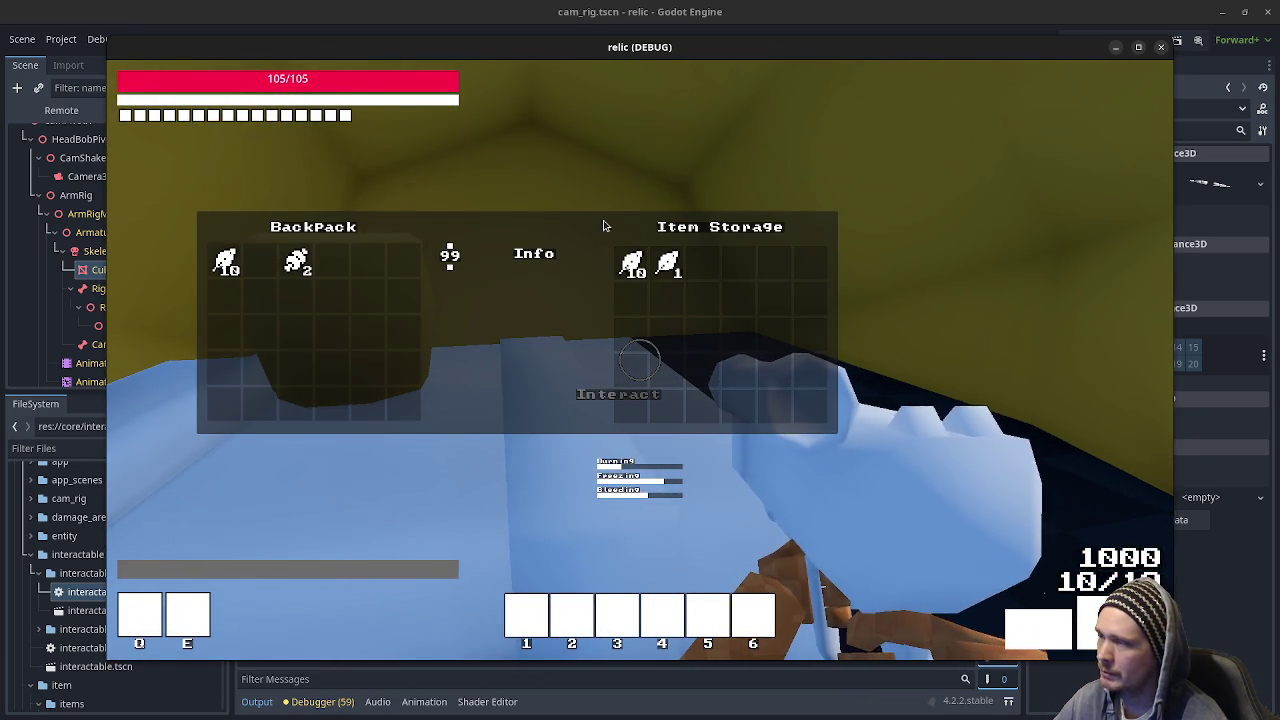
key(f)
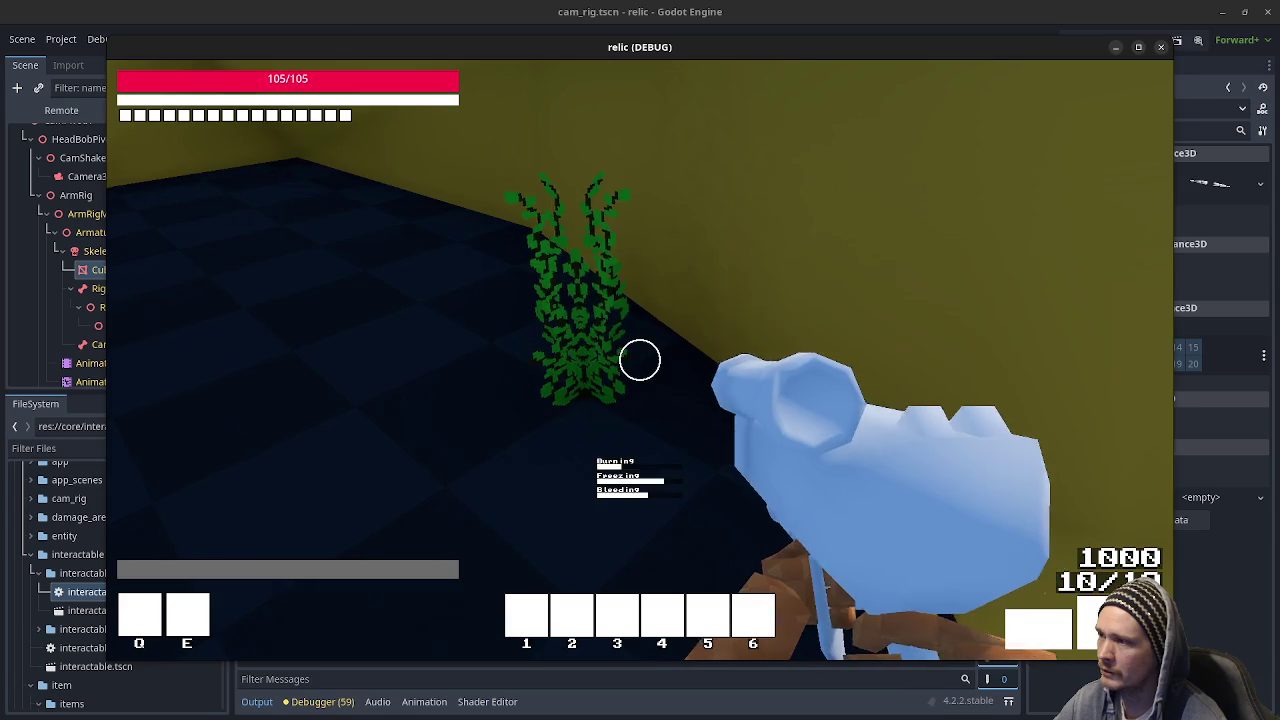
key(3)
click(640, 360)
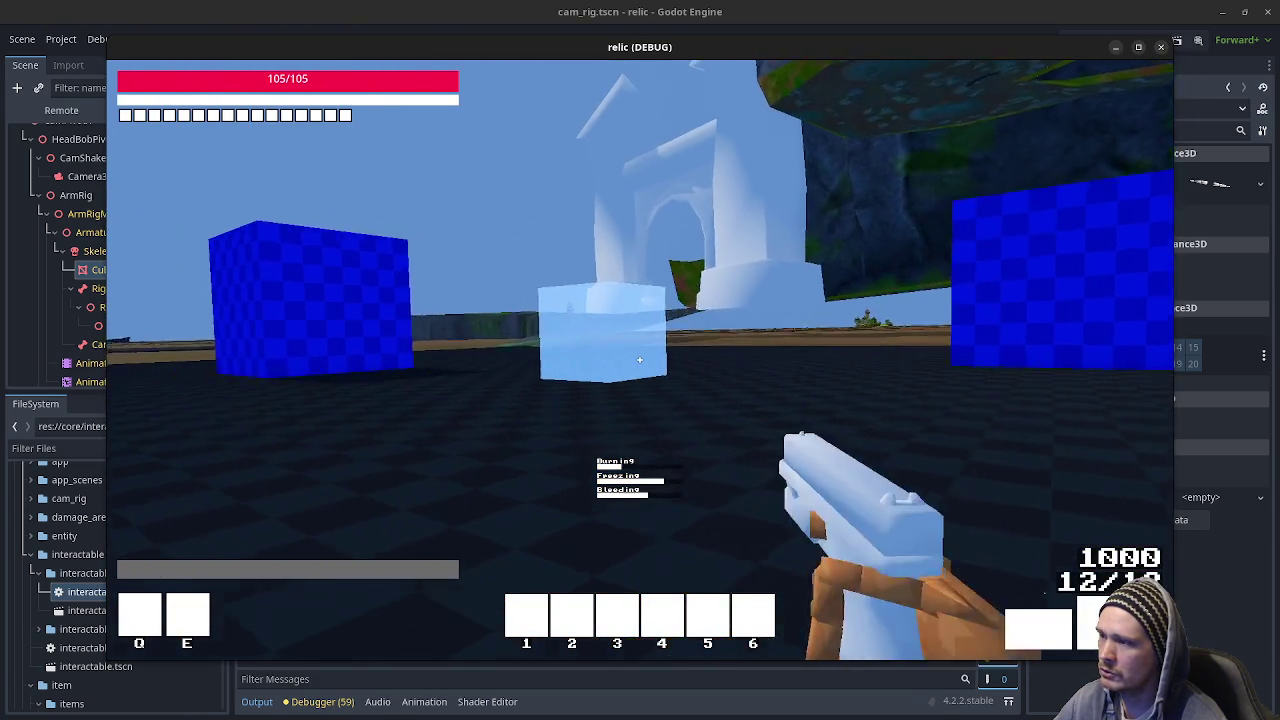
click(640, 360)
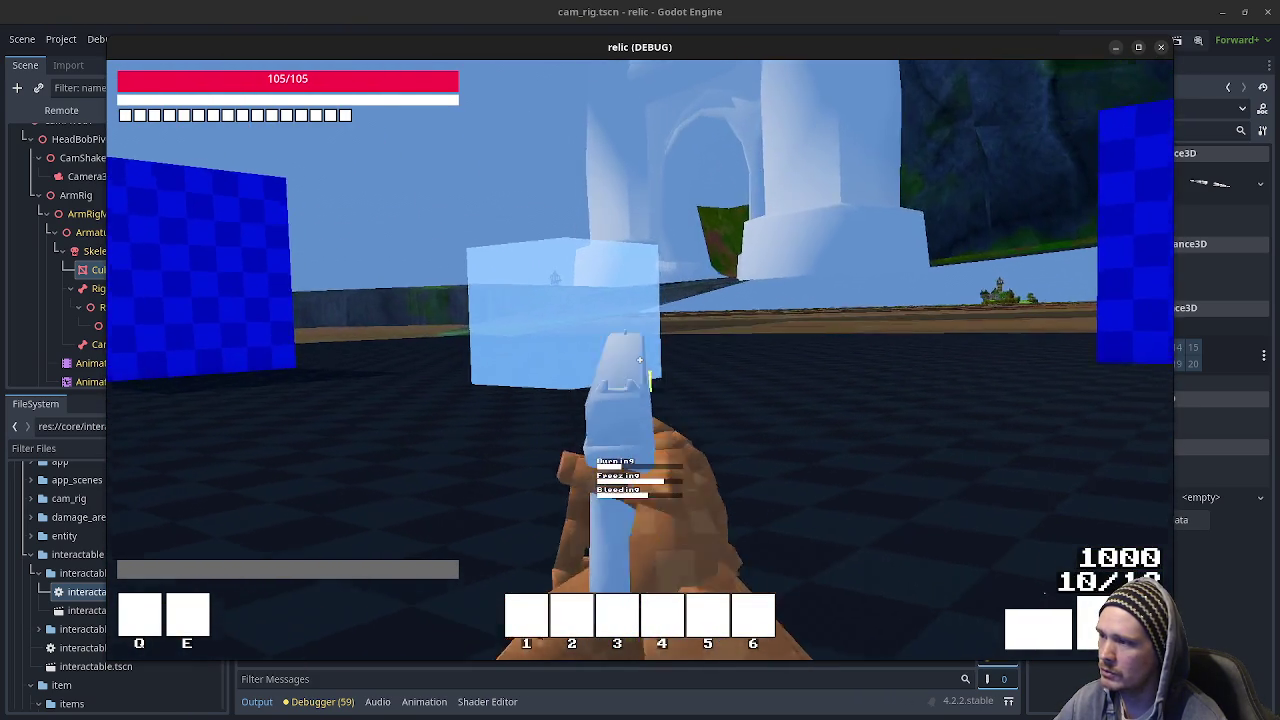
click(640, 360)
key(r)
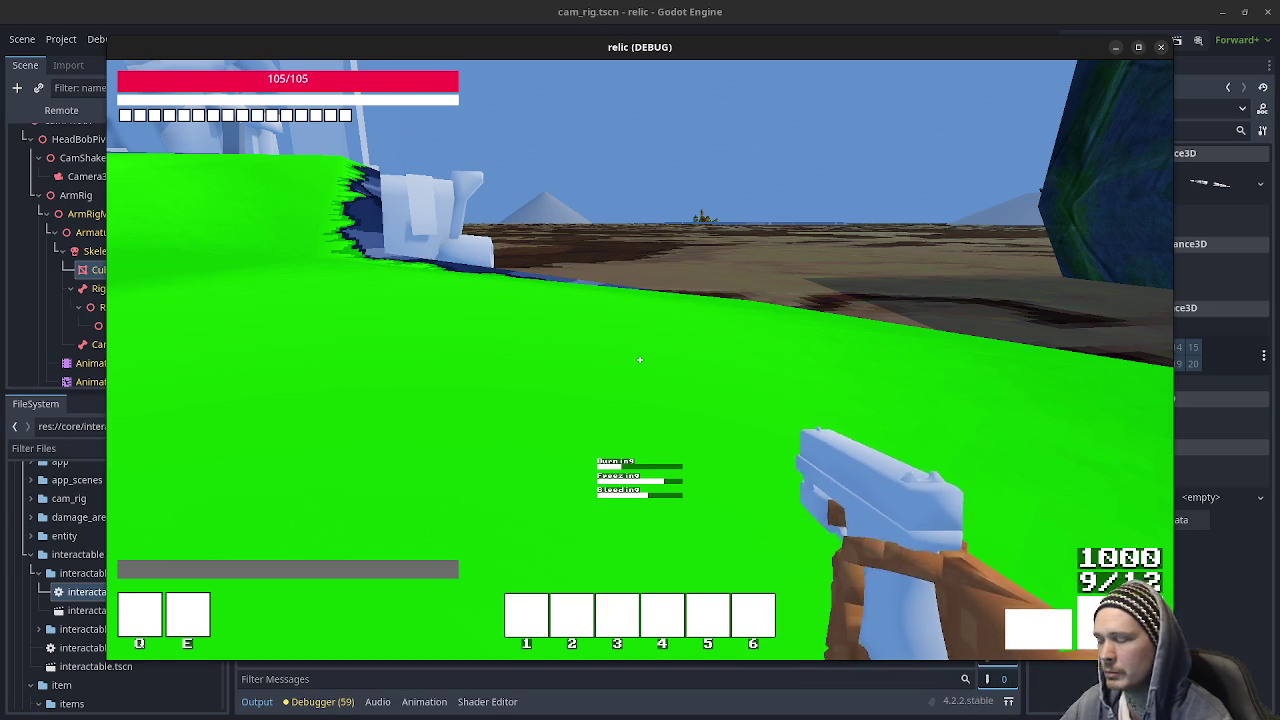
Walk across the green field past the village towers toward the blue cliff.
key(w)
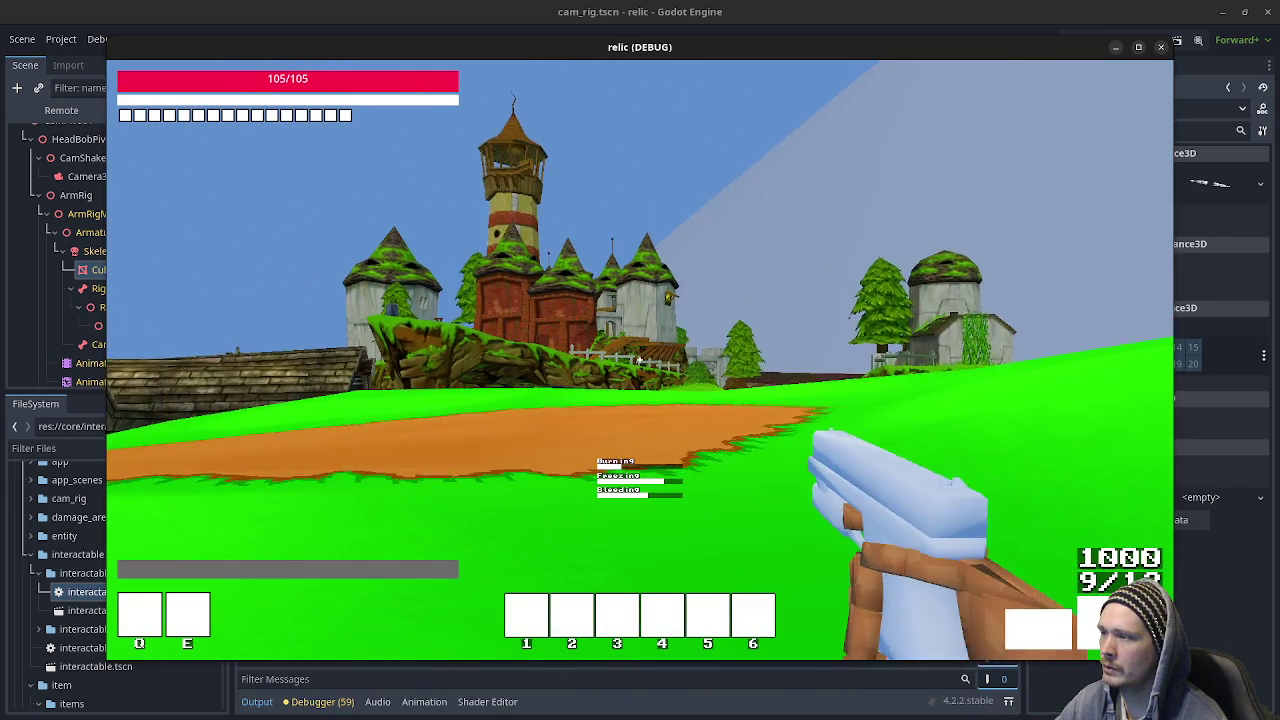
key(w)
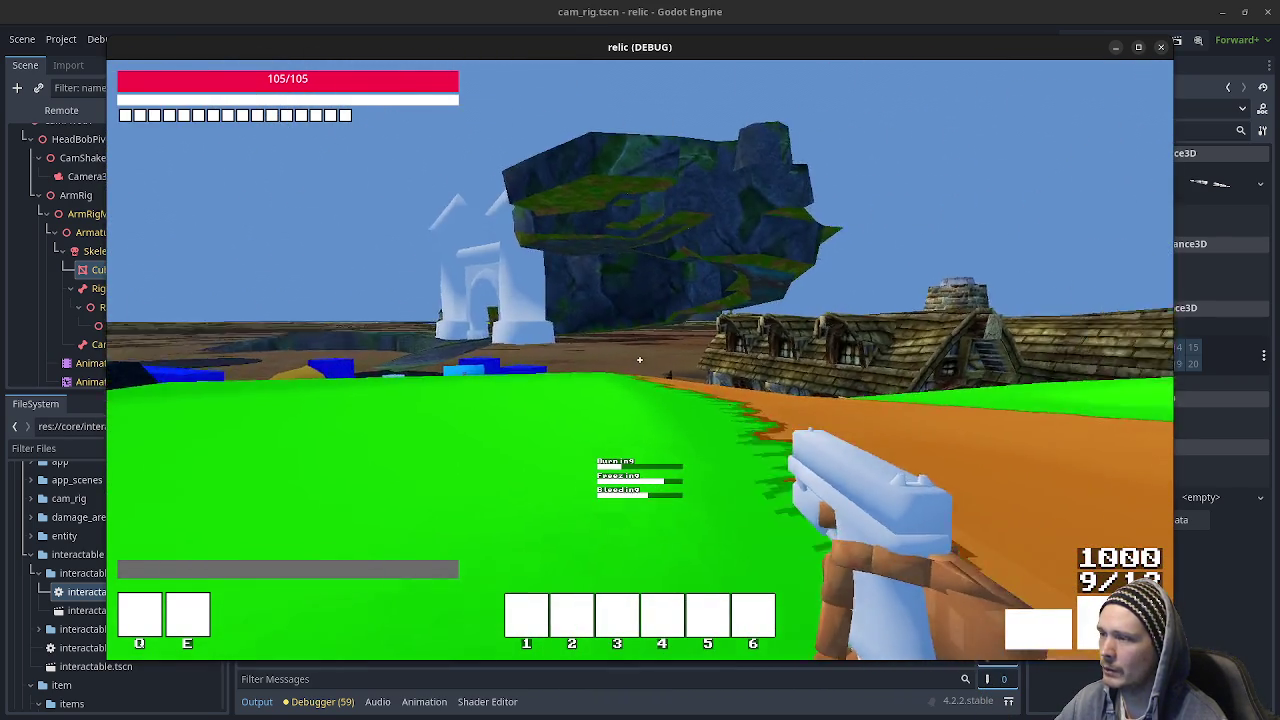
key(w)
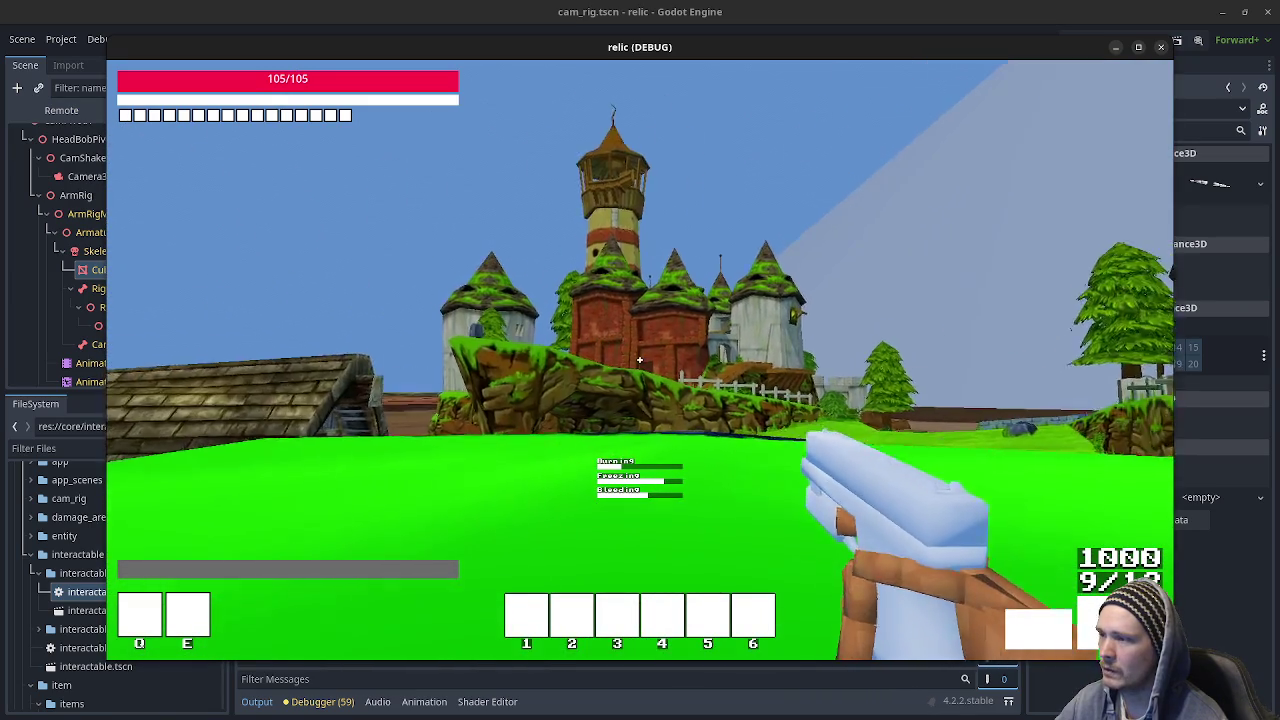
key(w)
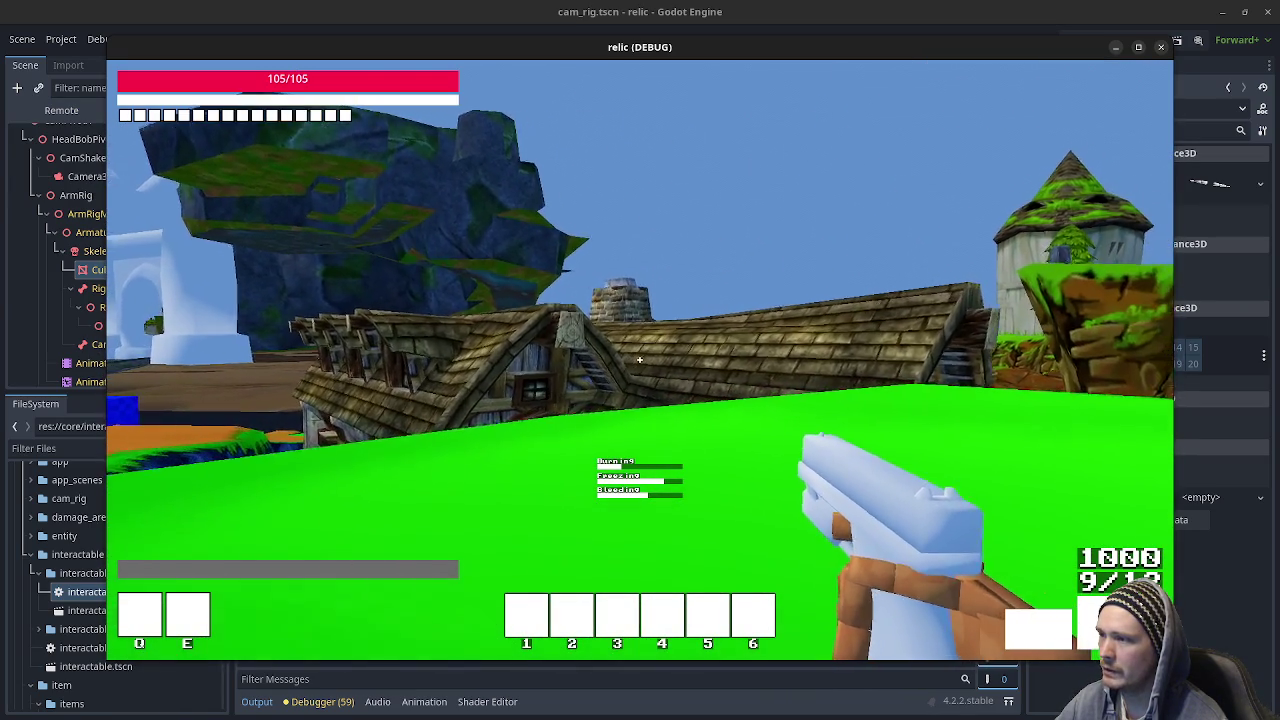
key(w)
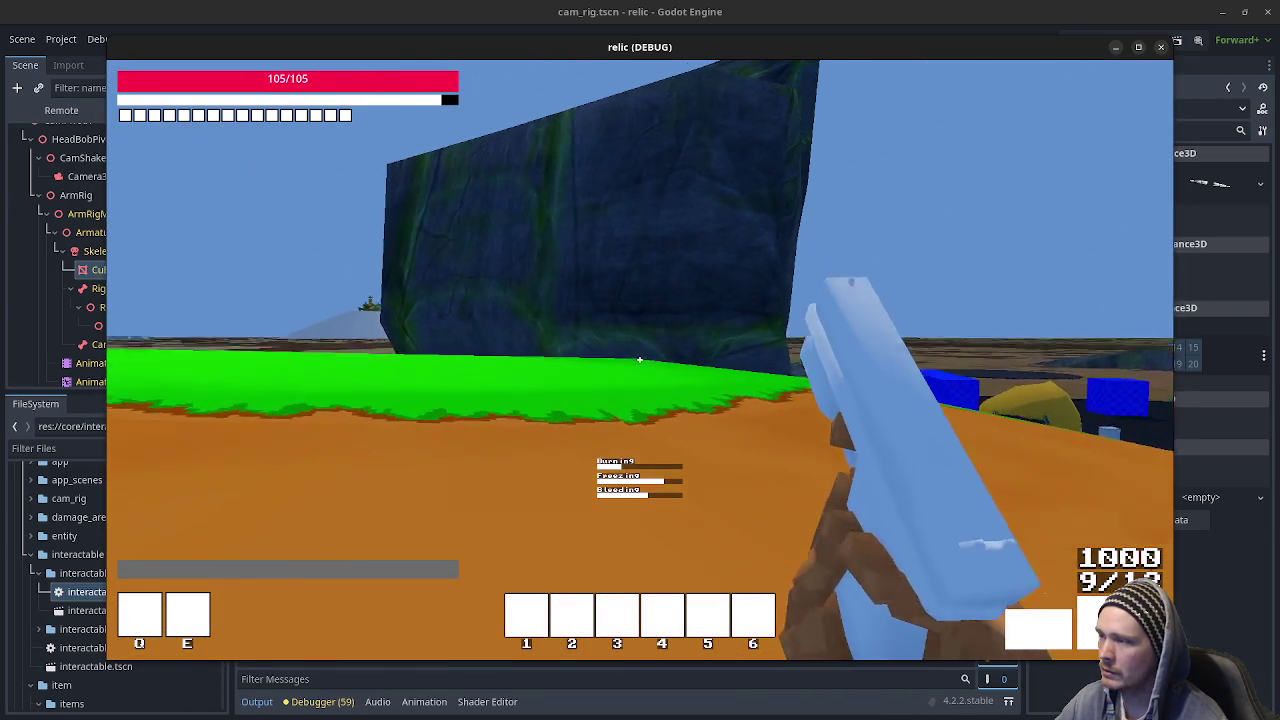
key(w)
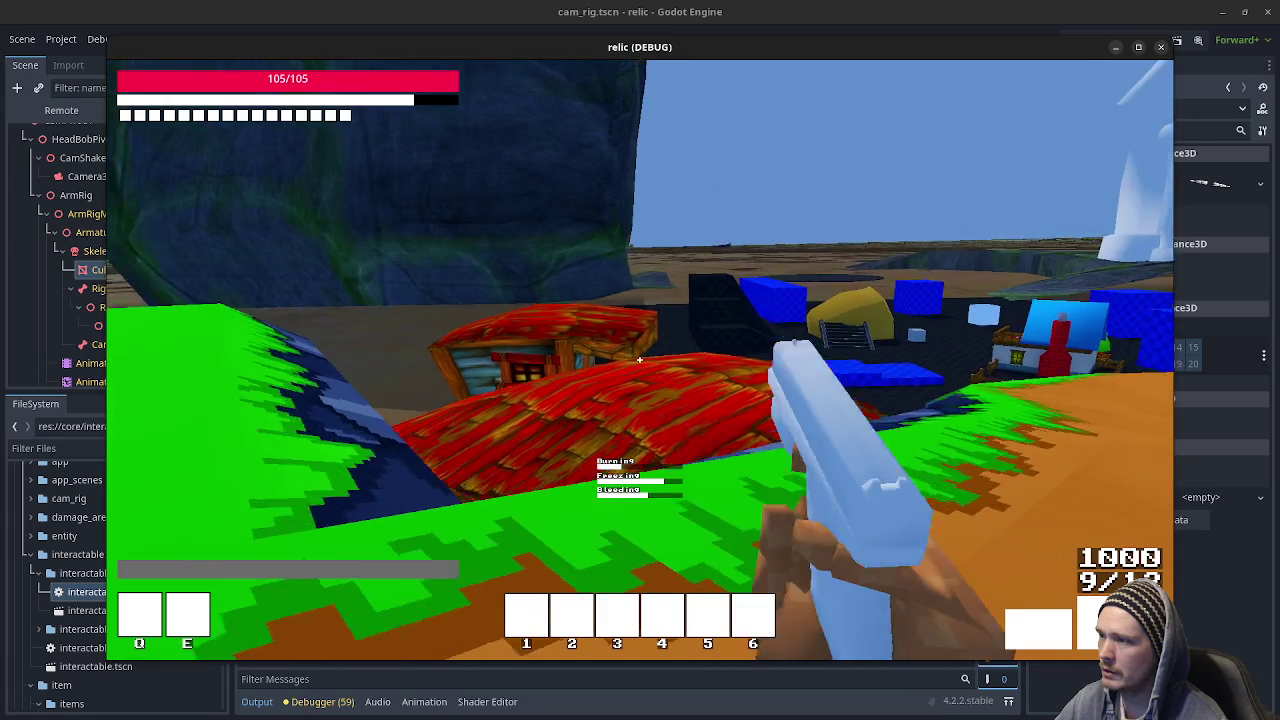
key(w)
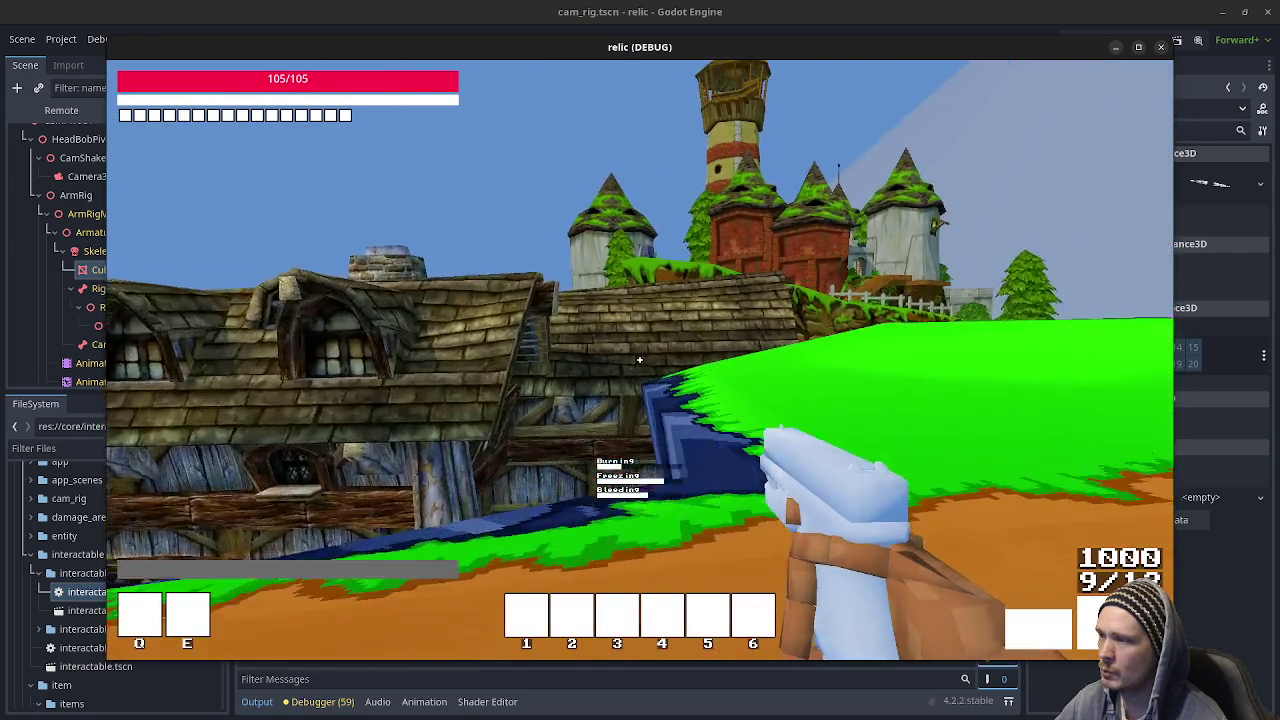
key(w)
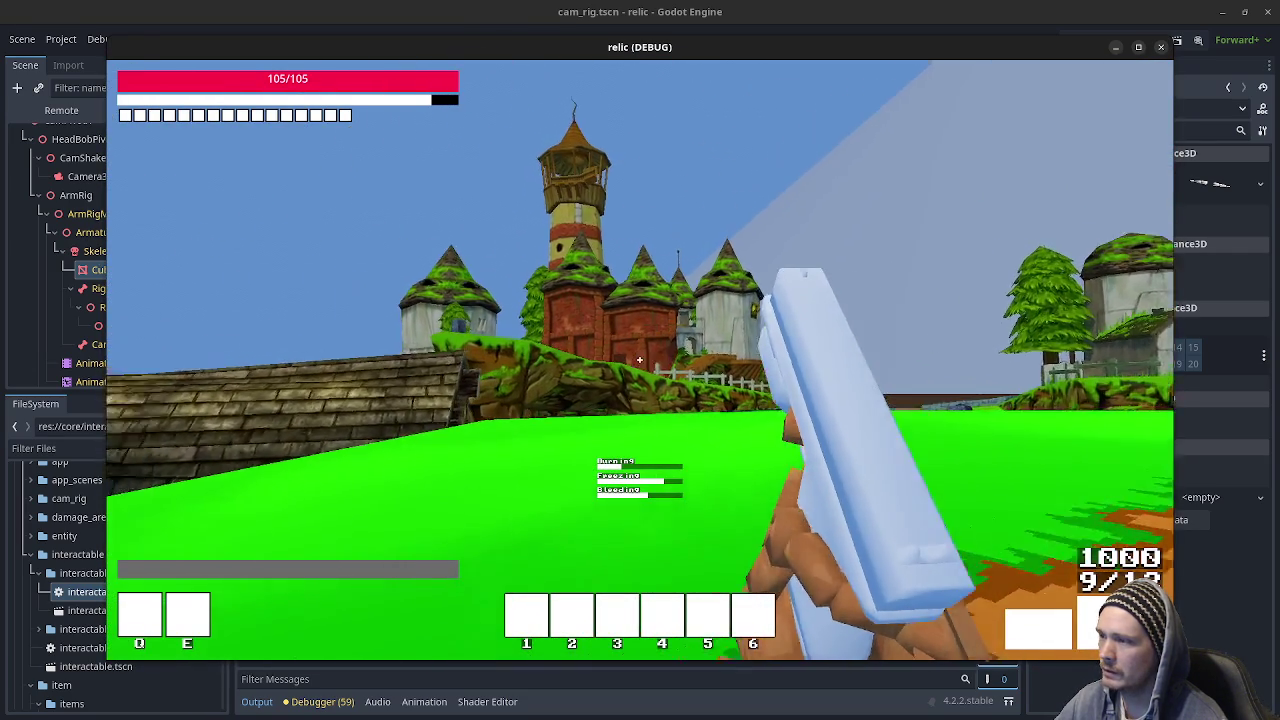
key(w)
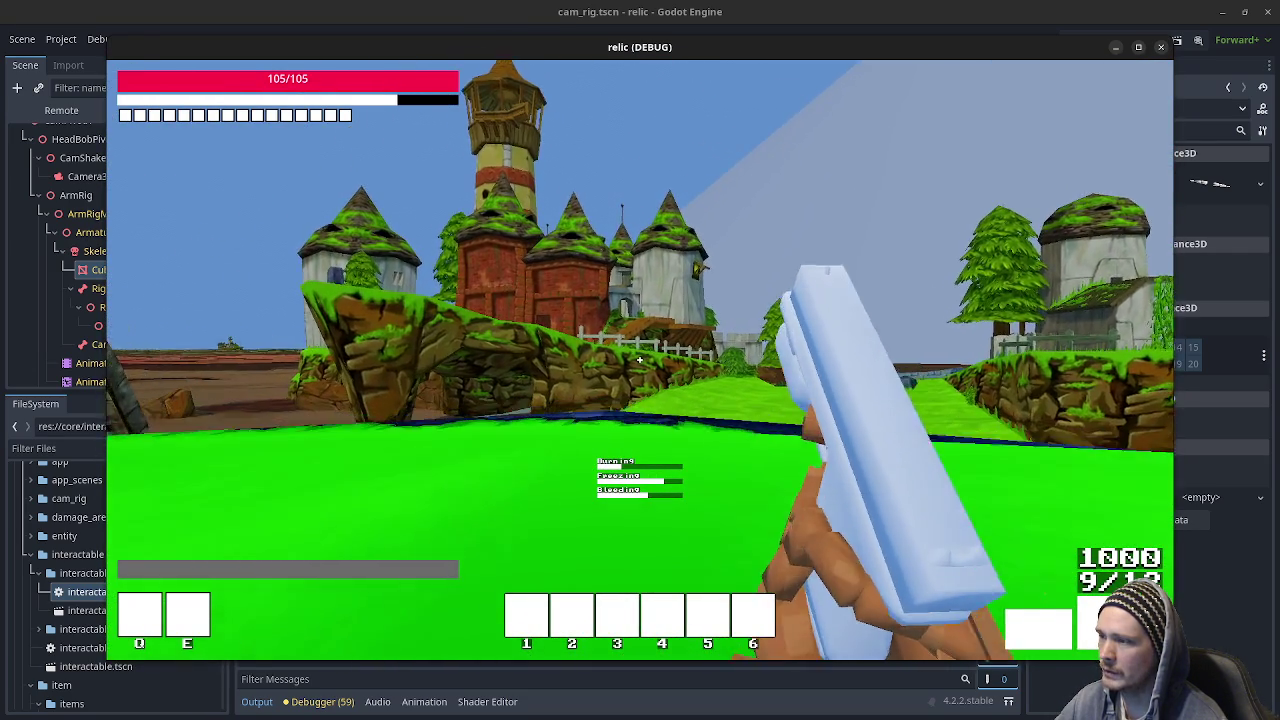
key(w)
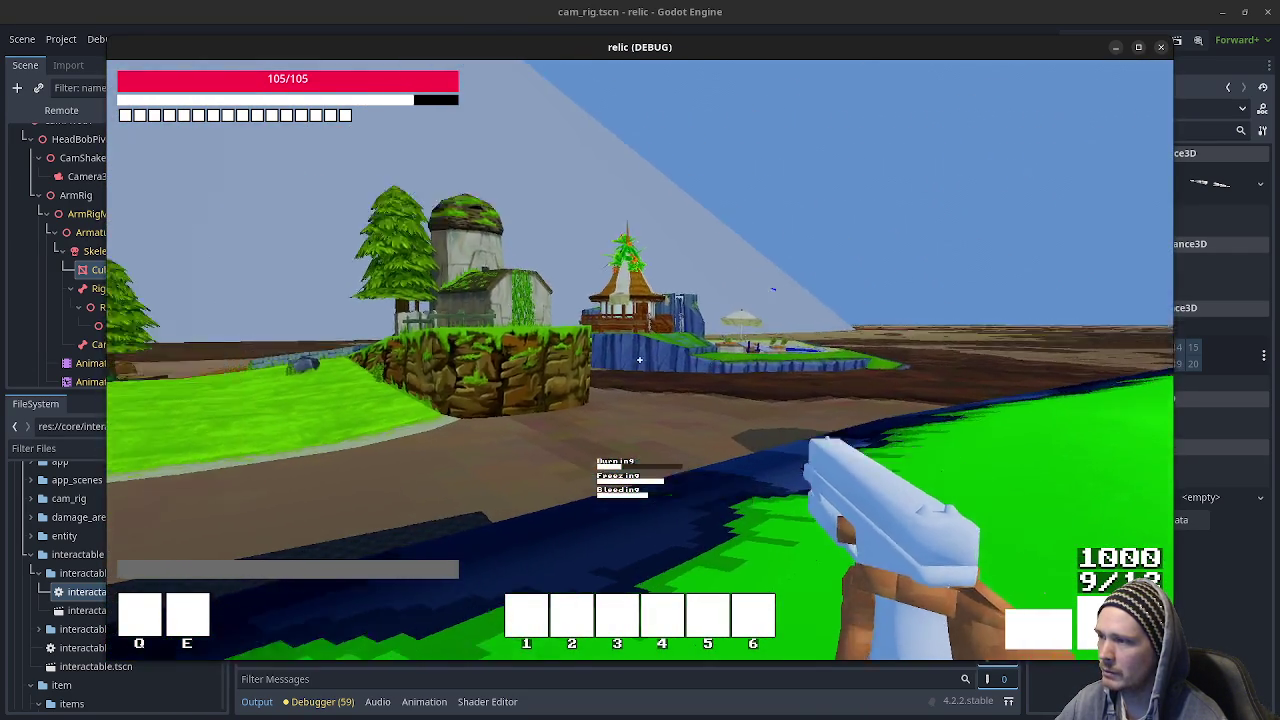
key(w)
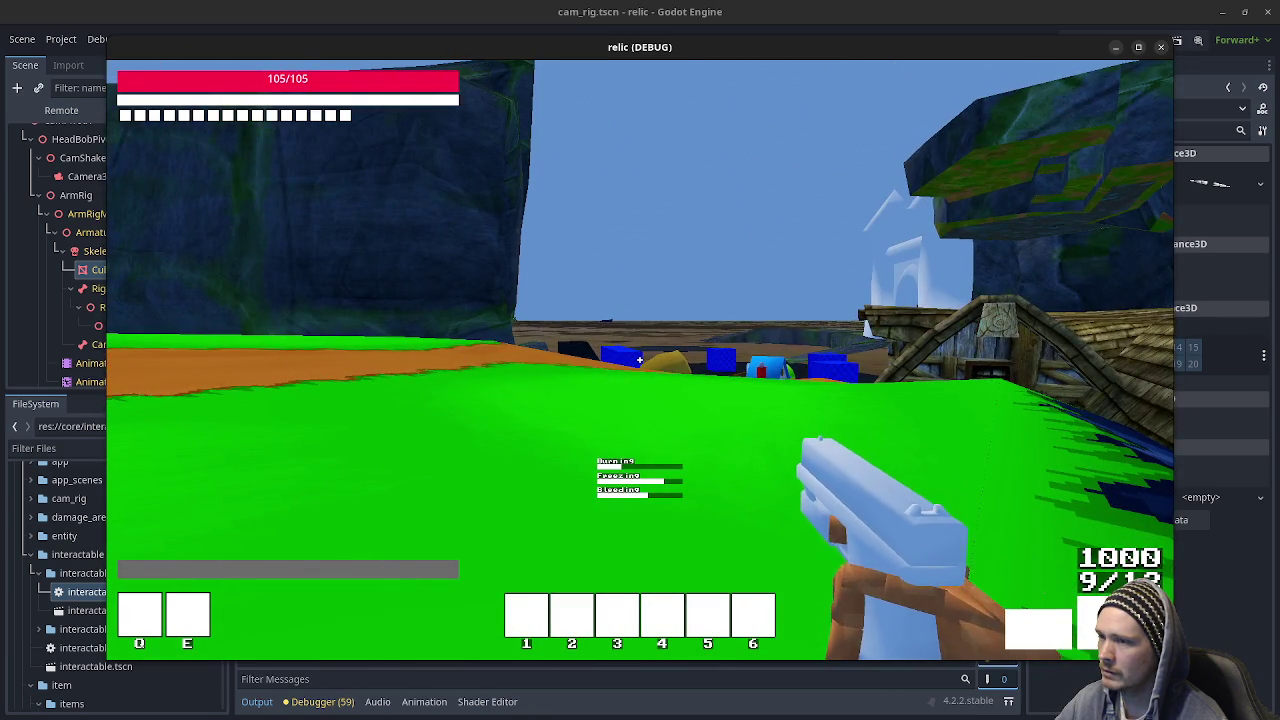
key(w)
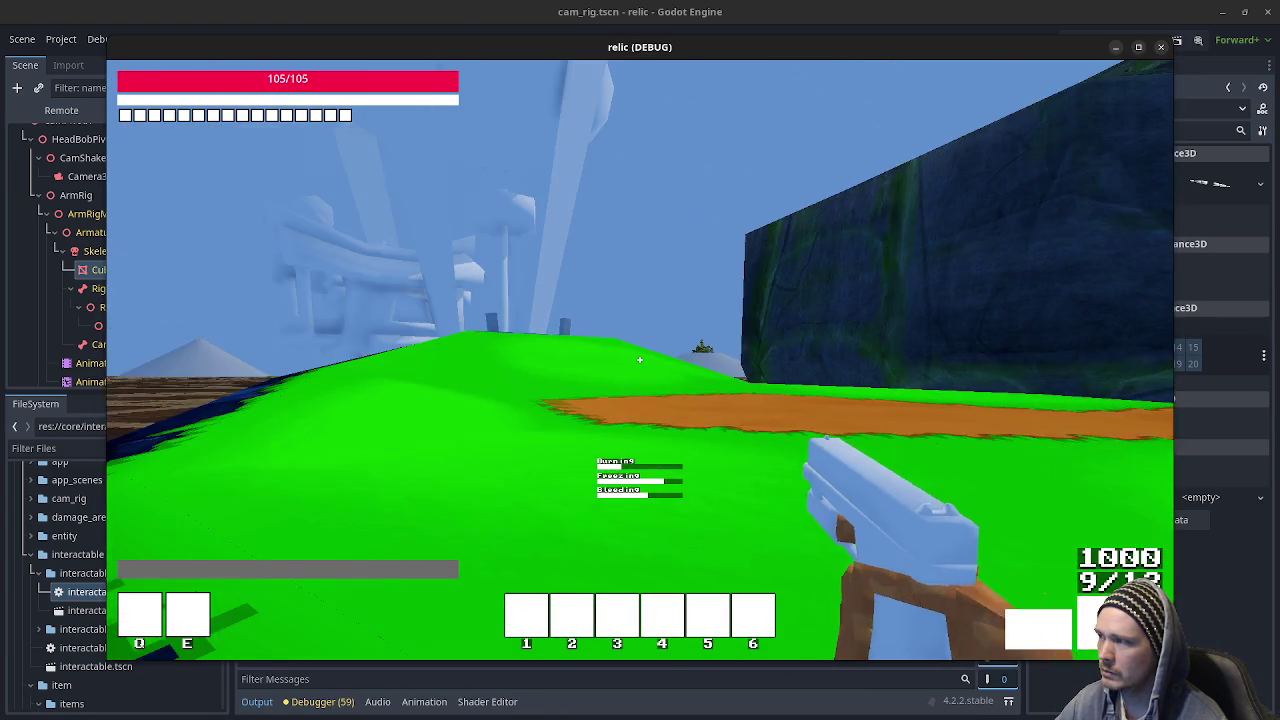
key(w)
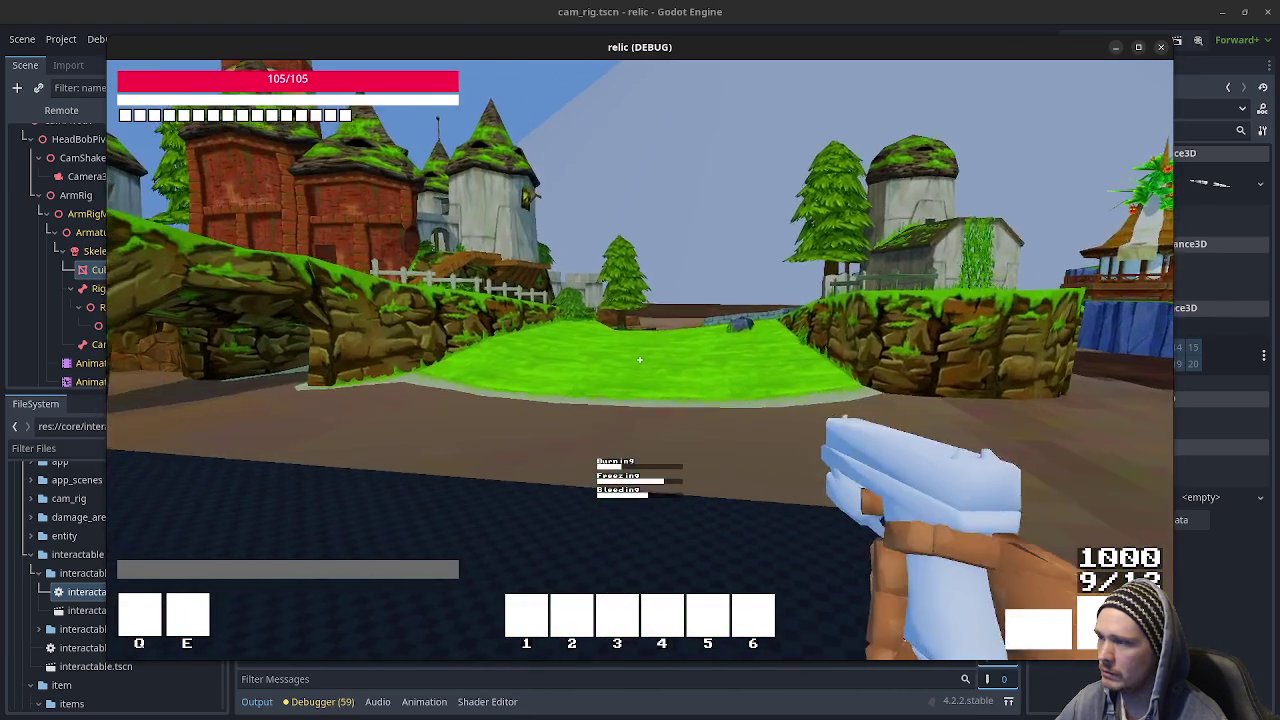
key(w)
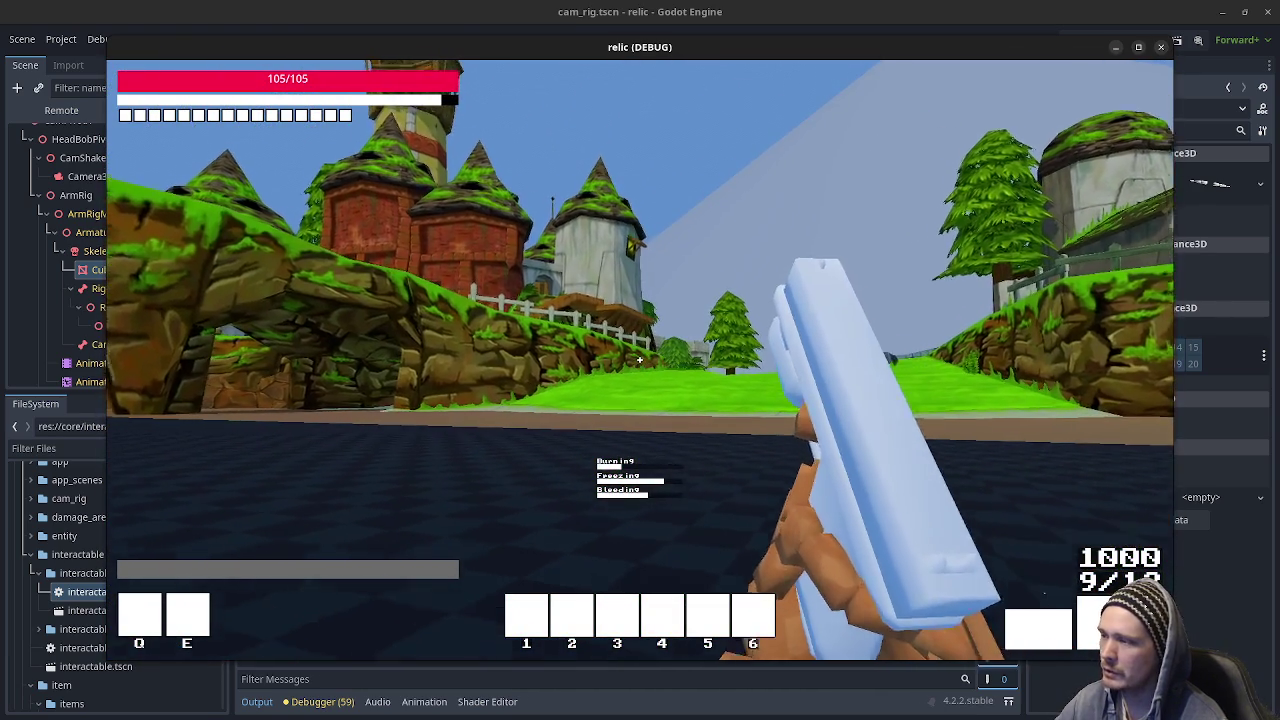
key(w)
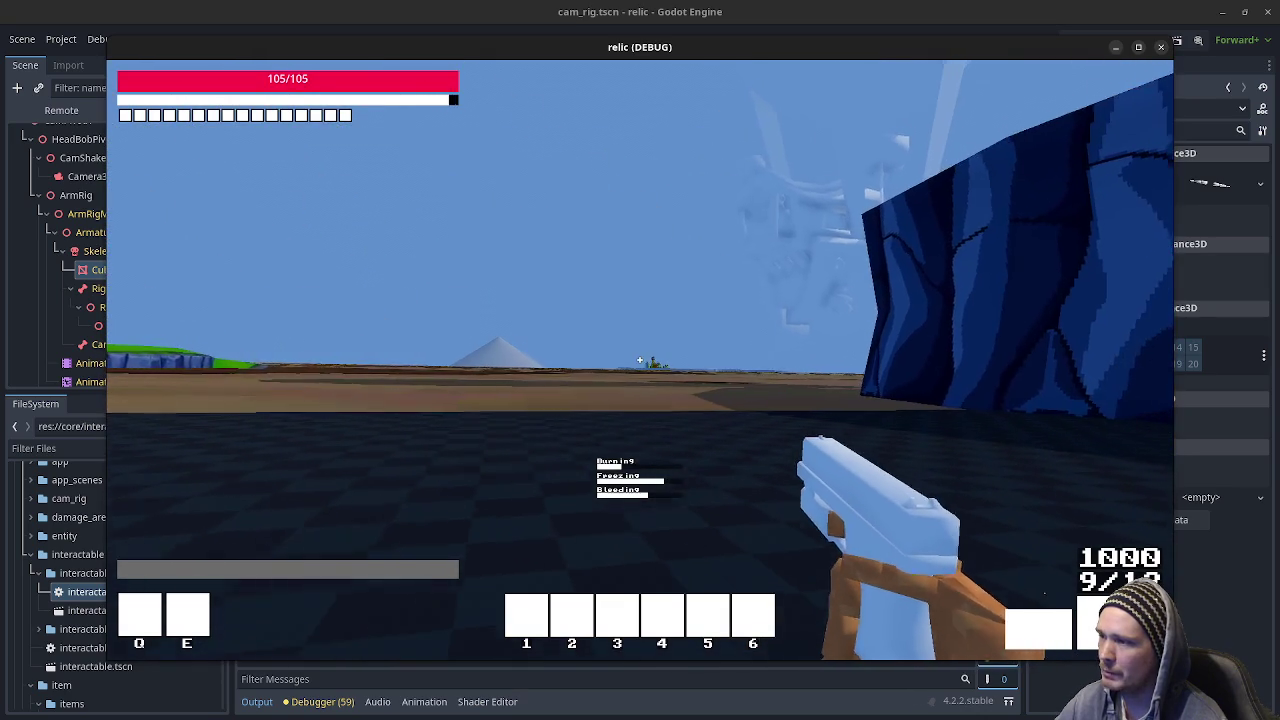
key(w)
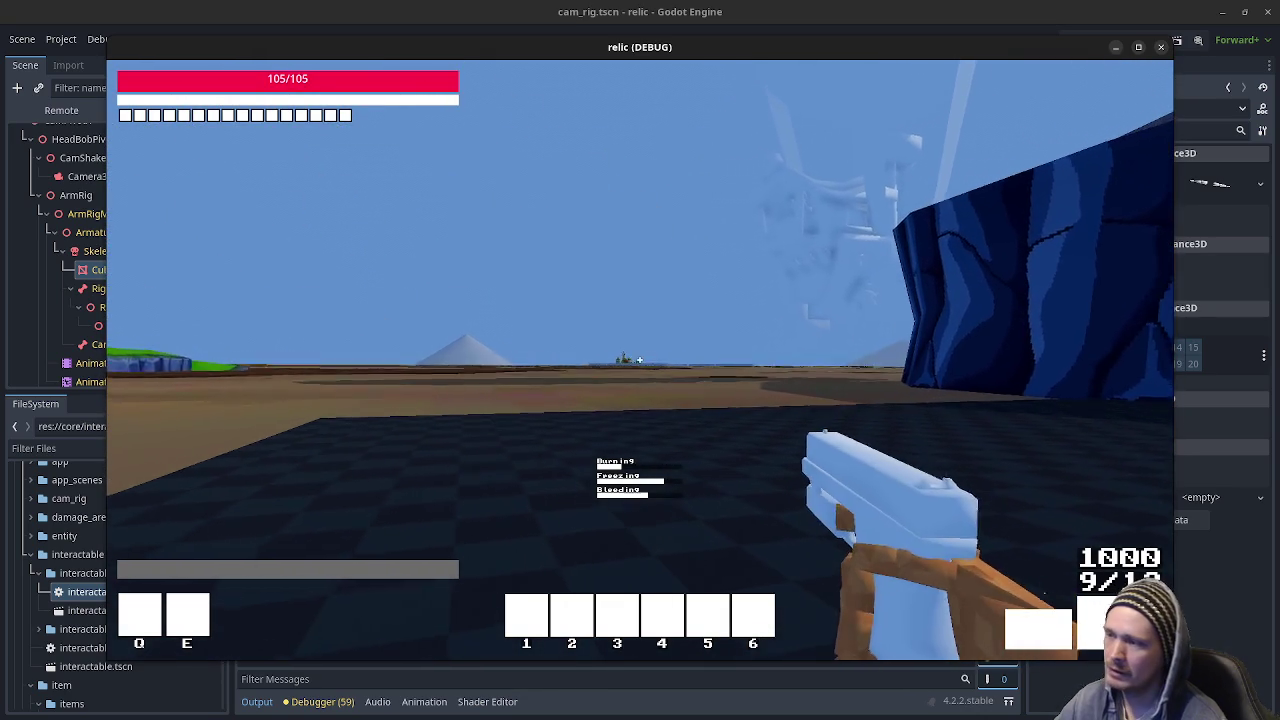
key(w)
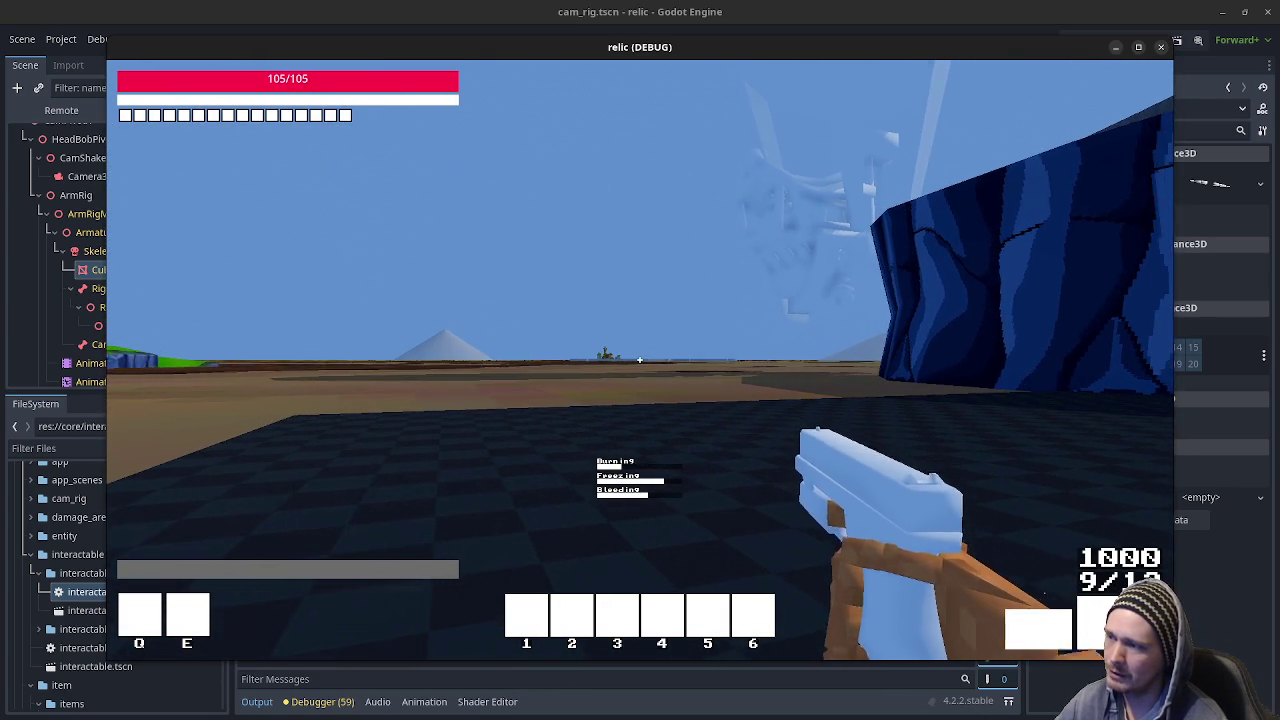
Sprint back uphill along the fence and plank walkway into the village street.
key(shift+w)
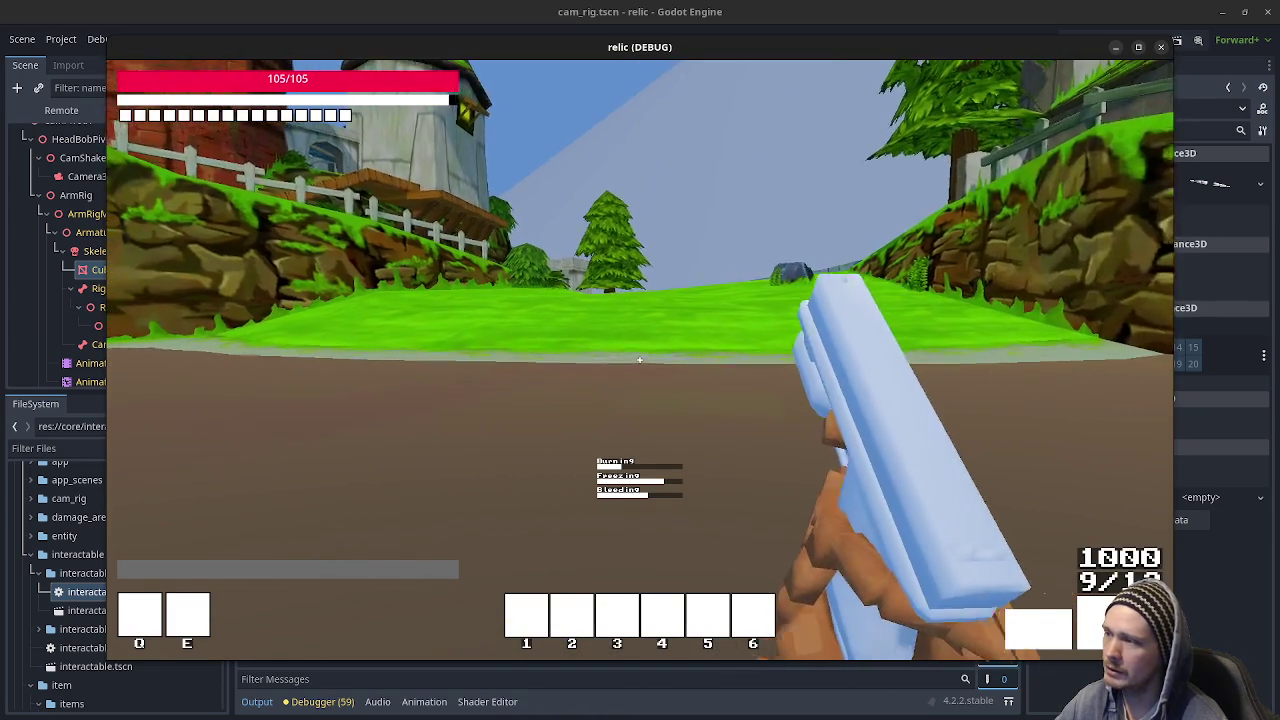
key(w)
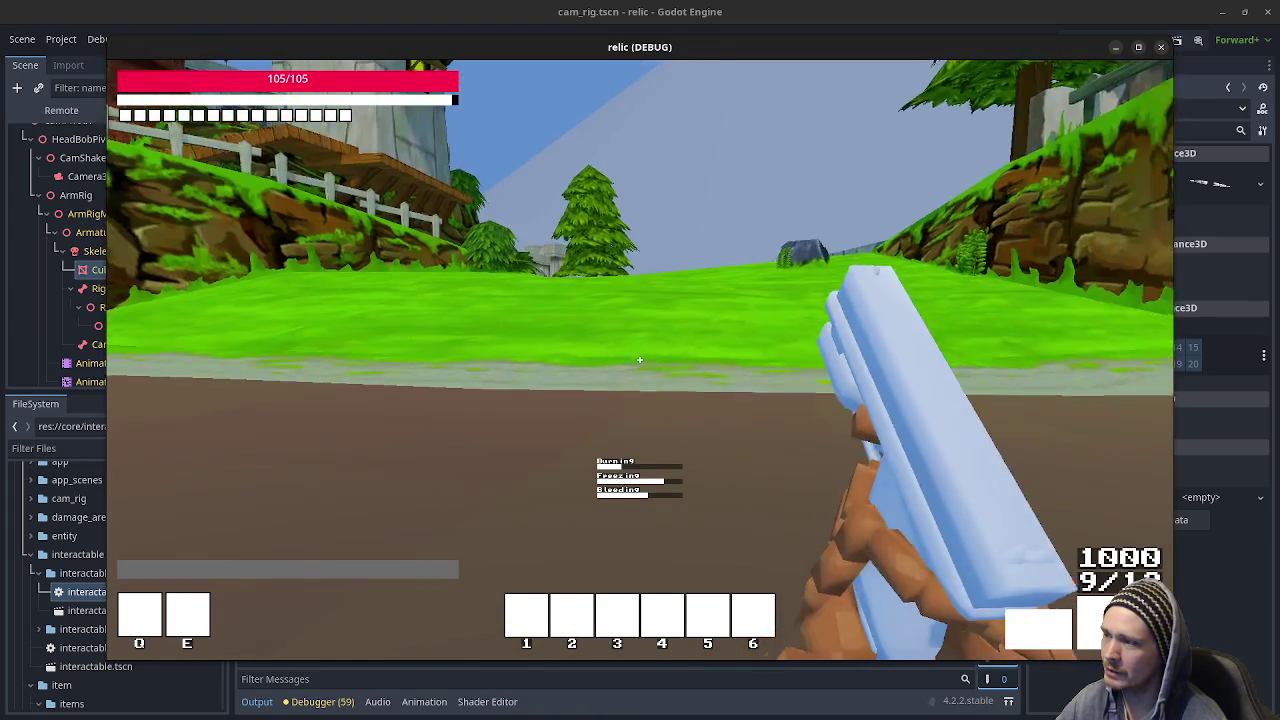
key(shift+w)
key(shift+w)
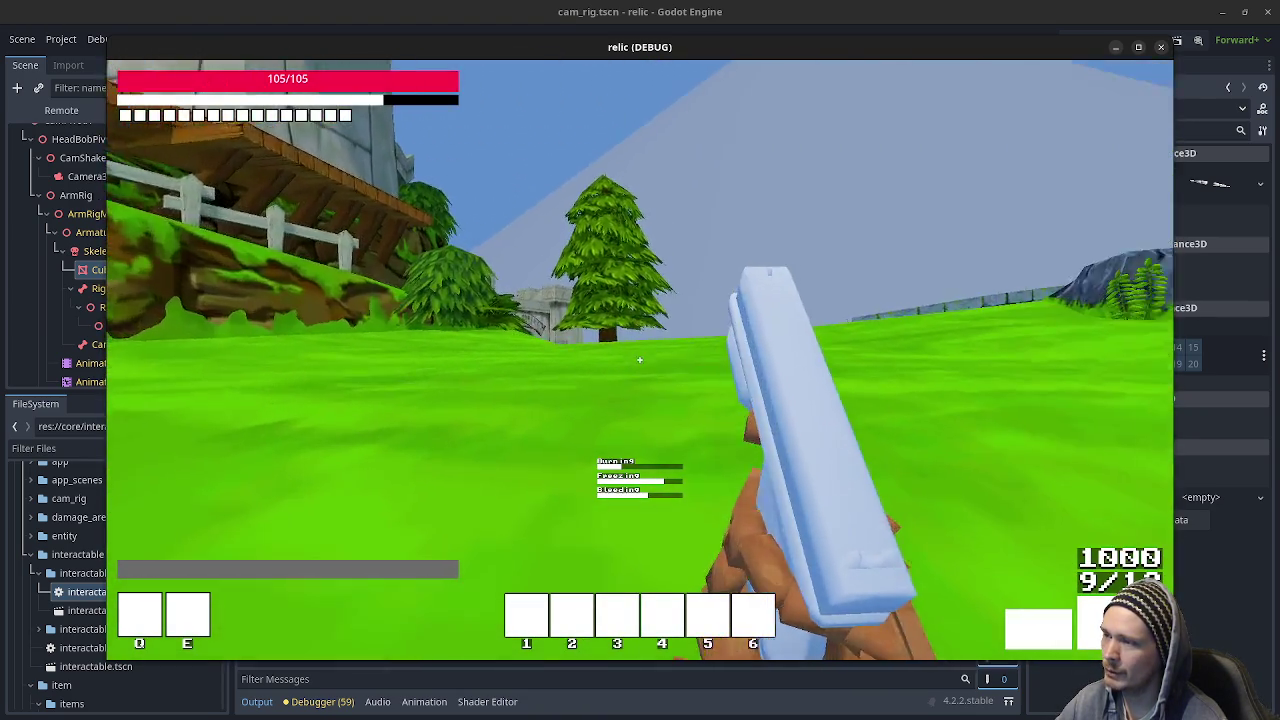
key(shift+w)
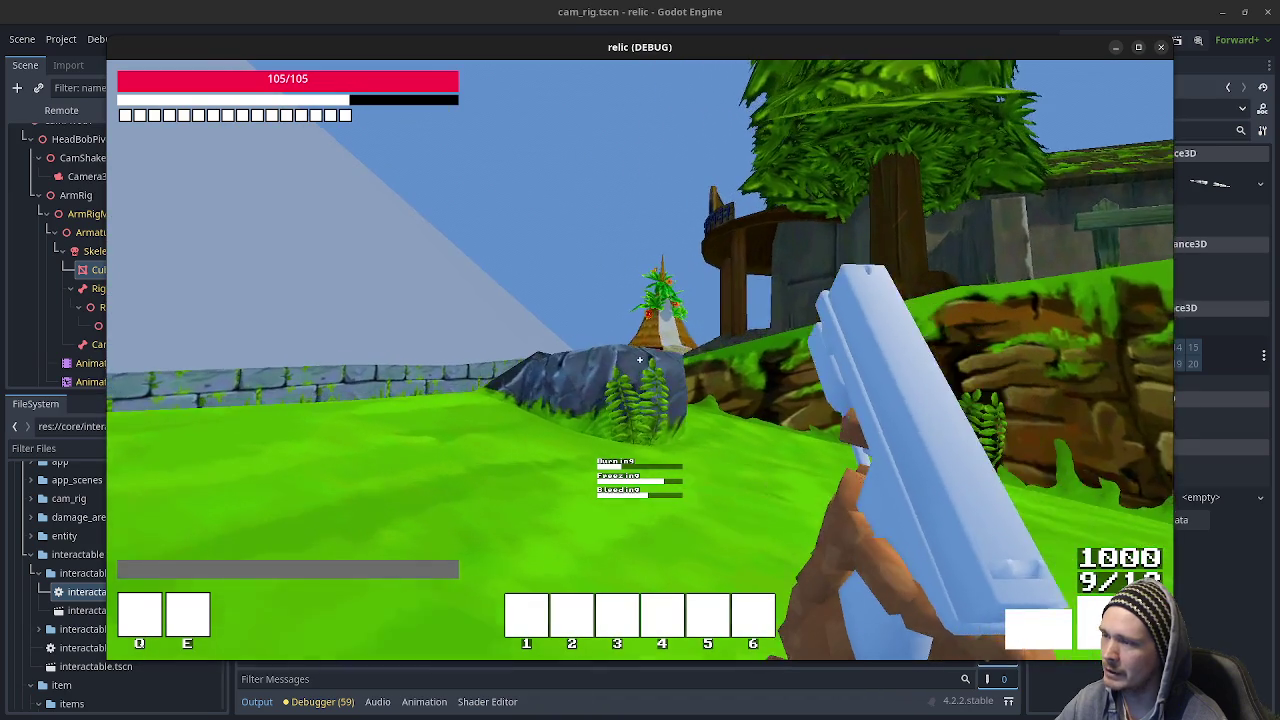
key(shift+w)
key(w)
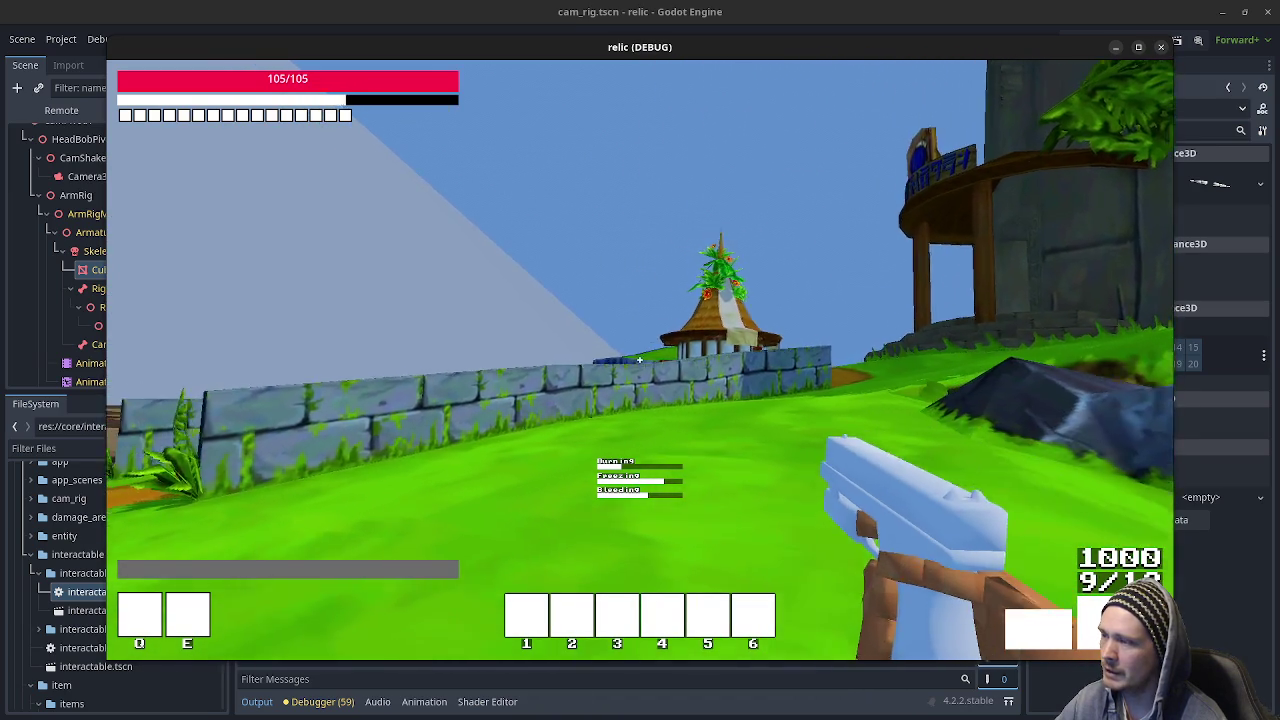
key(shift+w)
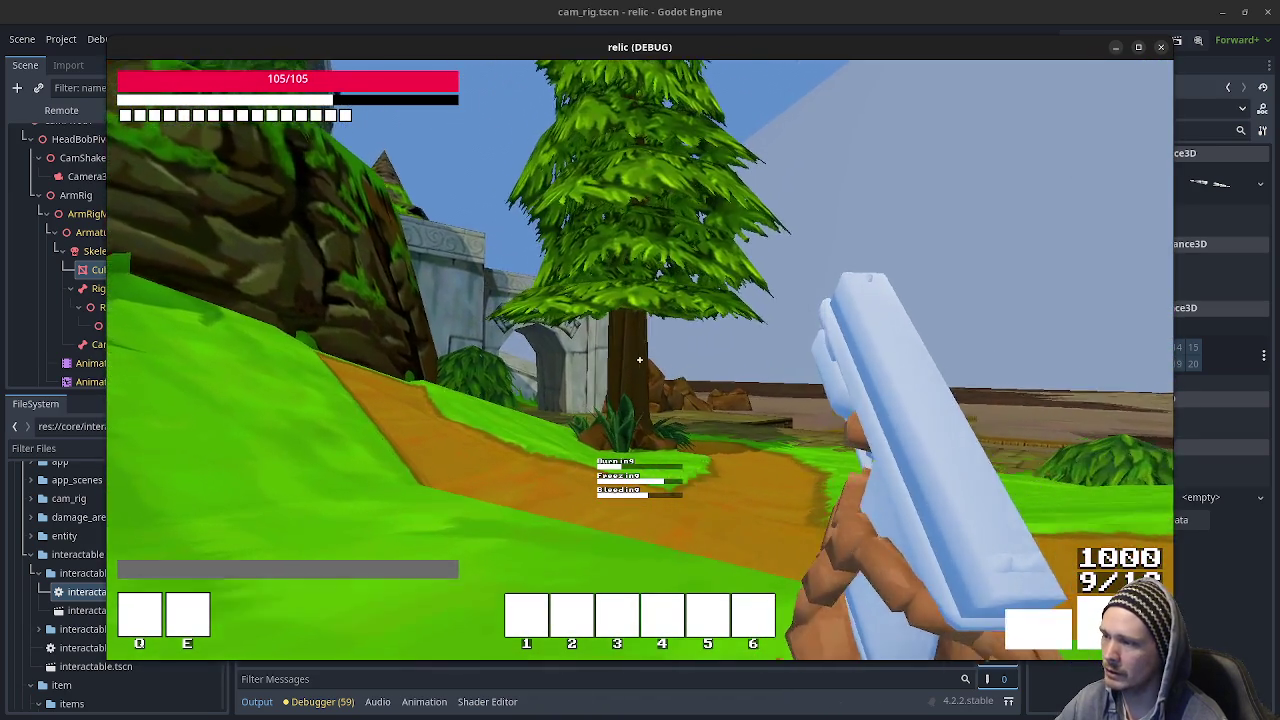
key(w)
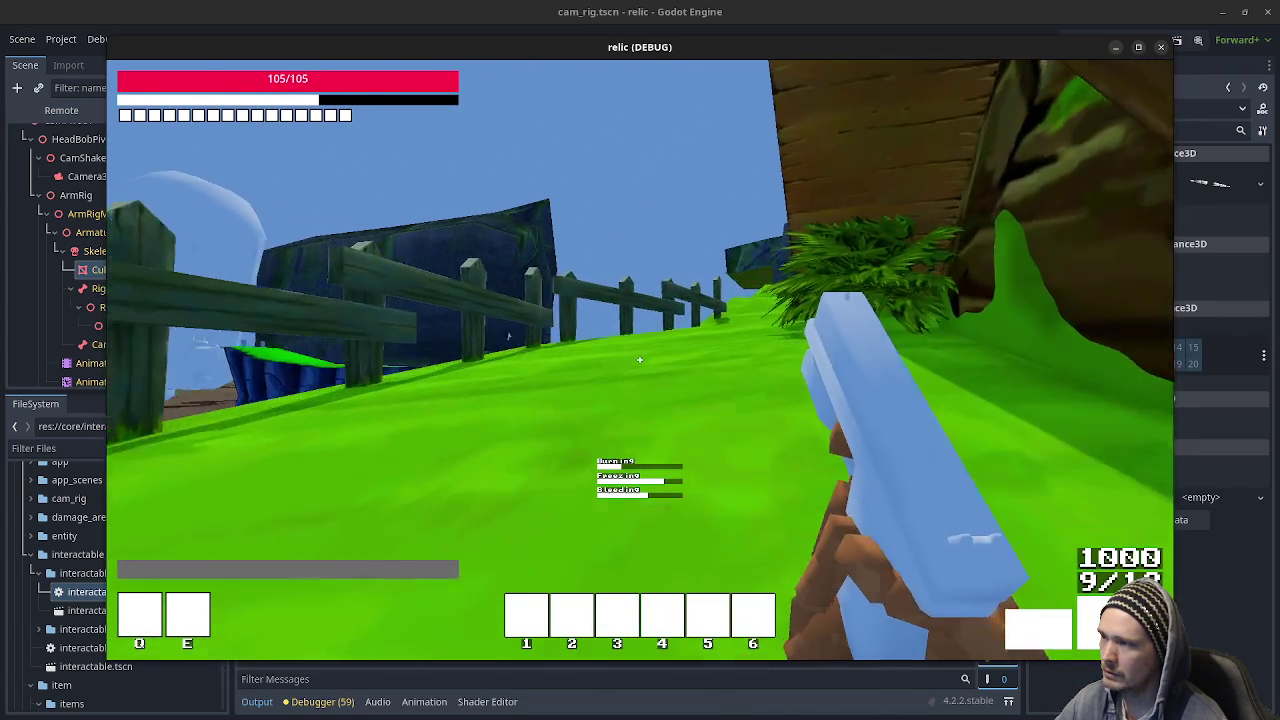
key(shift+w)
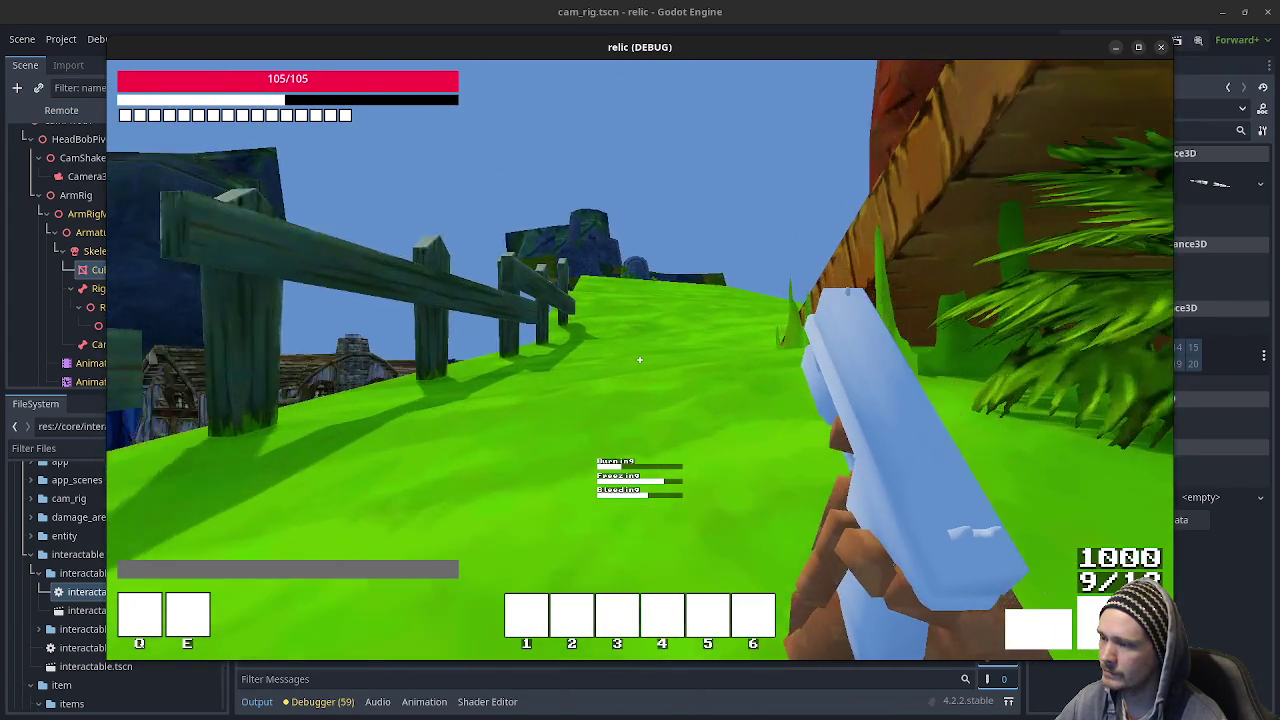
key(shift+w)
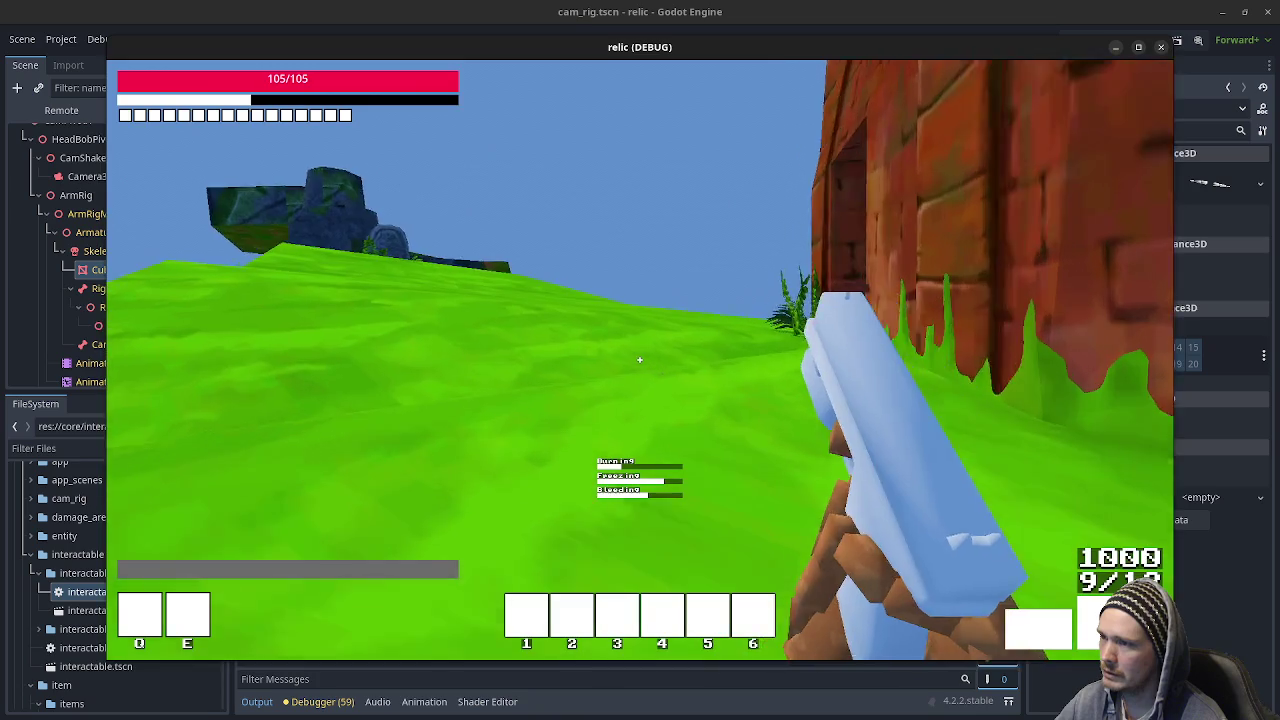
key(shift+w)
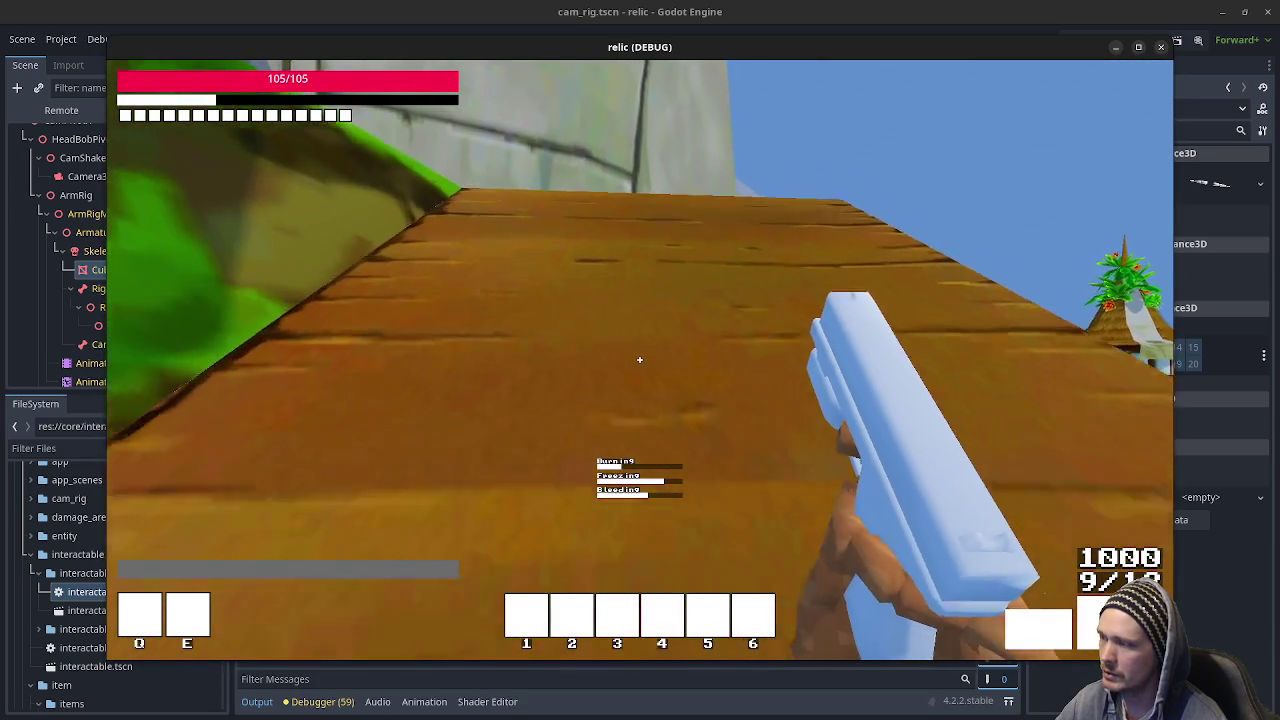
key(shift+w)
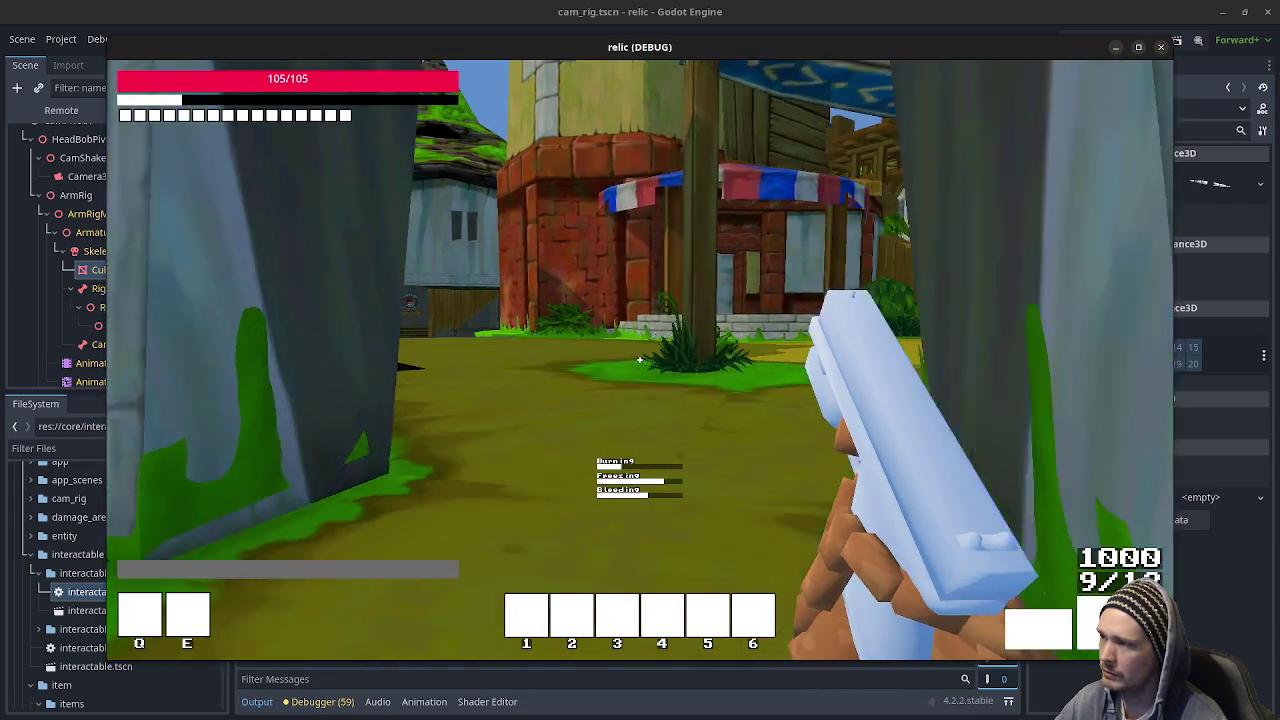
key(shift+w)
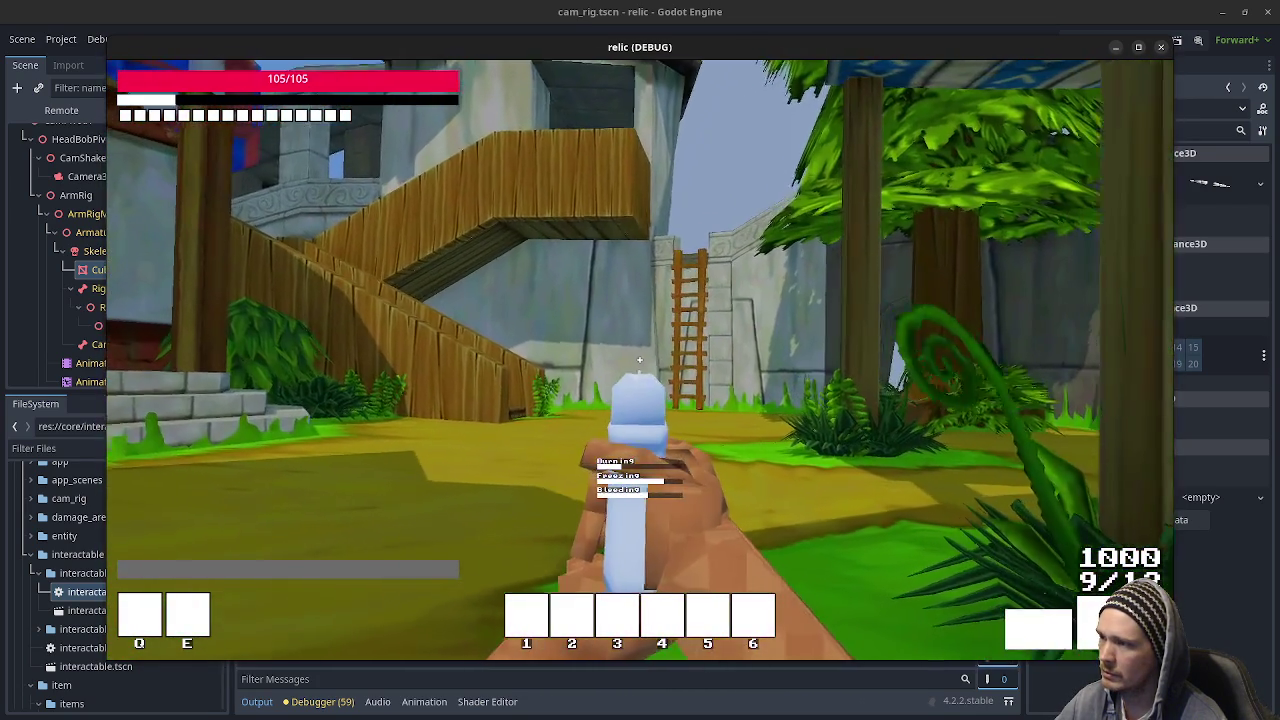
Fire the pistol in the village, reload to 12 rounds, and stop the debug game.
click(639, 359)
click(639, 359)
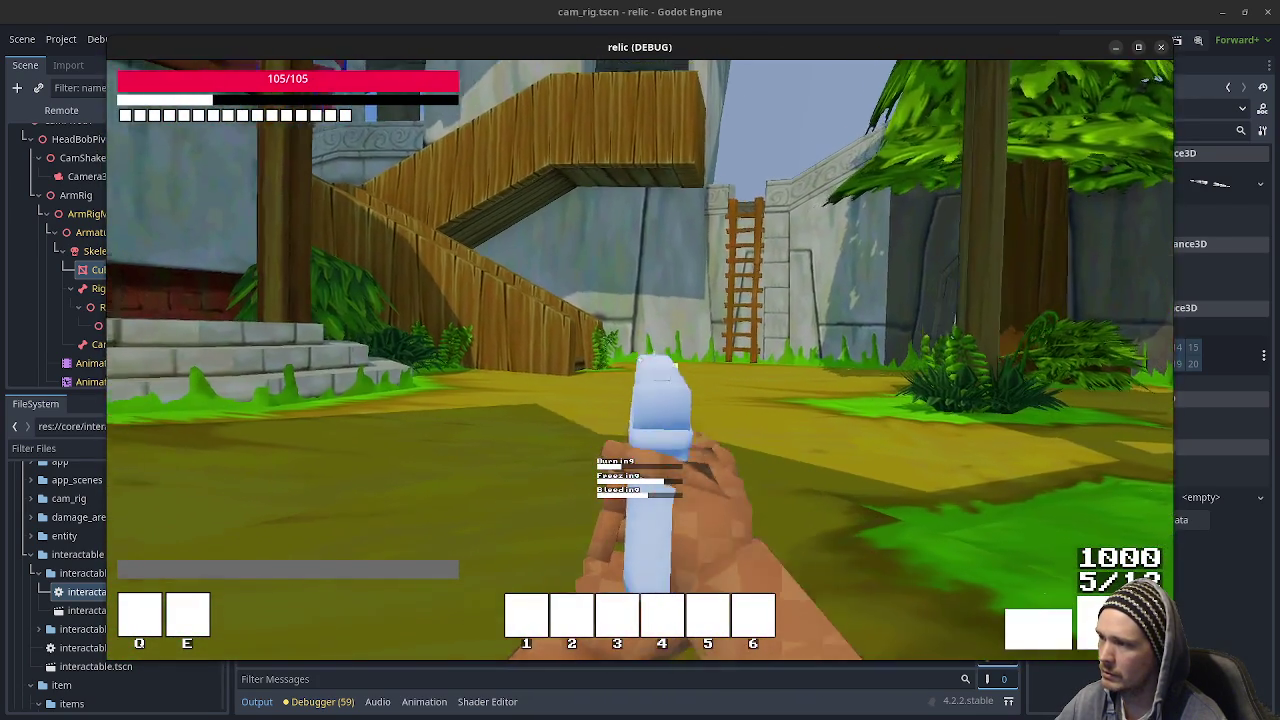
key(r)
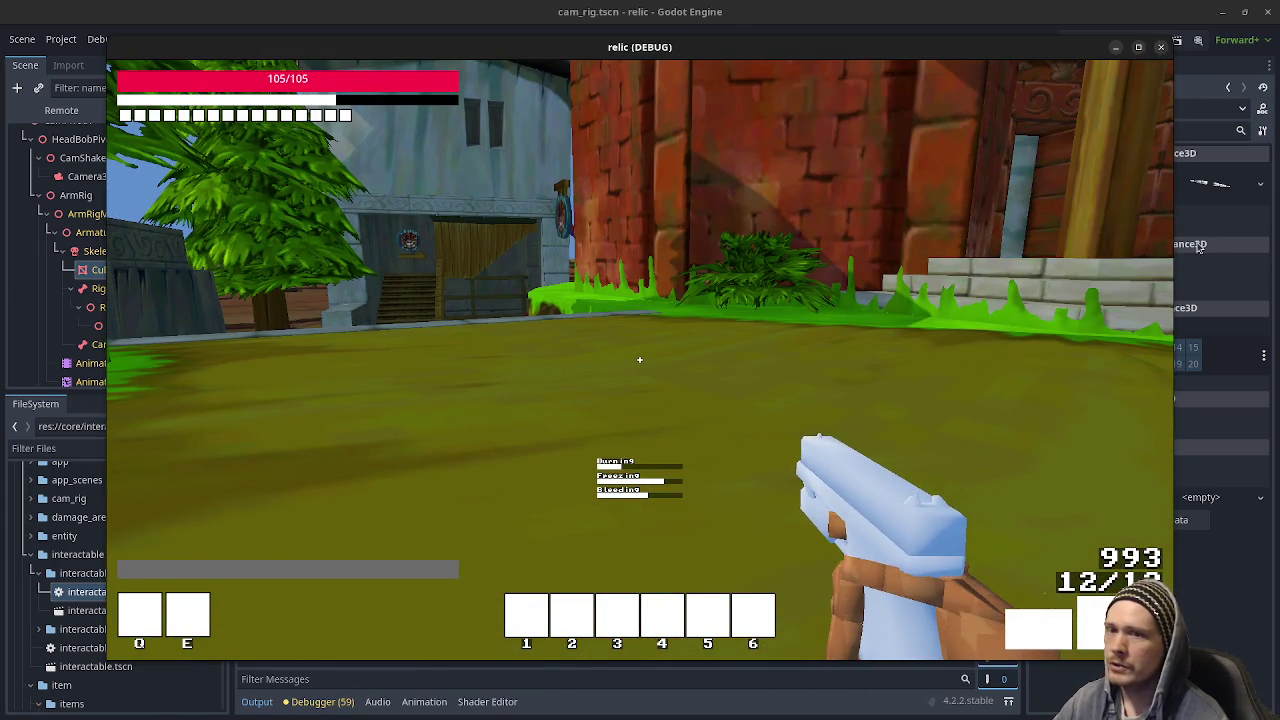
key(F8)
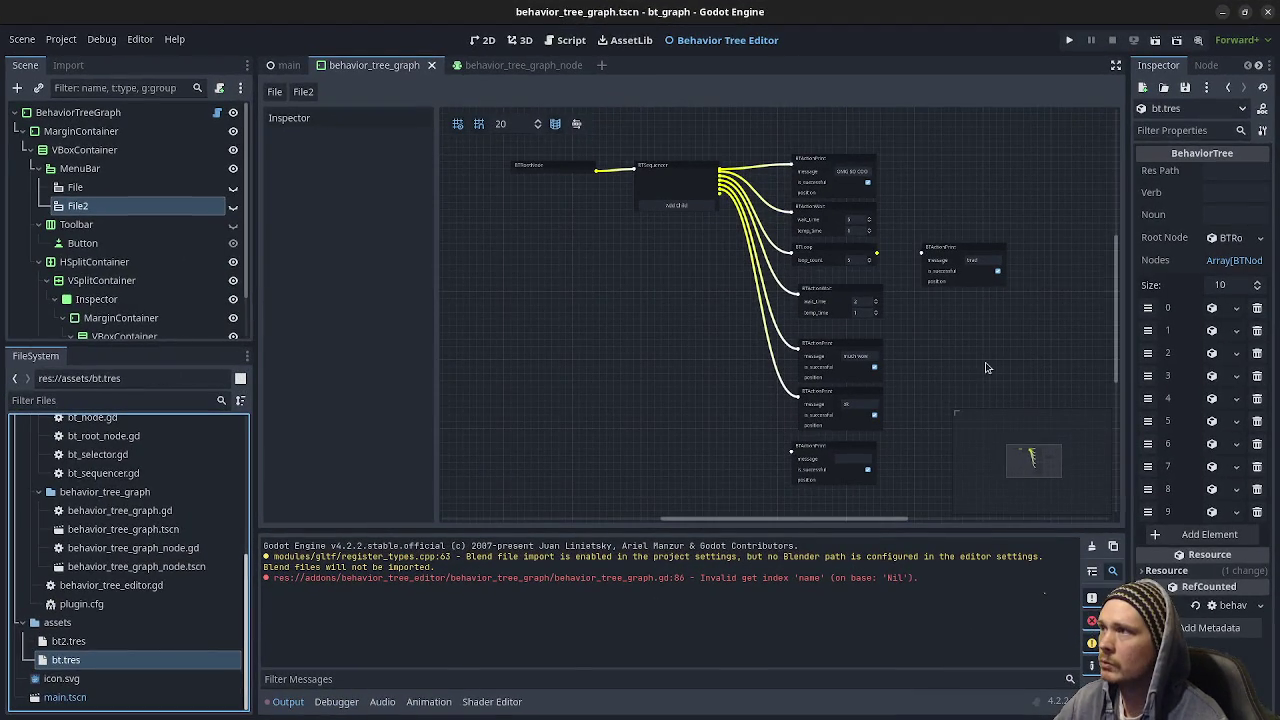
Close the bt_graph editor, return to the relic editor, and quit to the Project Manager.
click(1267, 22)
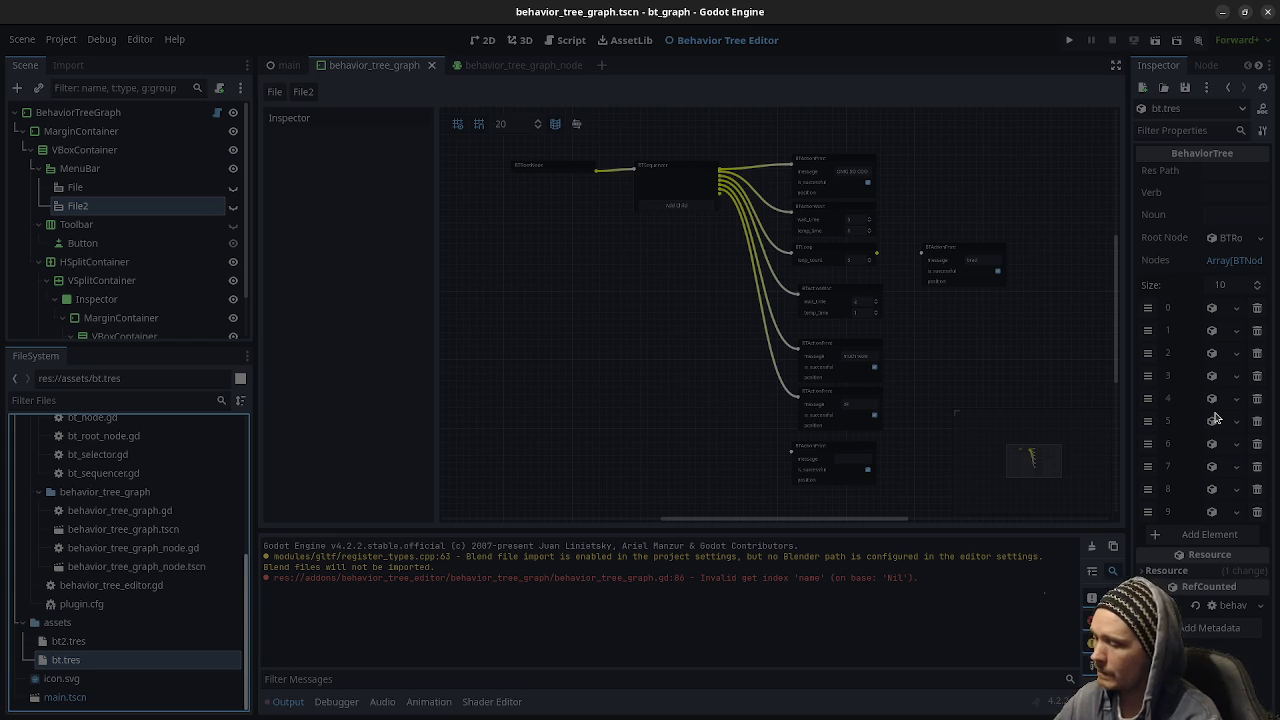
key(super)
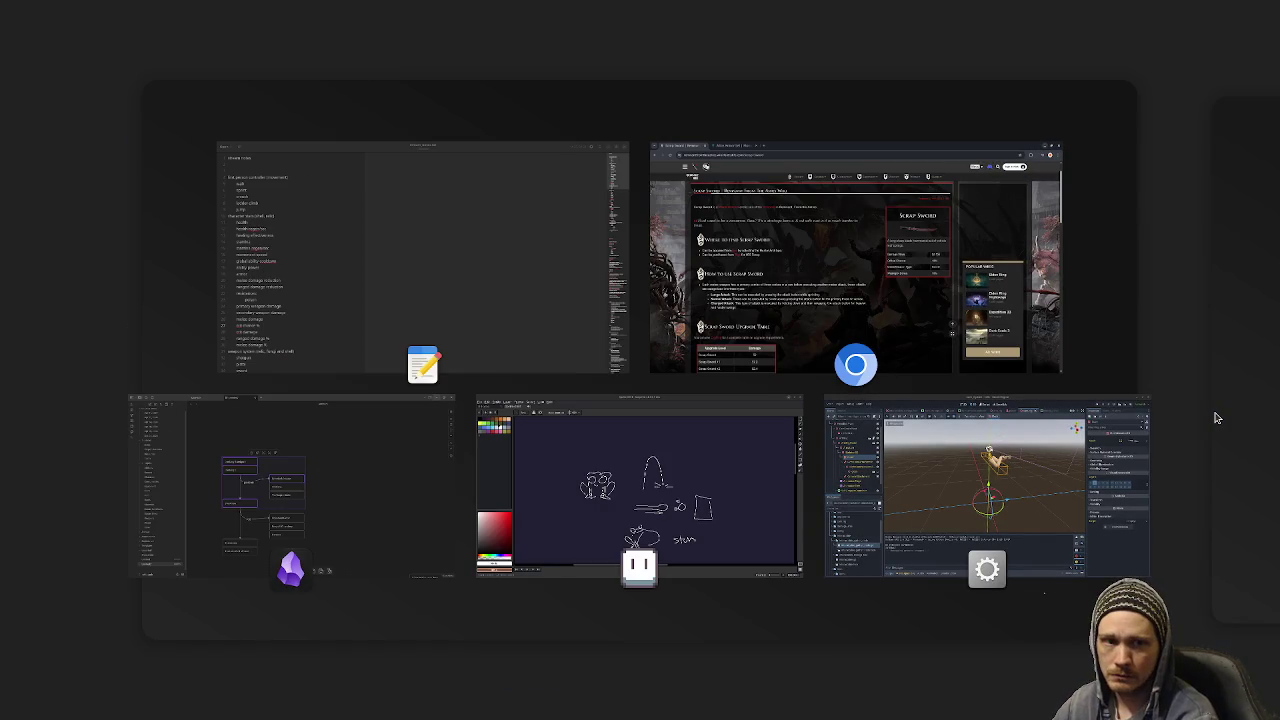
key(super)
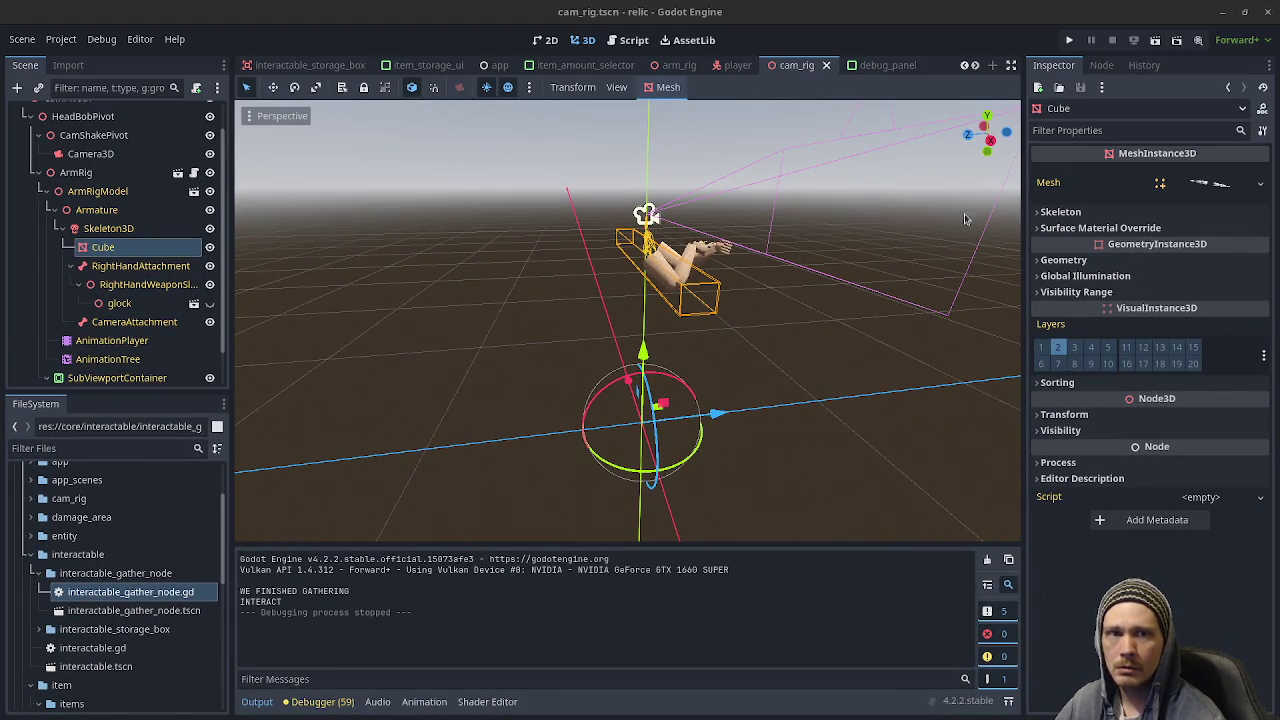
key(ctrl+shift+q)
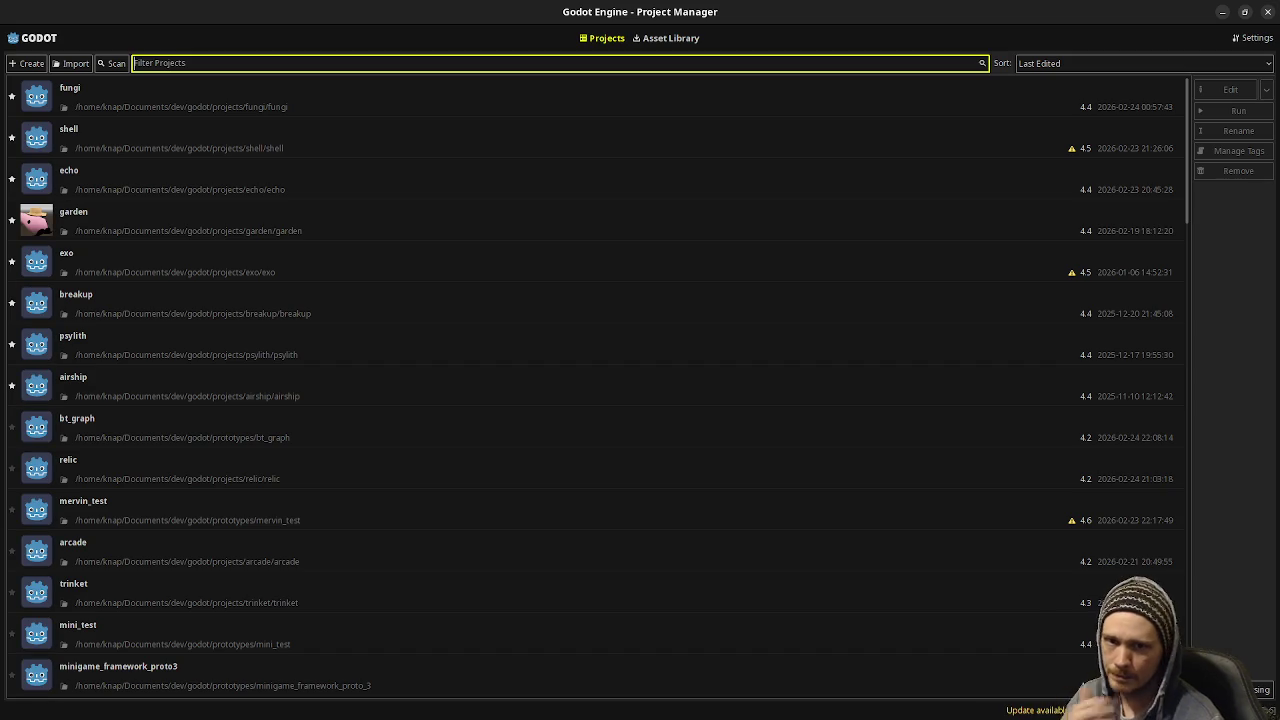
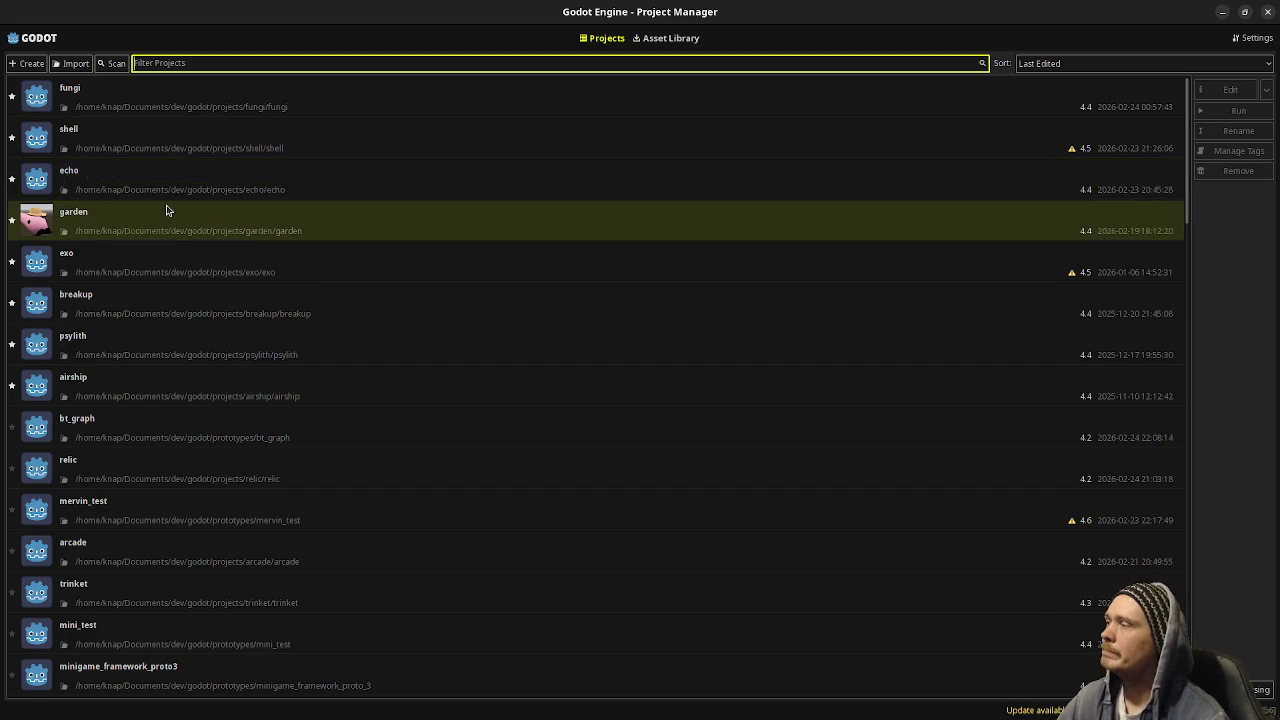
Open the fungi project in the editor, then switch to the stream_notes.txt file.
double_click(177, 91)
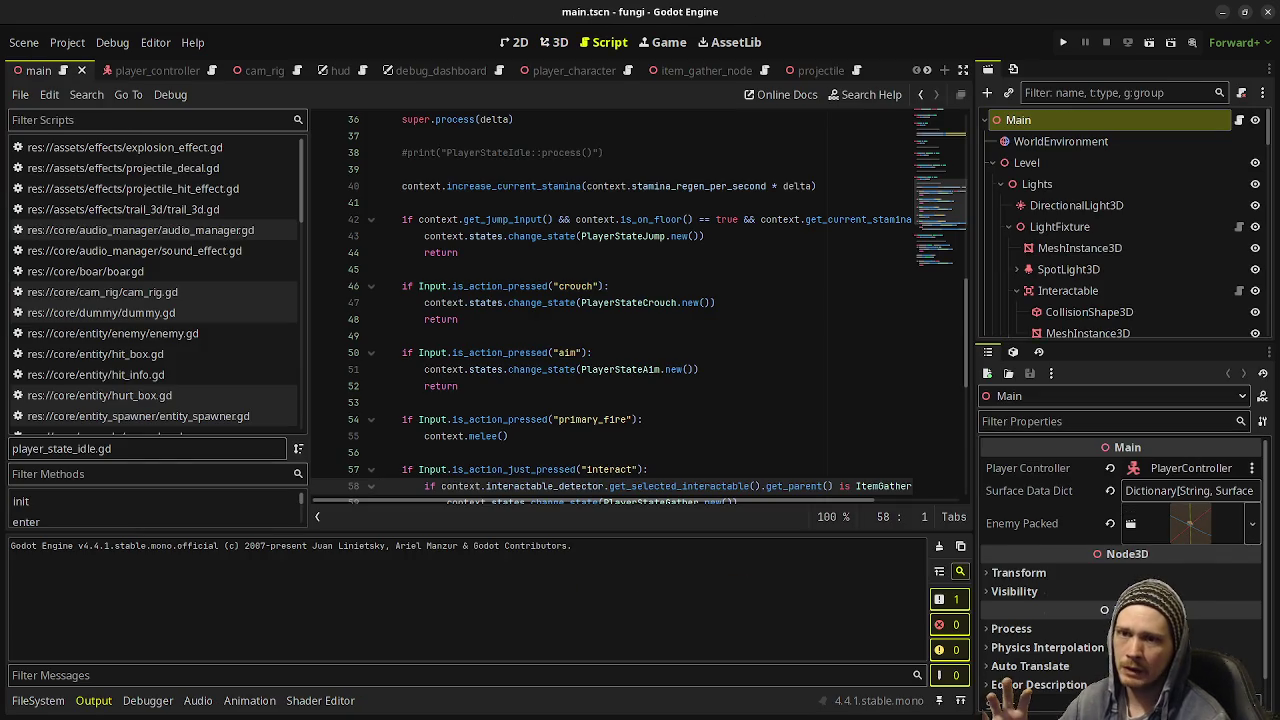
key(alt+Tab)
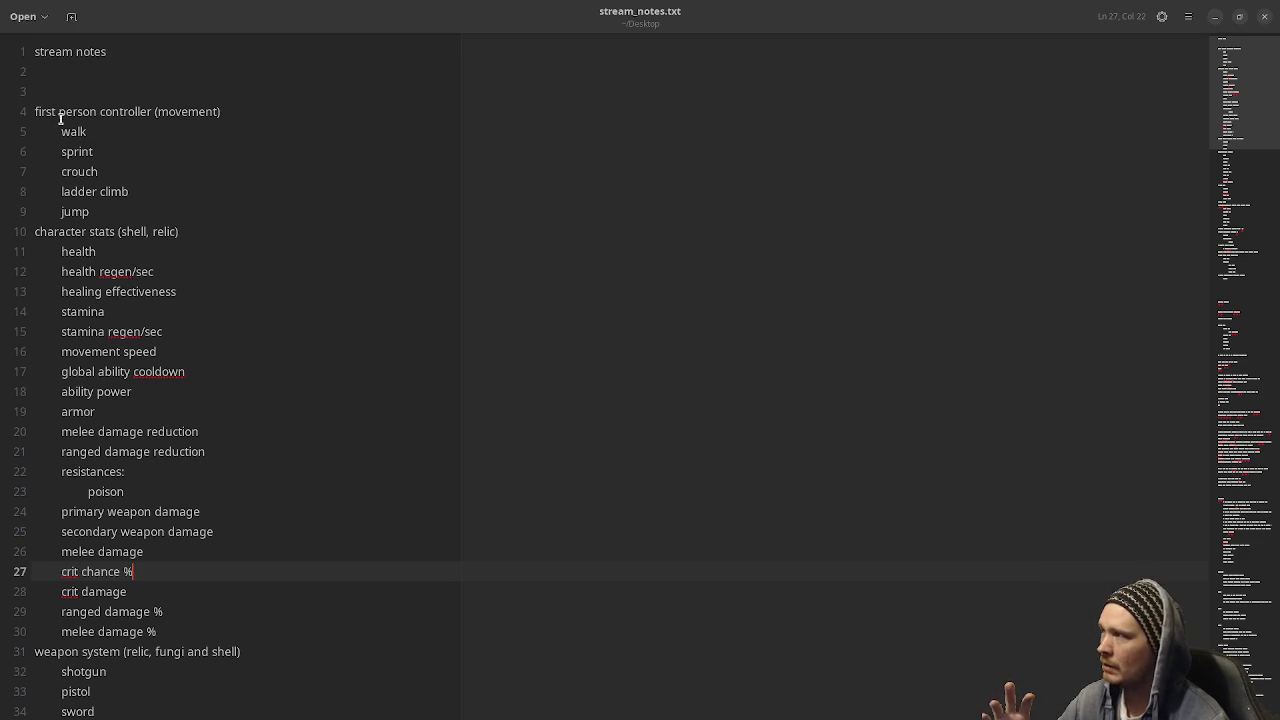
mouse_move(48, 111)
mouse_down()
mouse_move(177, 391)
mouse_move(194, 377)
mouse_move(169, 431)
mouse_up()
scroll(177, 391, down, 5)
scroll(170, 434, down, 2)
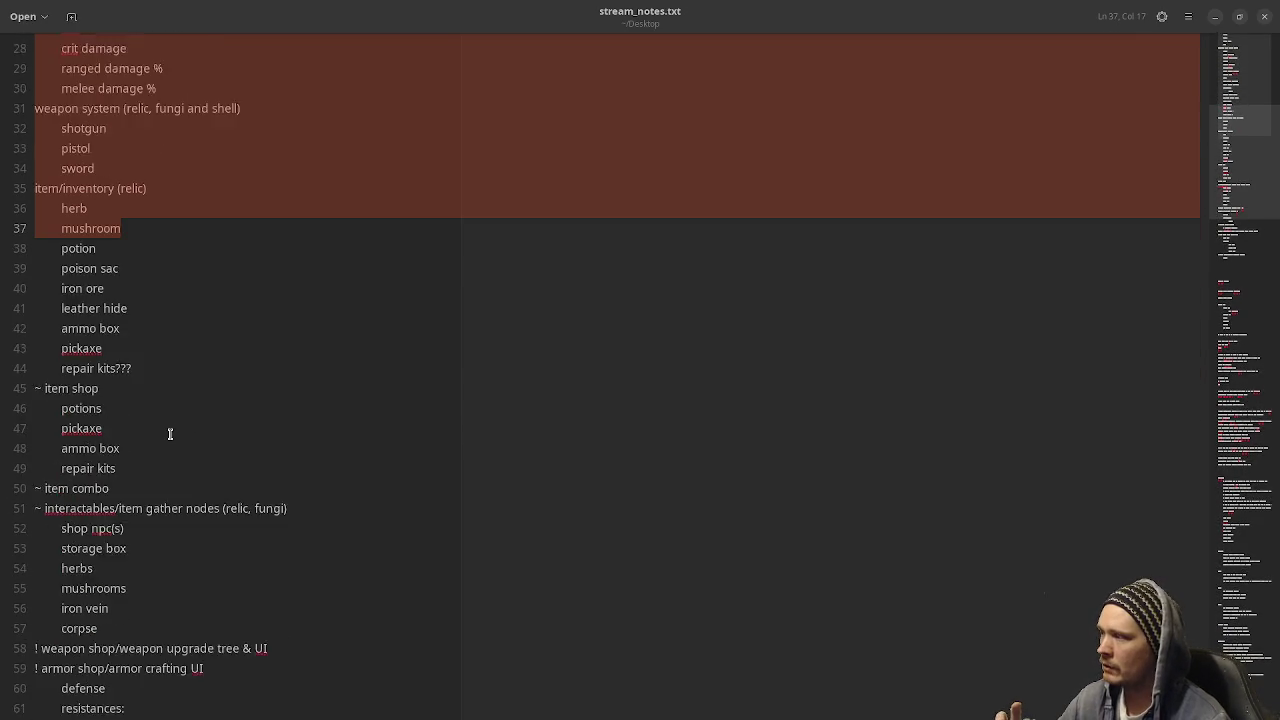
scroll(170, 434, down, 3)
scroll(170, 434, down, 1)
shift+click(240, 483)
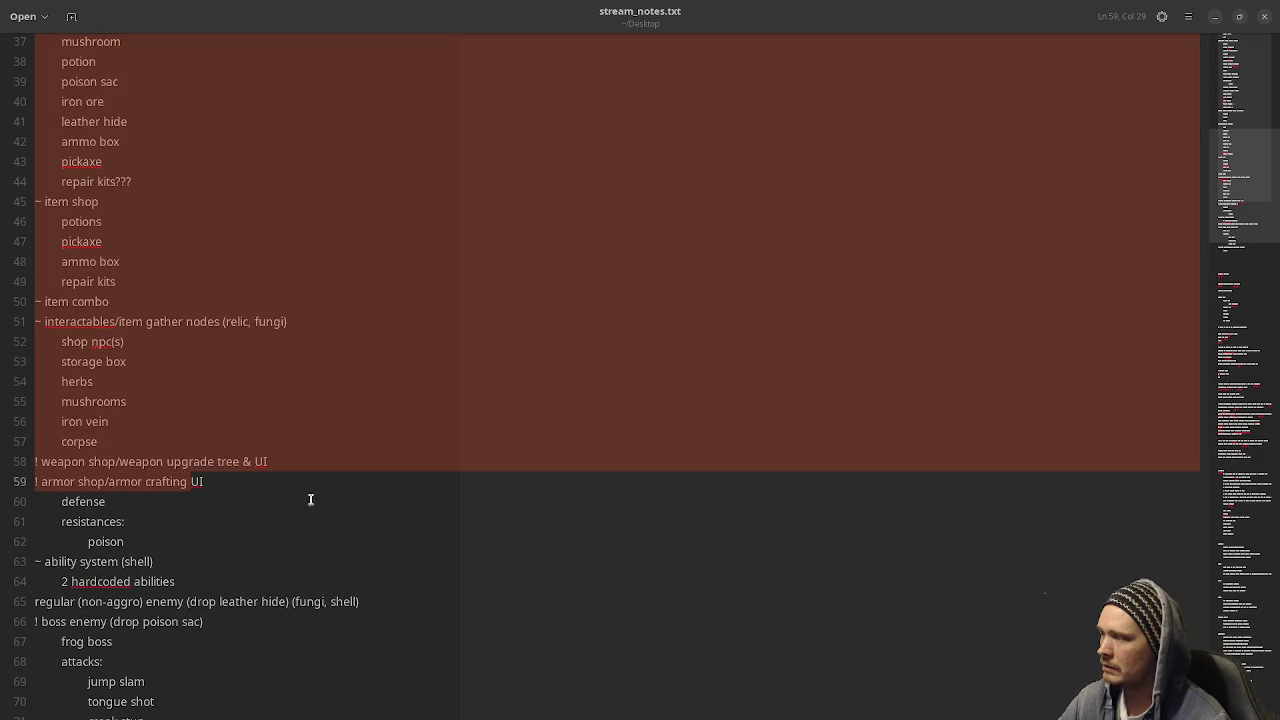
click(290, 498)
scroll(343, 506, down, 3)
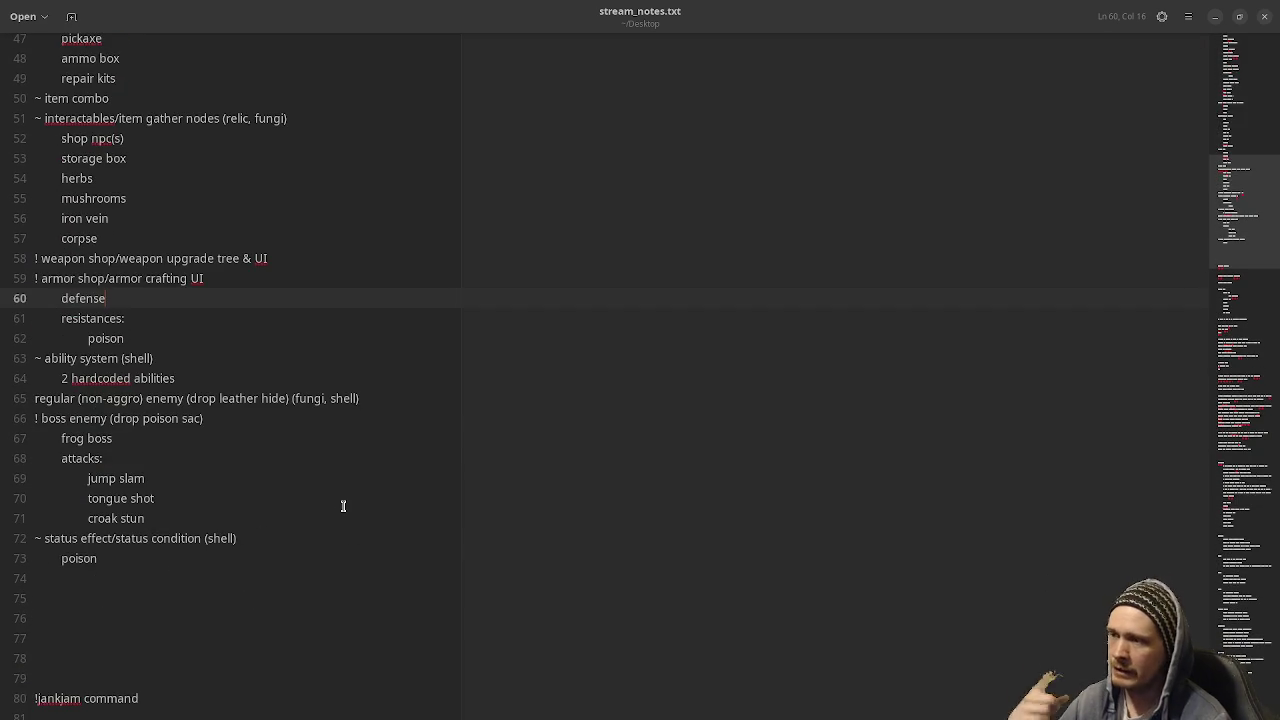
click(168, 562)
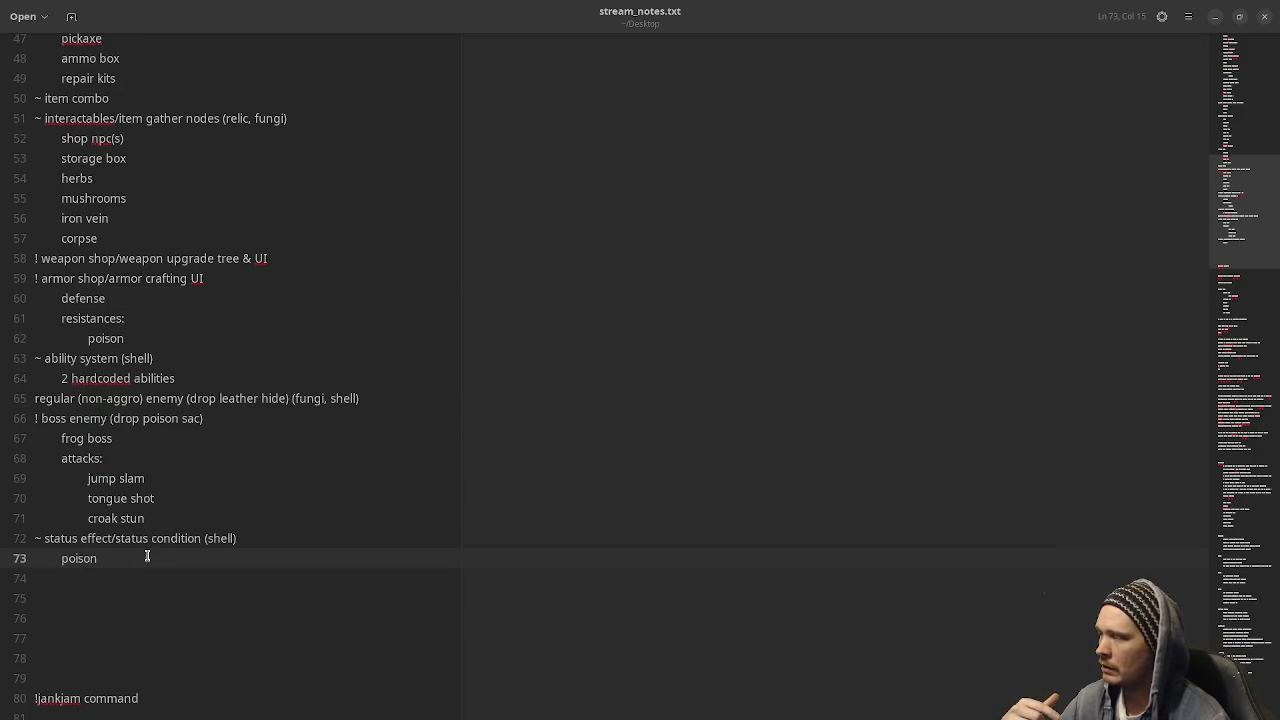
scroll(157, 556, up, 10)
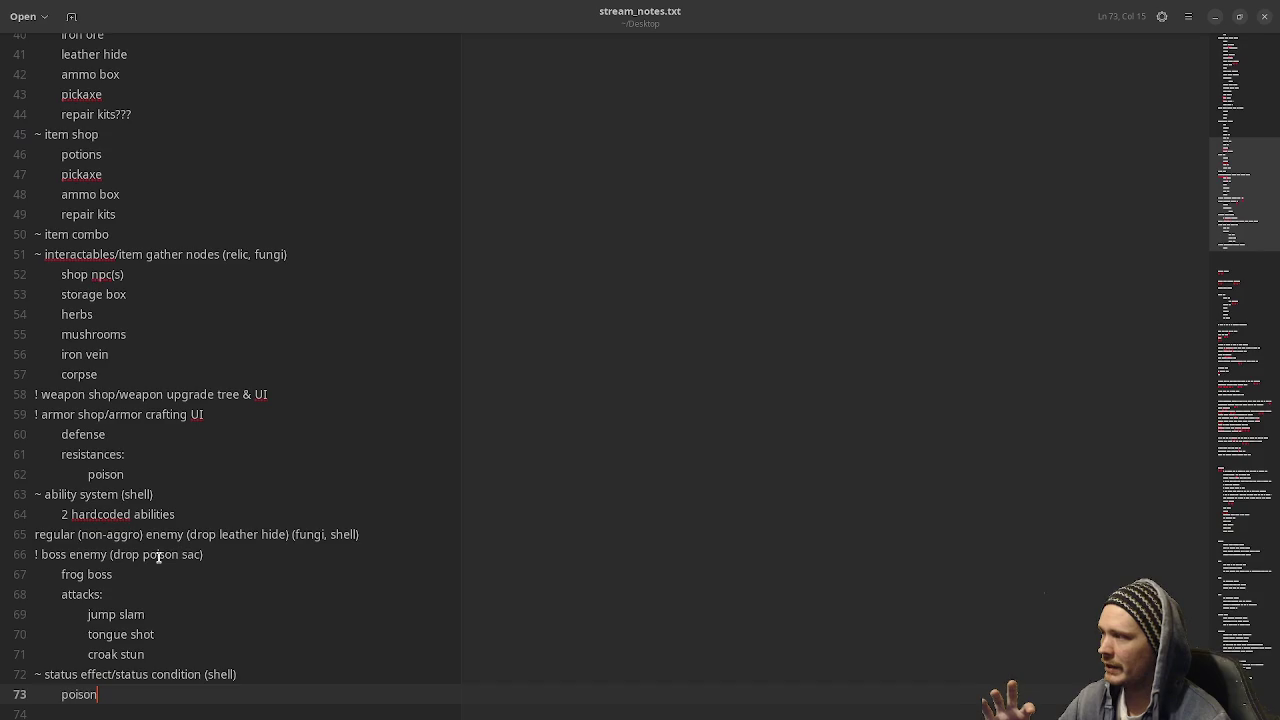
scroll(190, 440, up, 5)
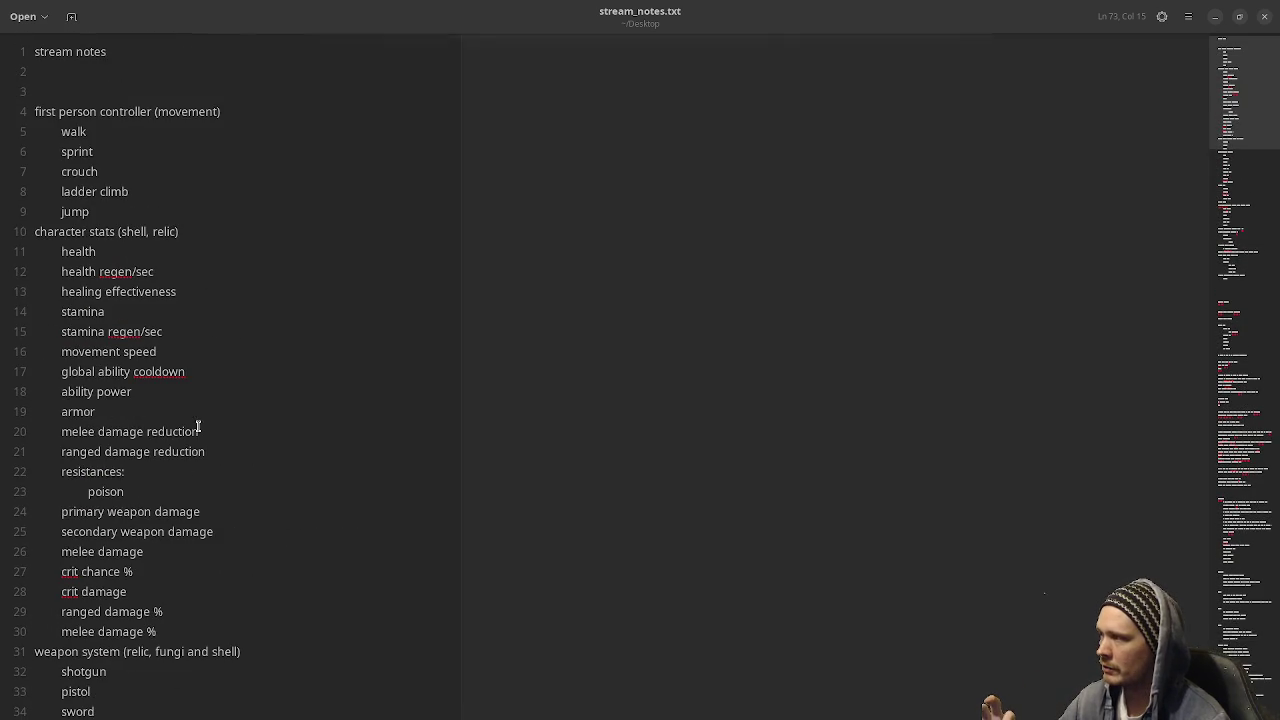
scroll(210, 370, down, 11)
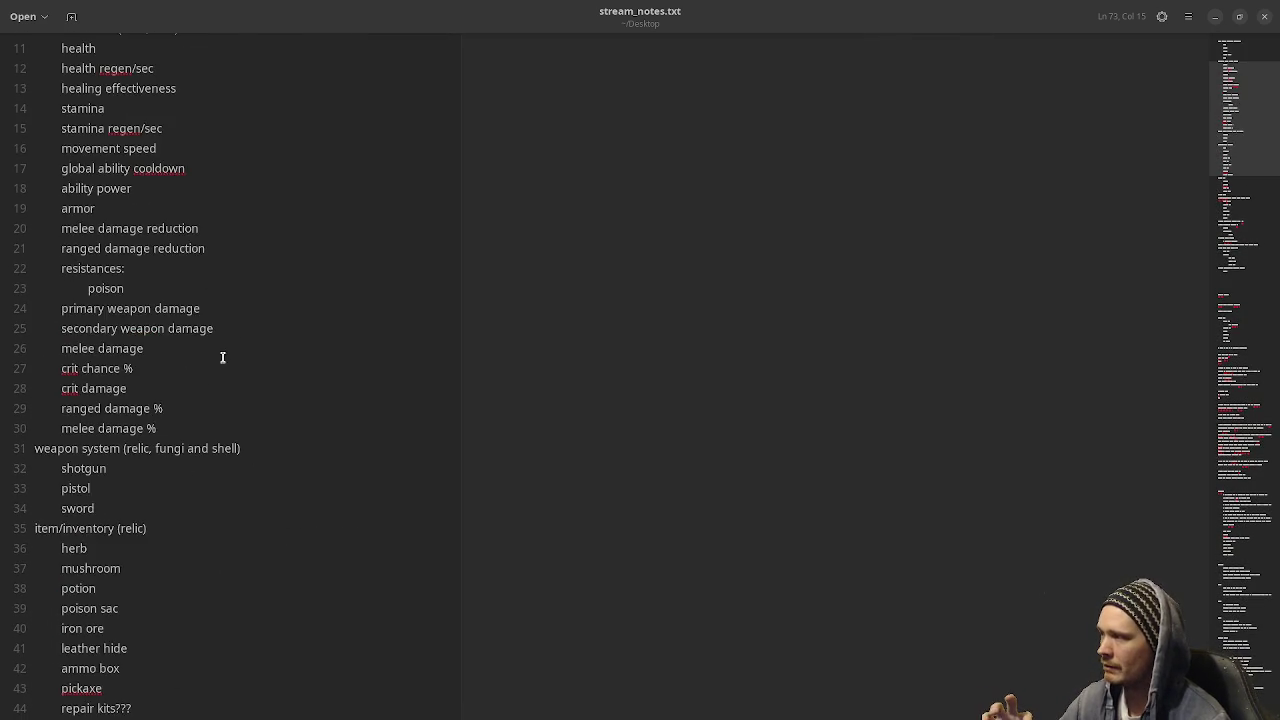
scroll(225, 356, down, 1)
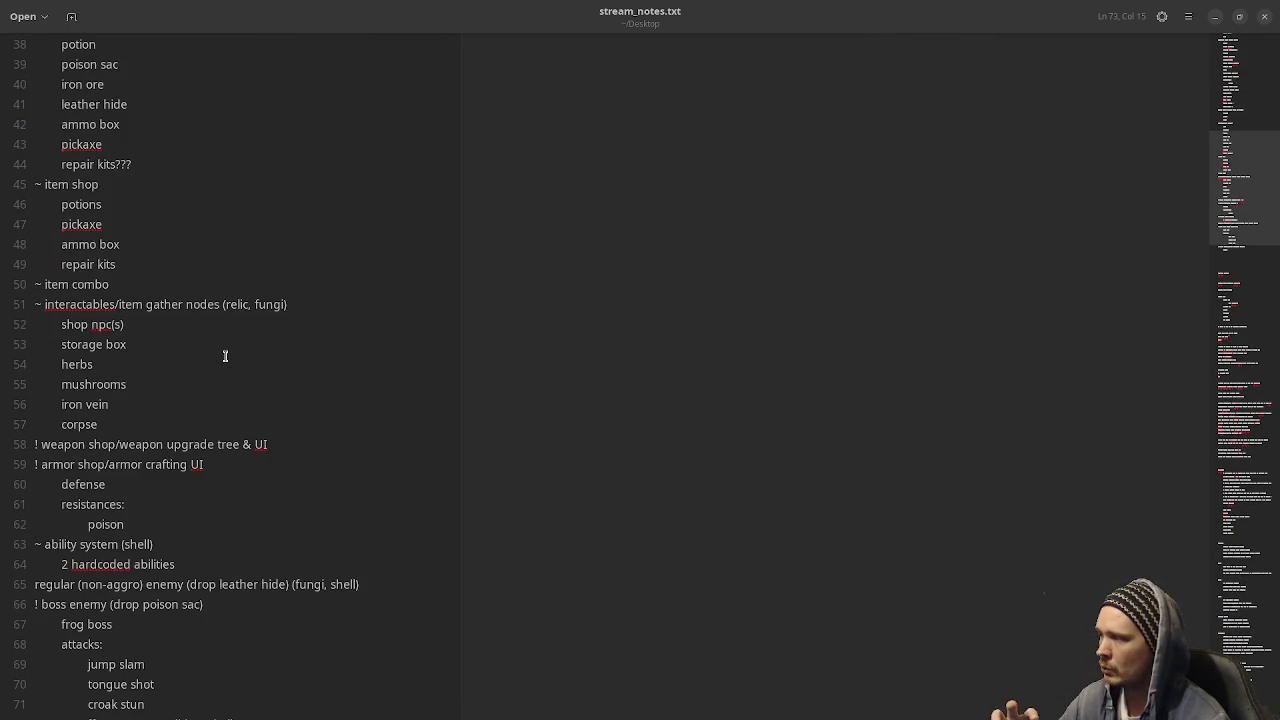
click(1214, 16)
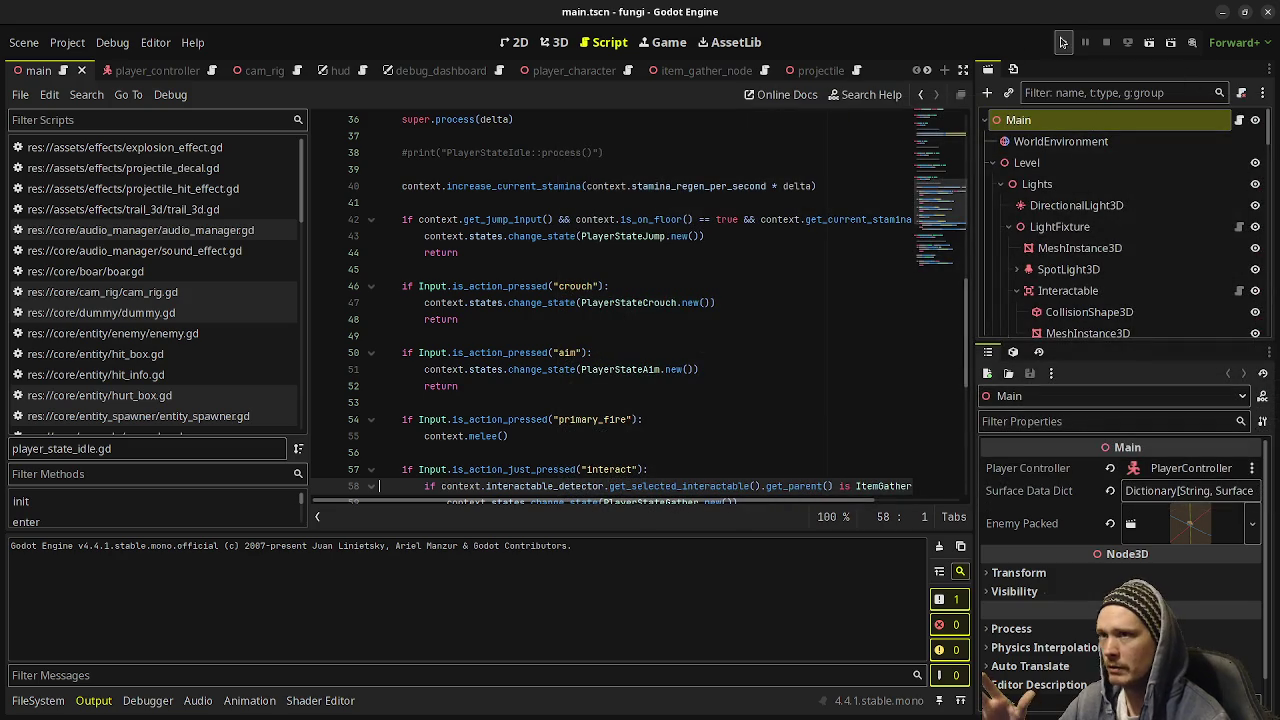
Save the scene and launch the fungi game in its debug window.
click(1063, 42)
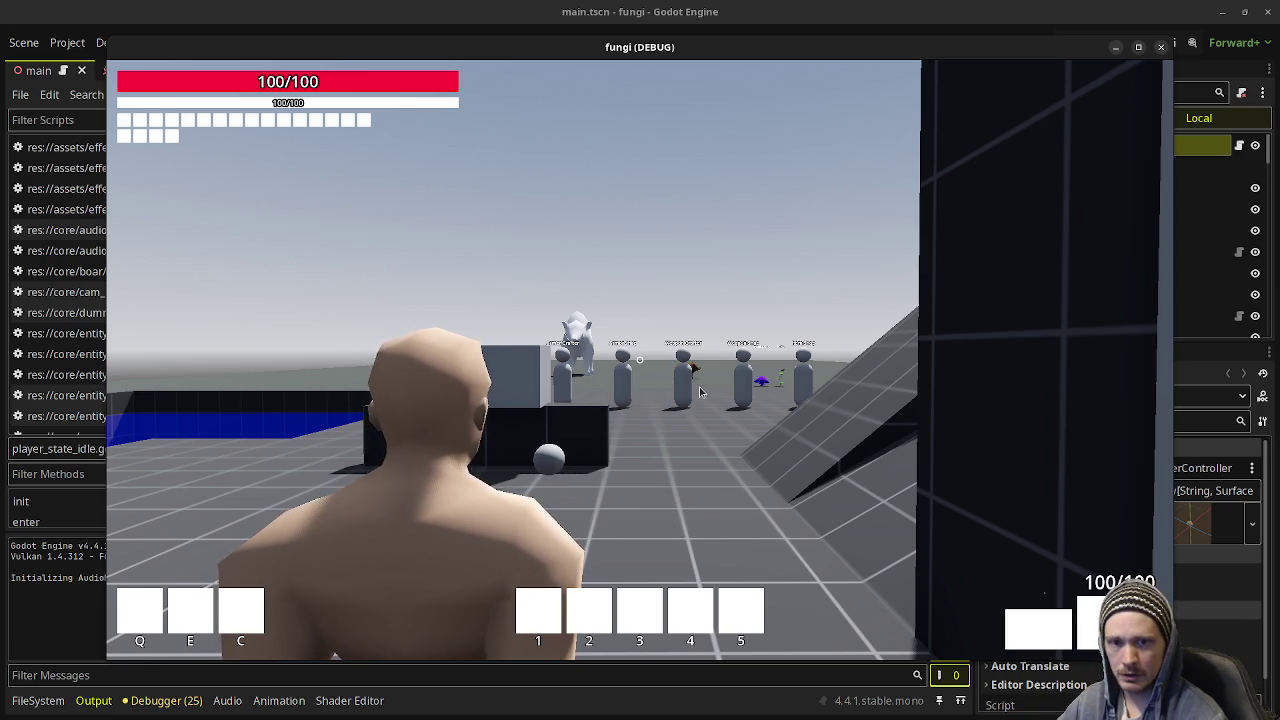
Walk the player past the Weapon Shop vendor and on to the Mushroom and Herb.
click(618, 397)
key(w)
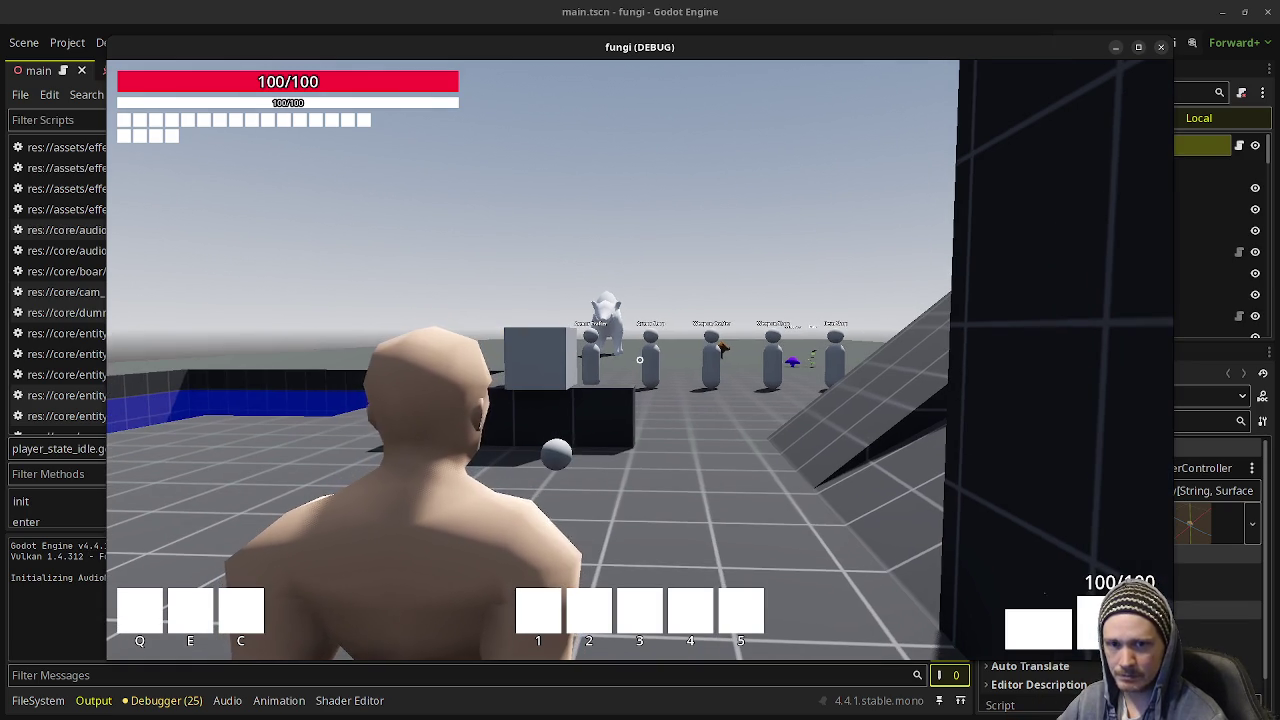
key(w)
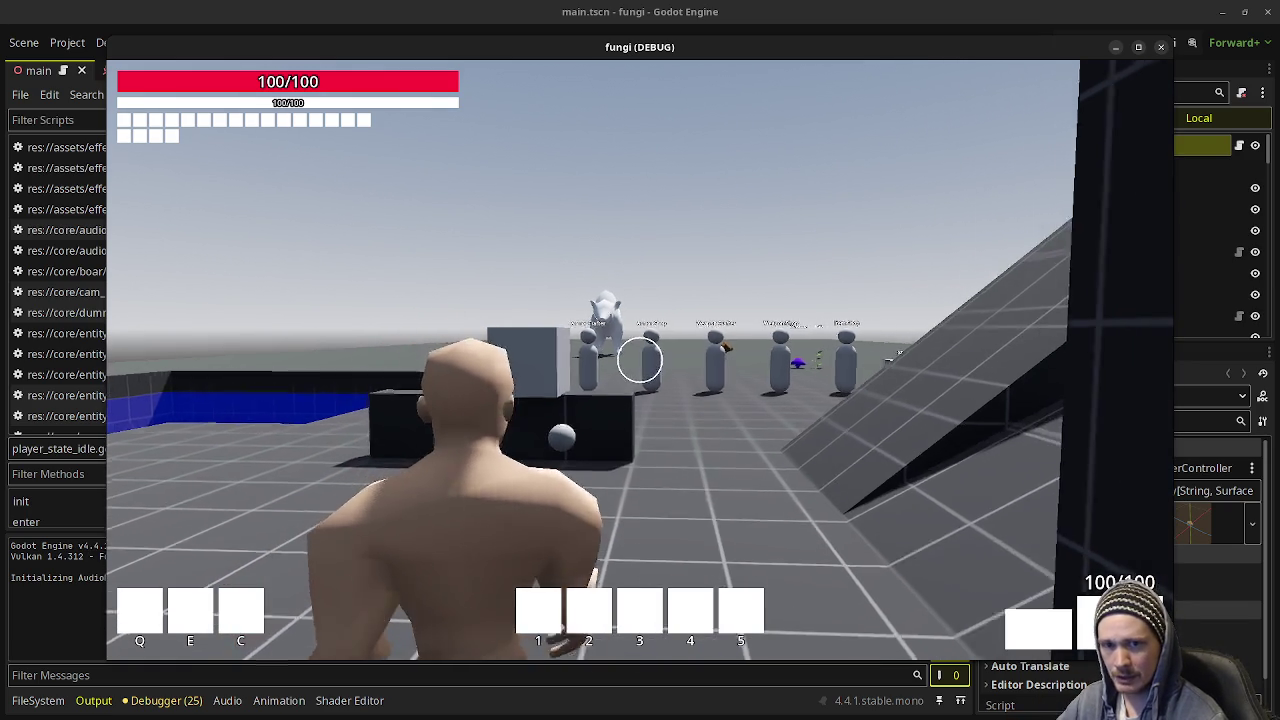
key(w)
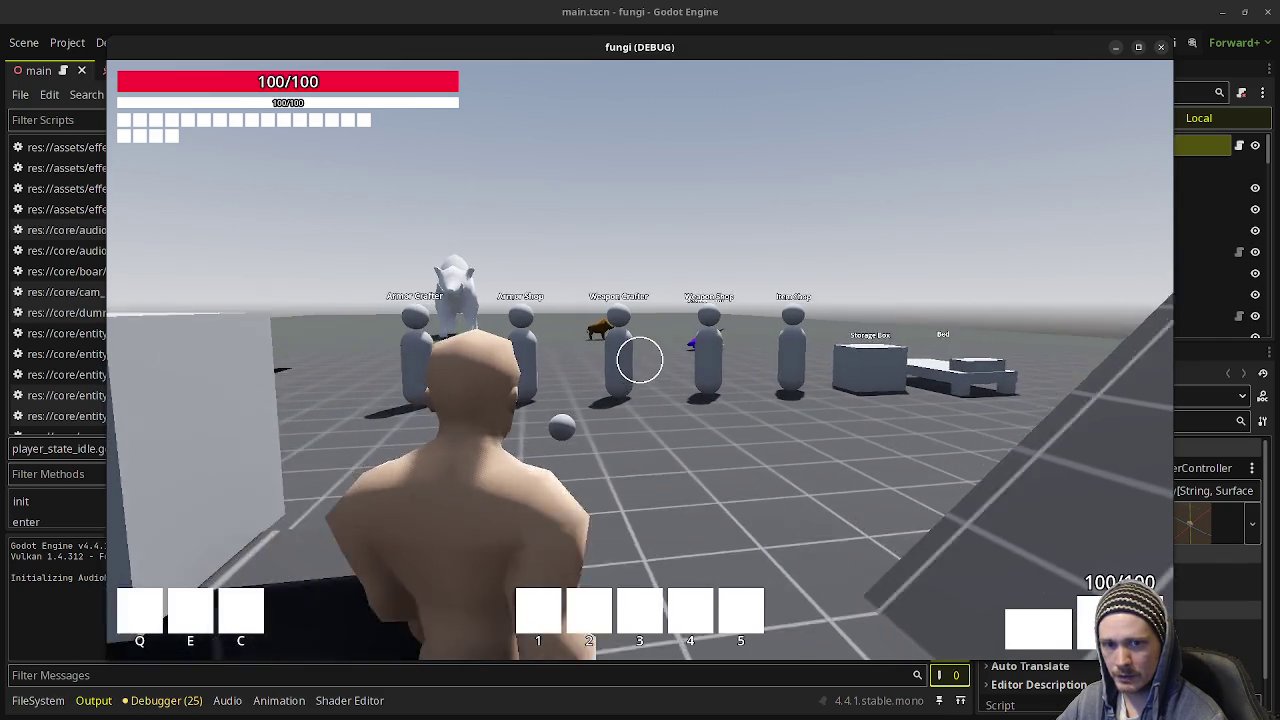
key(w)
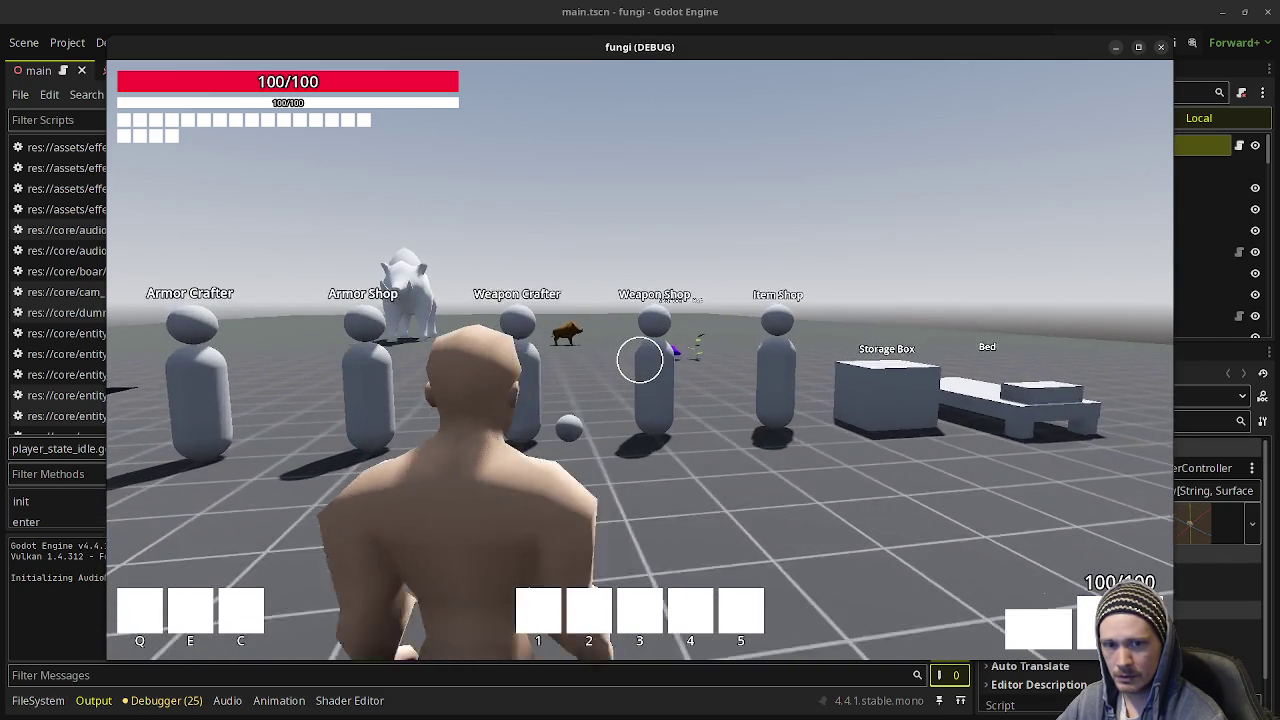
key(w)
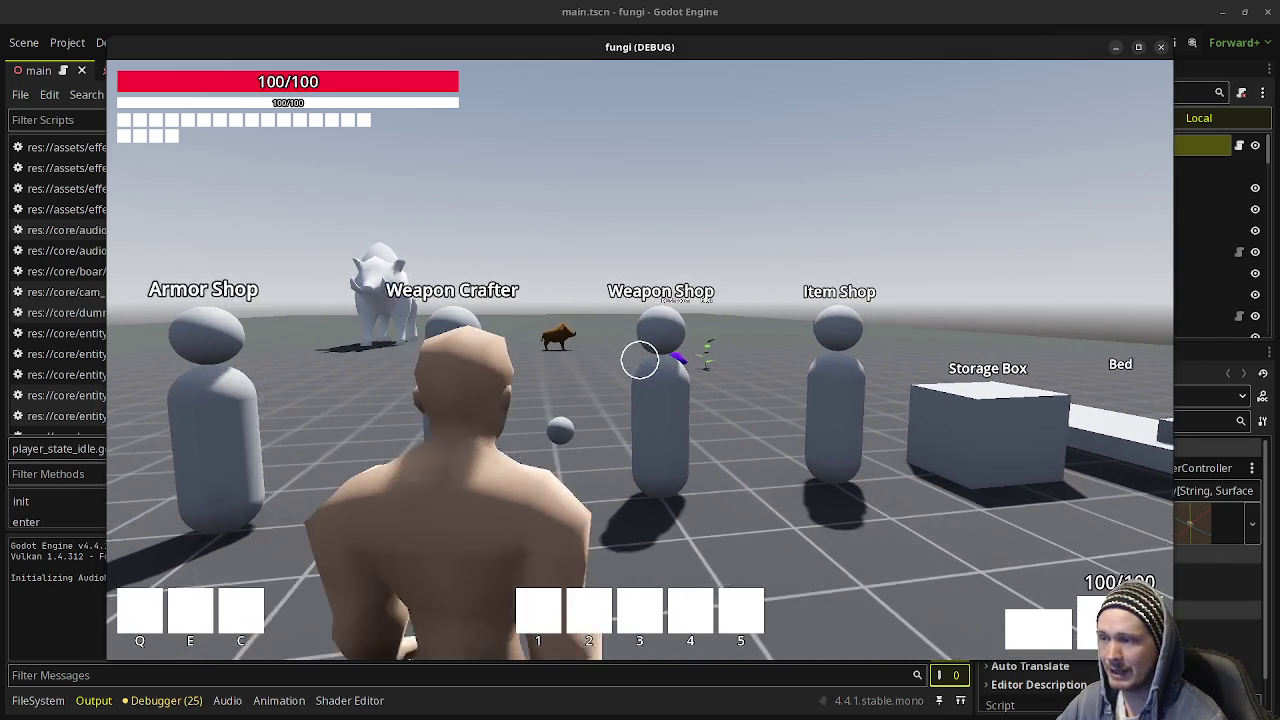
key(w)
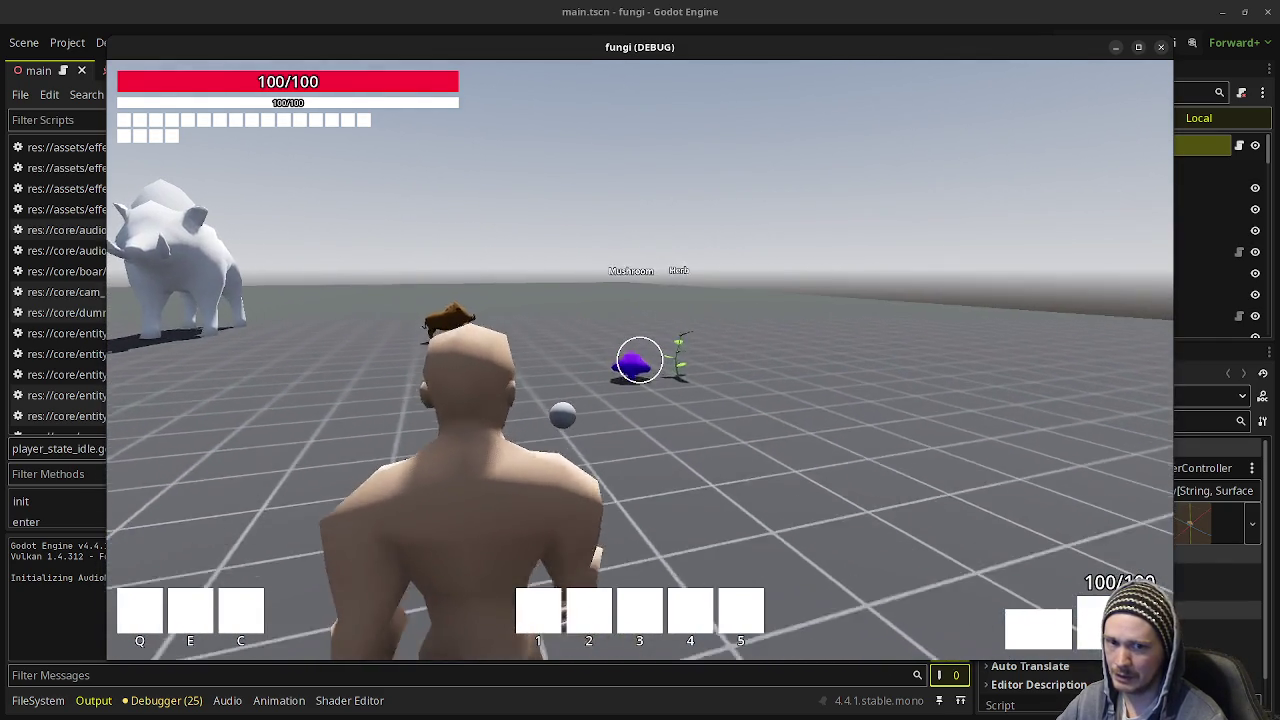
key(w)
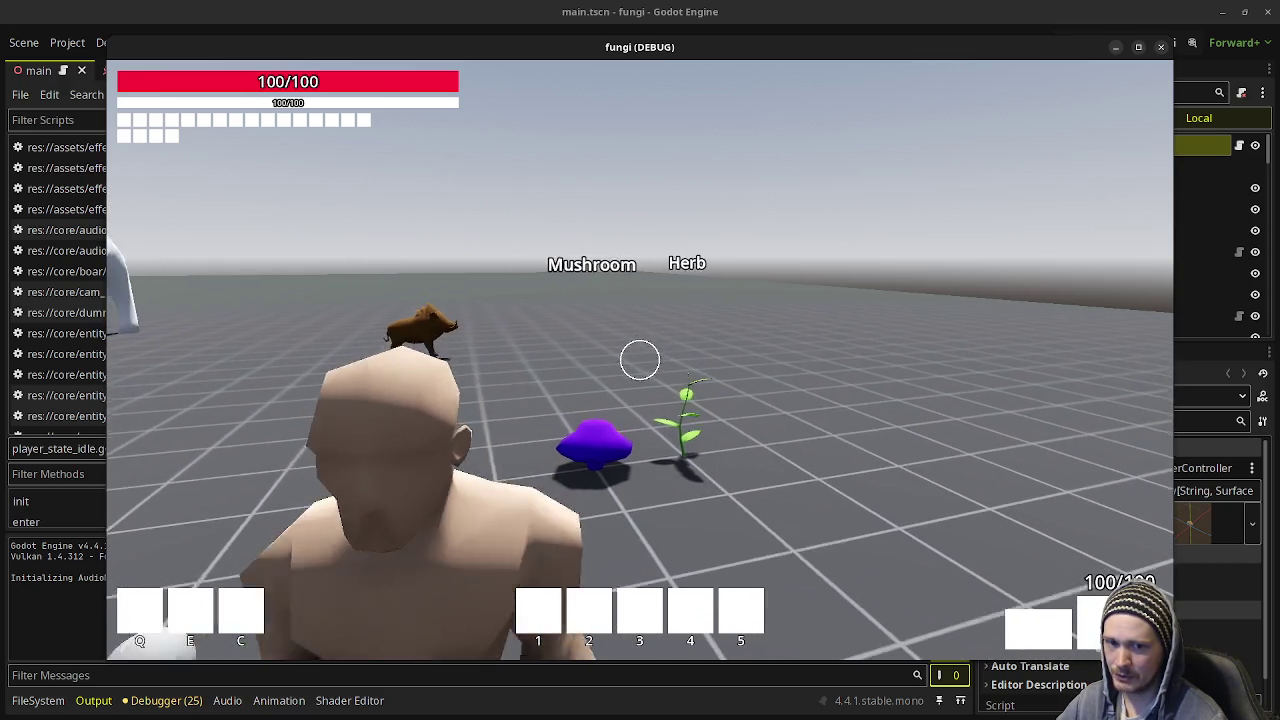
Approach the Mushroom and Herb, then back off and face the vendor NPCs.
key(w)
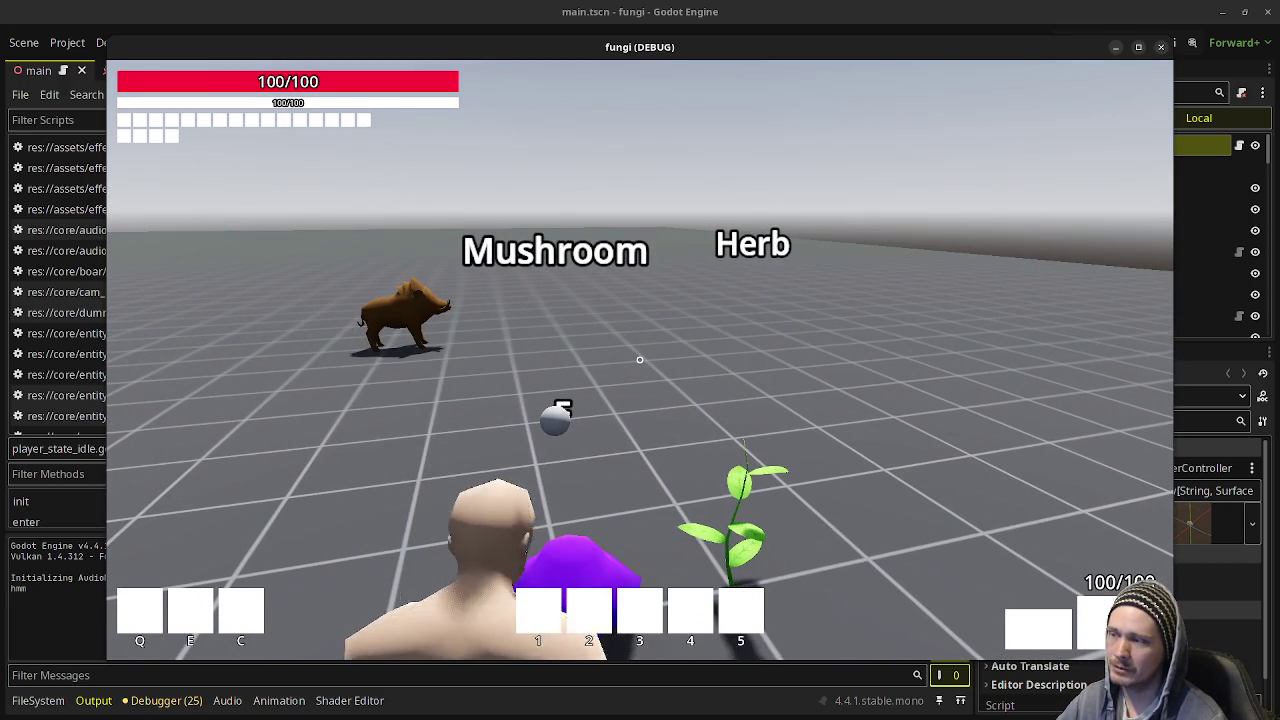
key(w)
key(s)
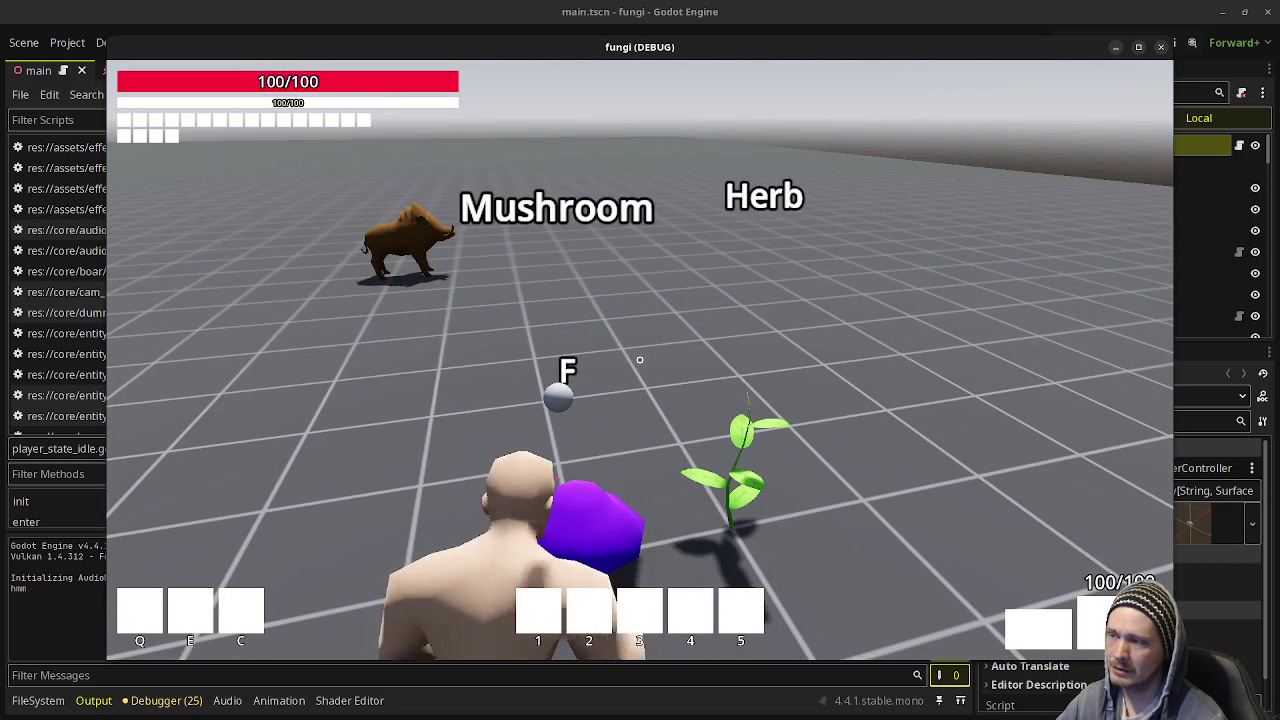
key(d)
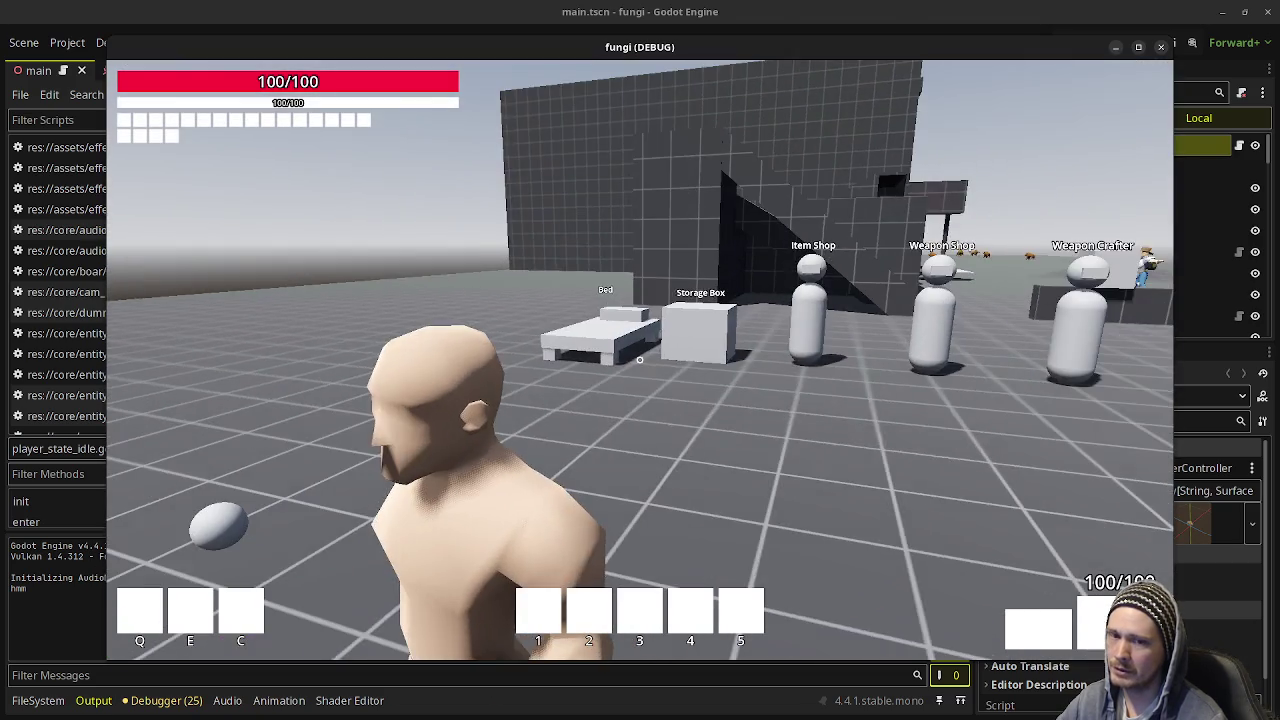
key(a)
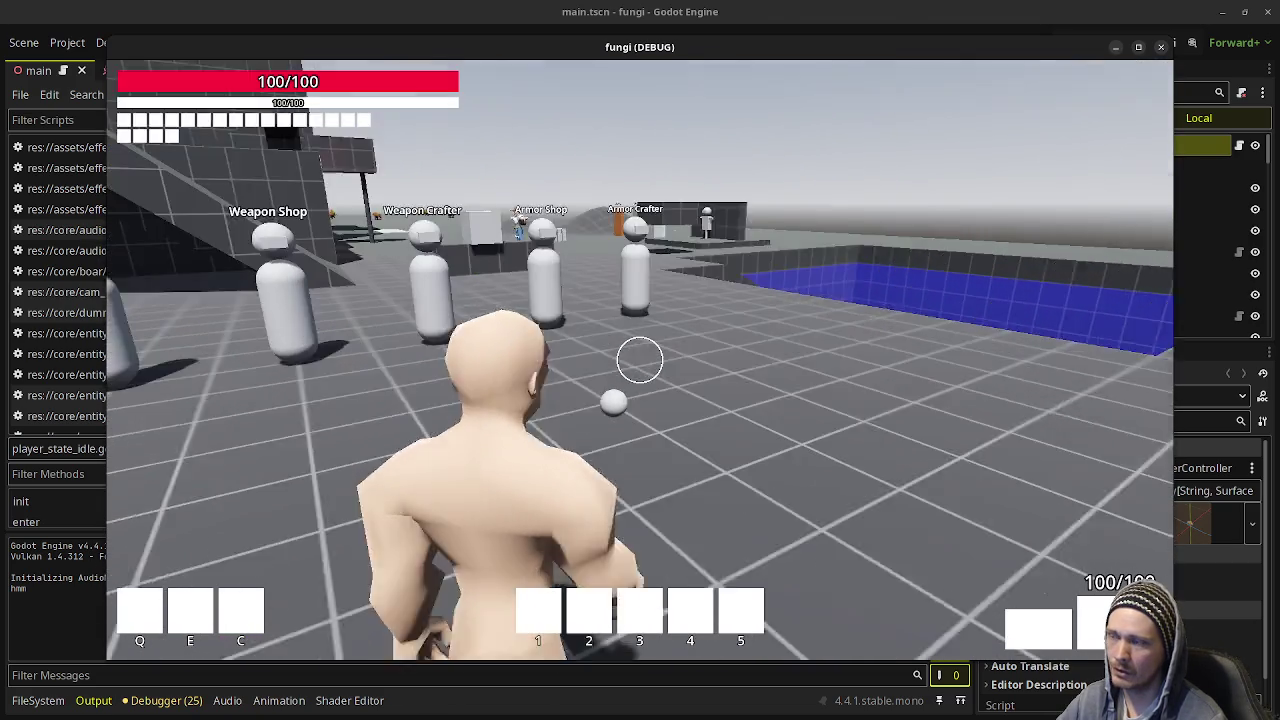
key(w)
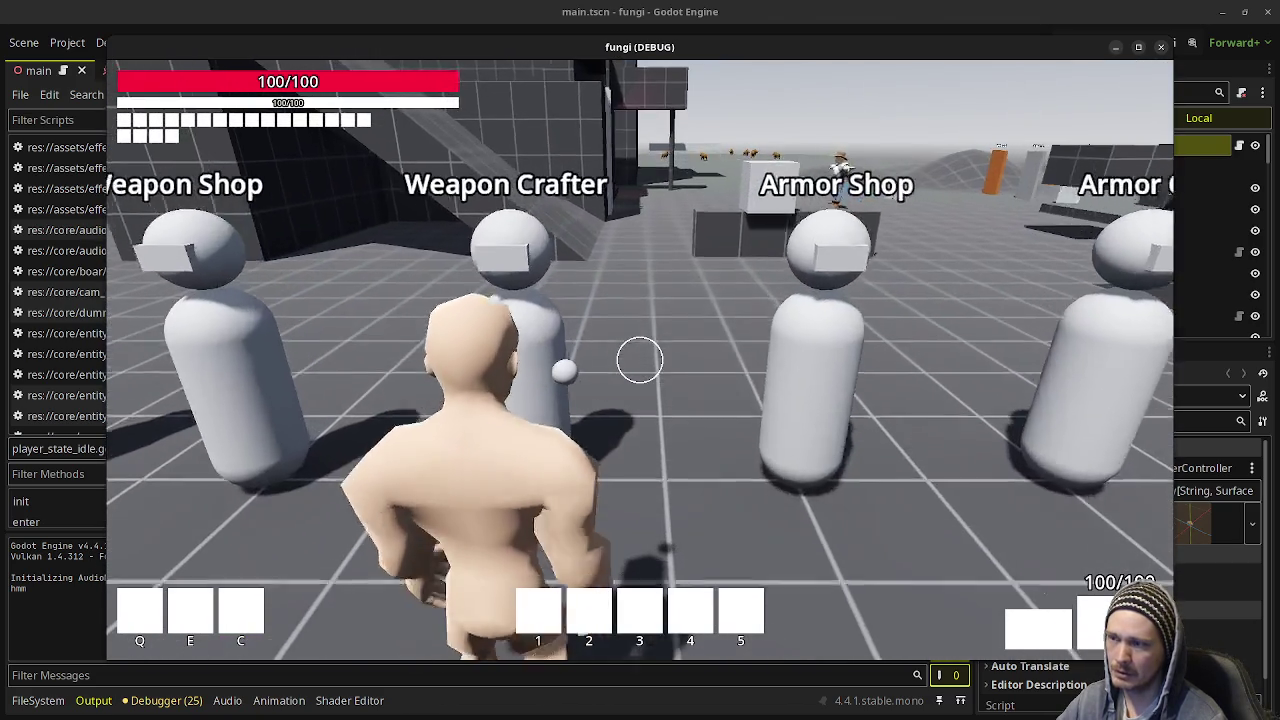
key(a)
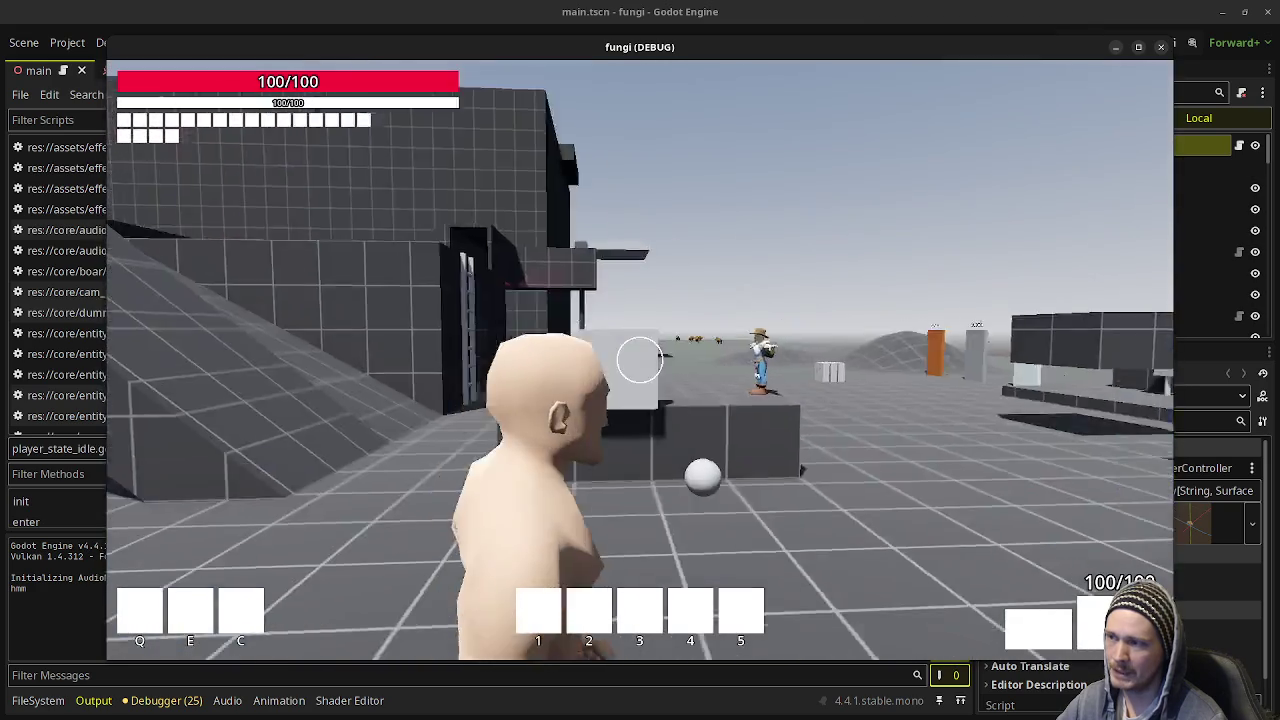
Run past the vendors and pool toward the farmer and the white block stack.
key(w)
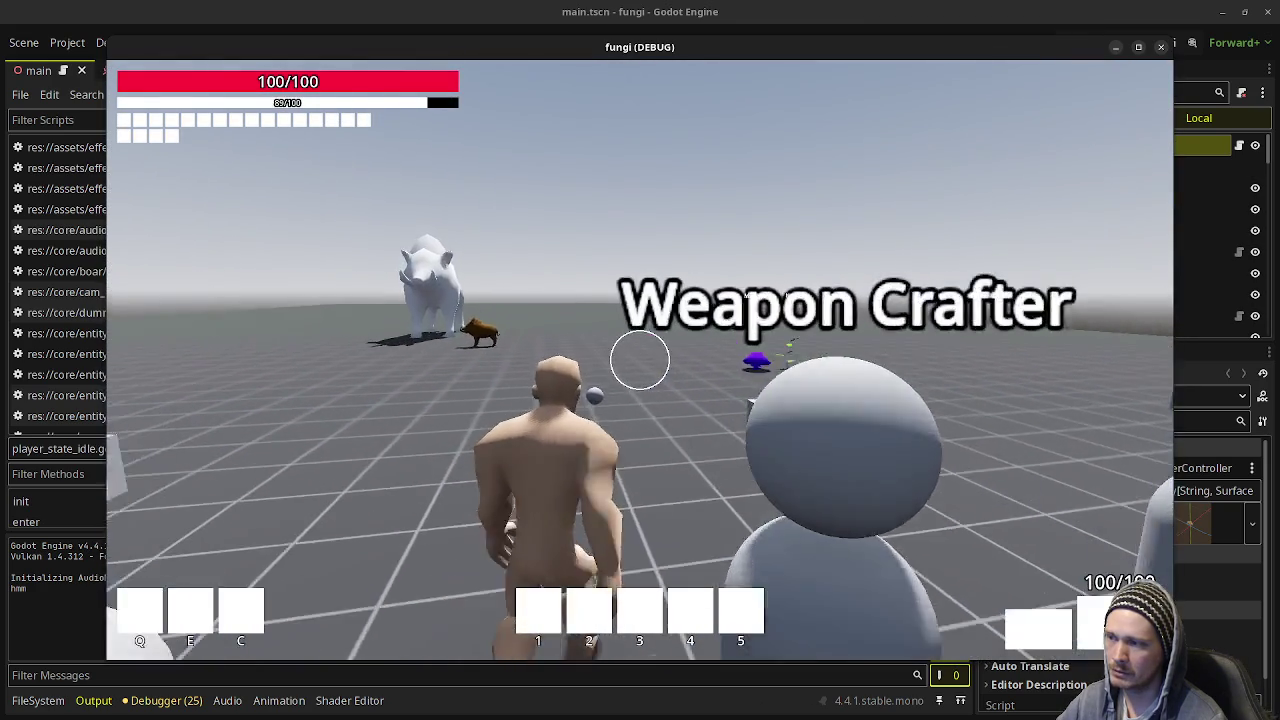
key(w)
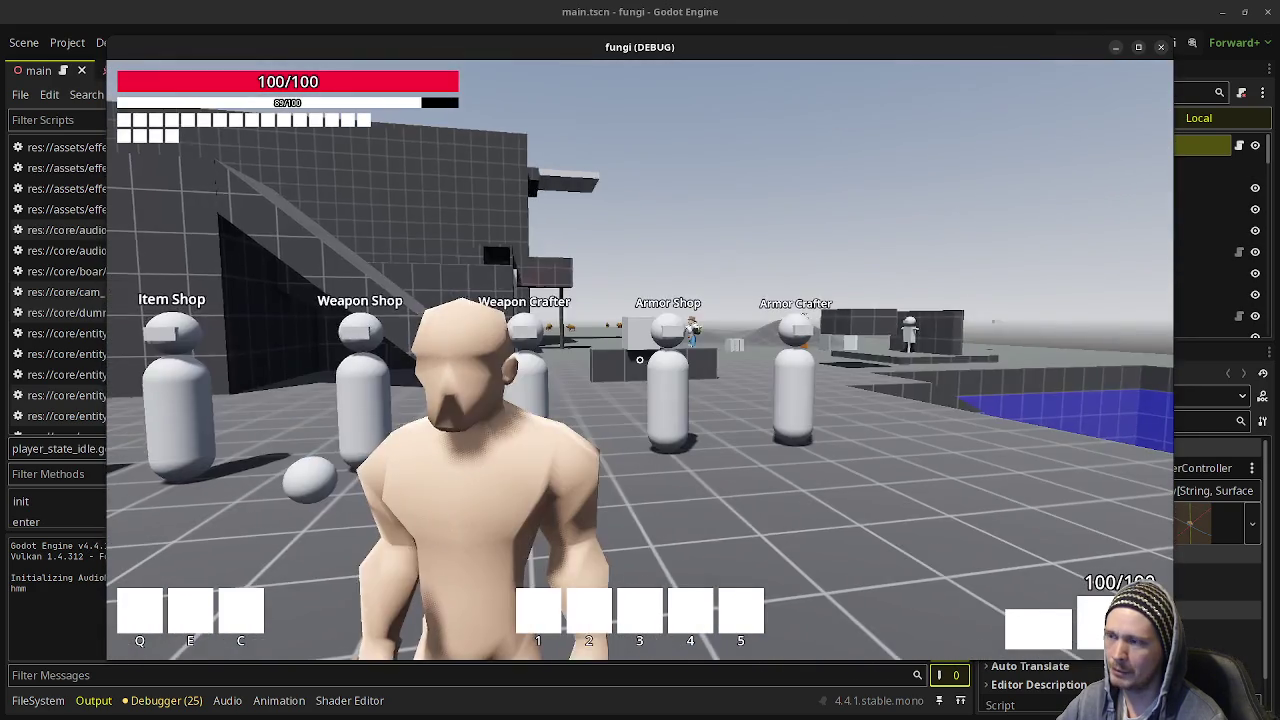
key(w)
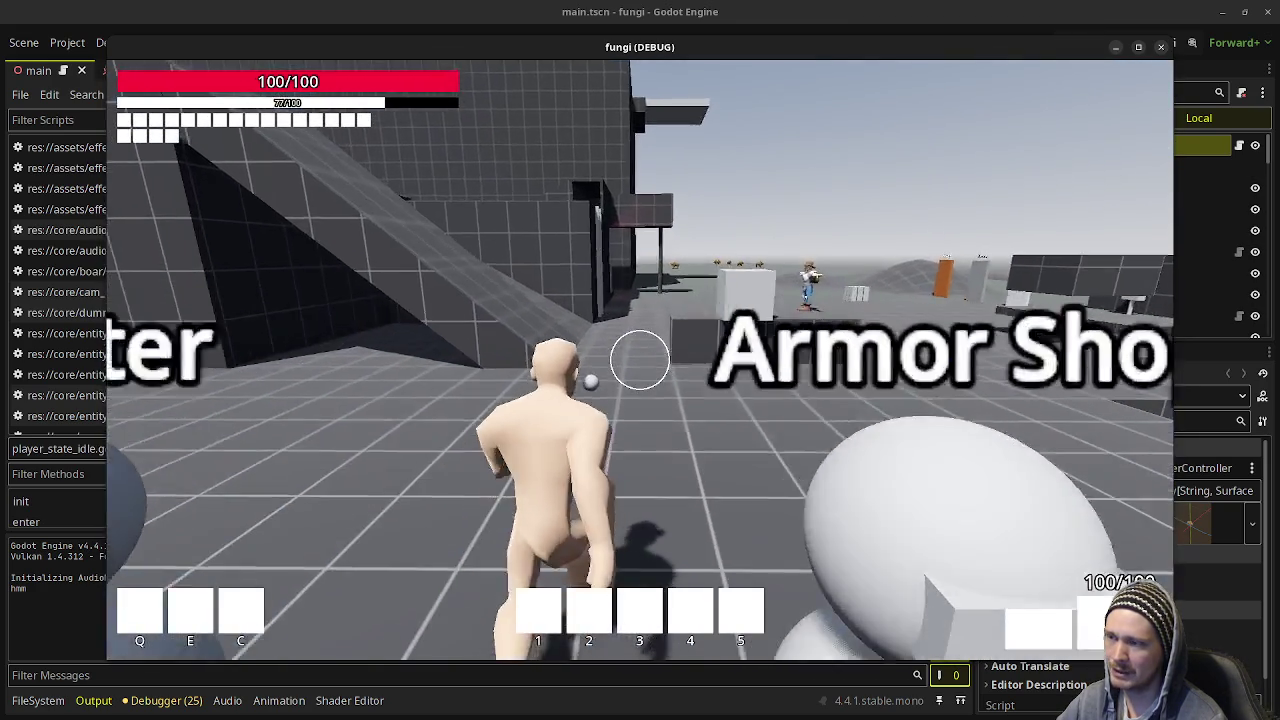
key(w)
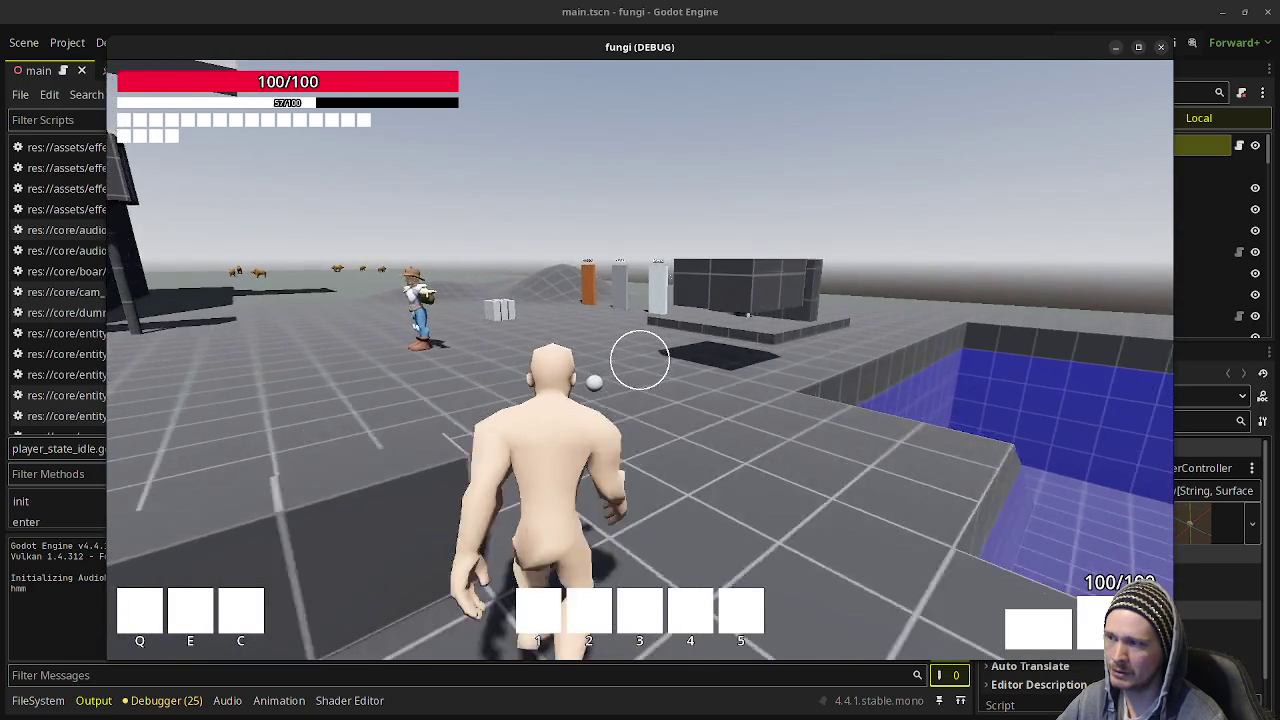
key(w)
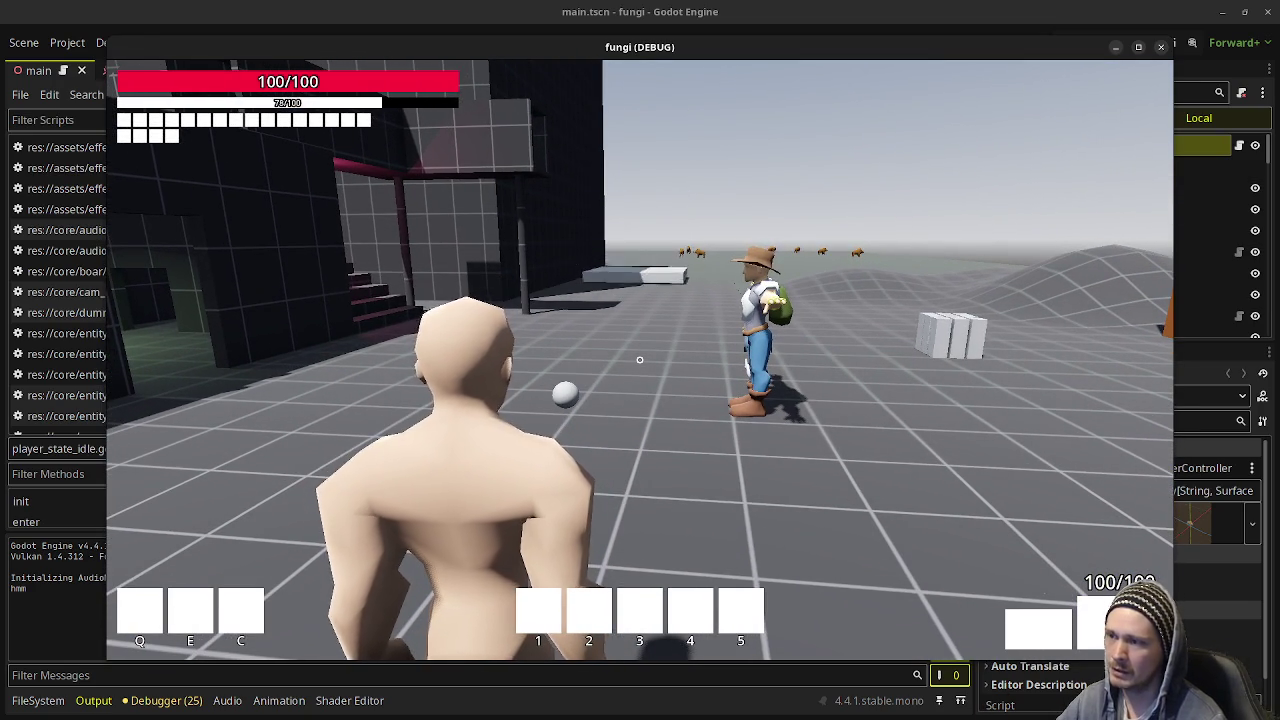
key(w)
key(w)
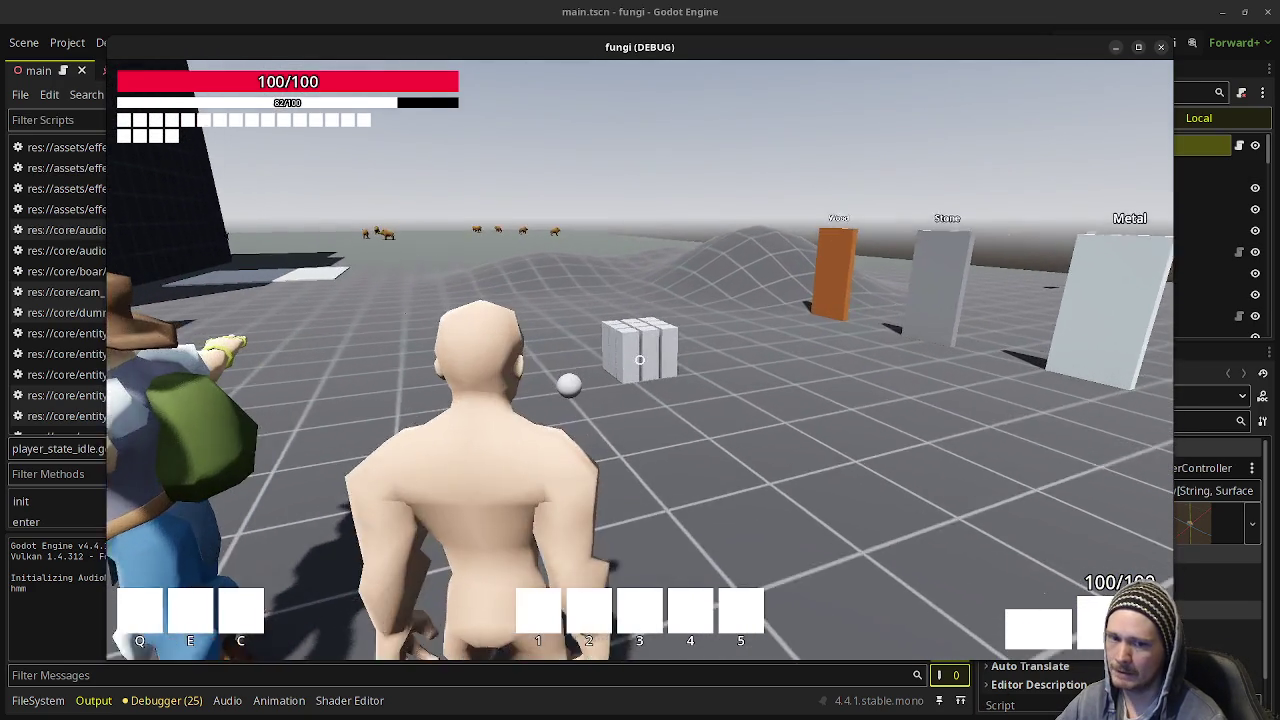
key(w)
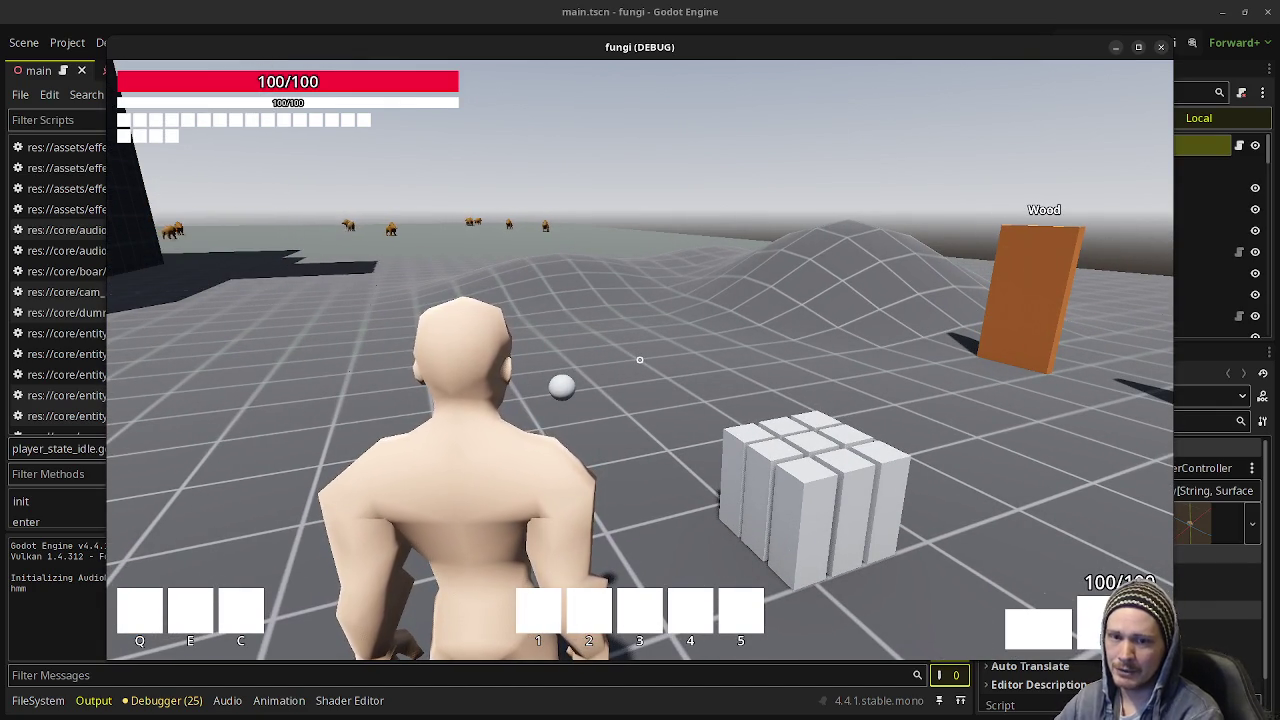
Knock over the white blocks, head toward the Wood, Stone and Metal targets, and open the inventory.
key(w)
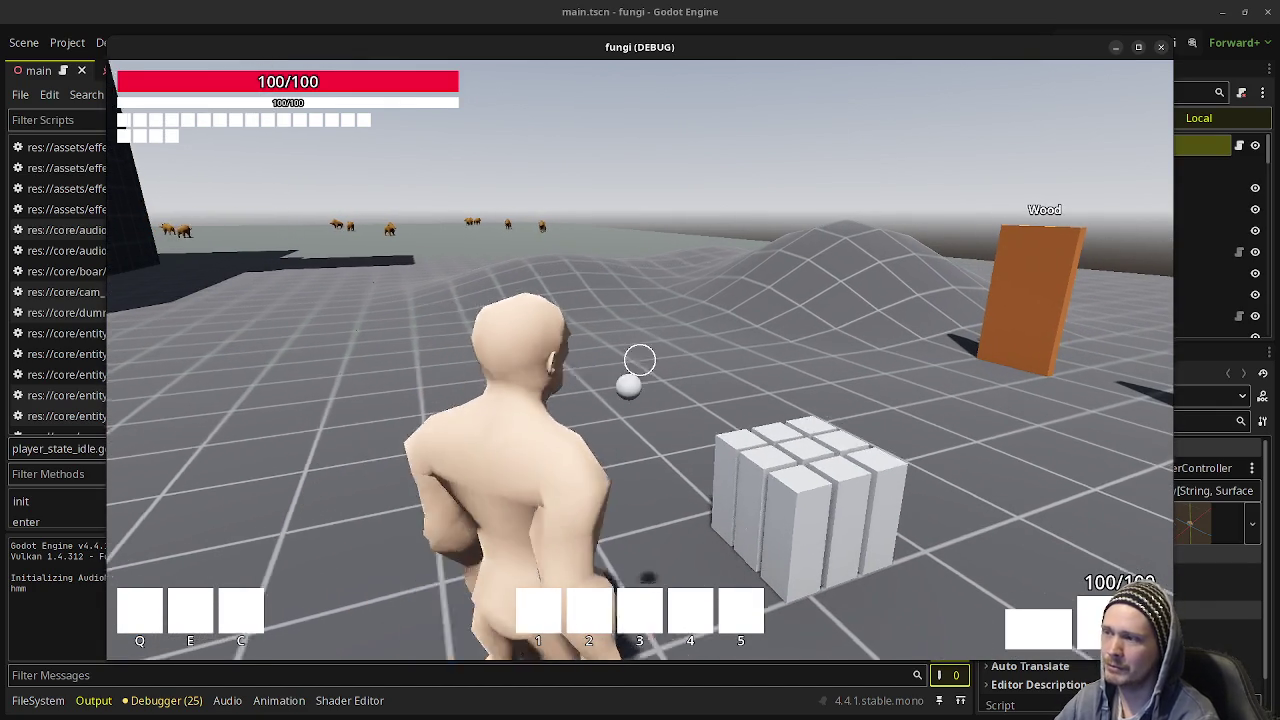
key(w)
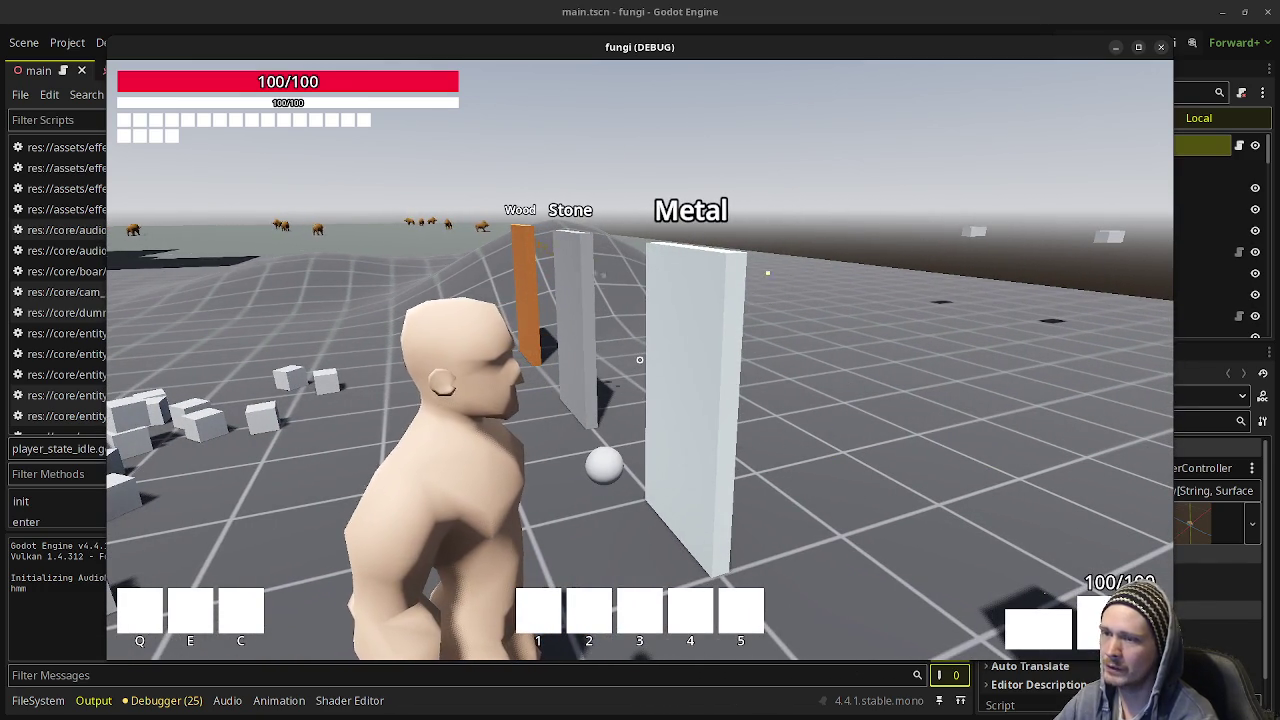
key(w)
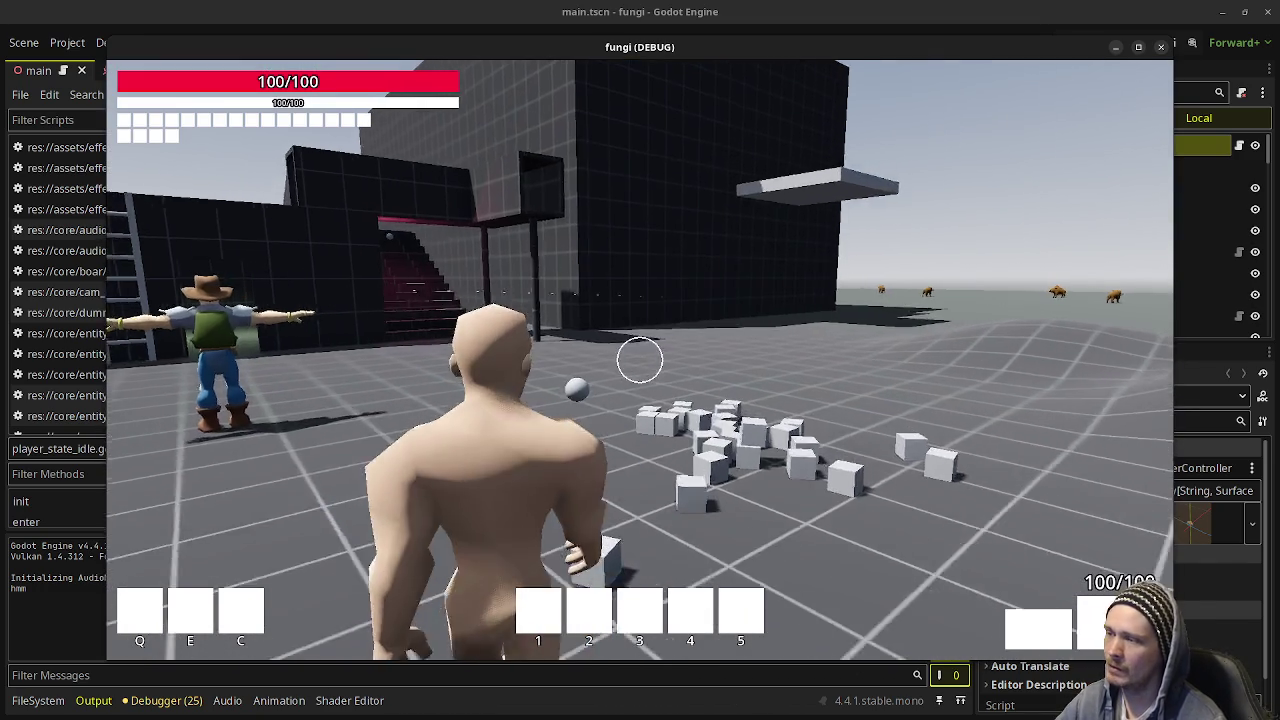
key(w)
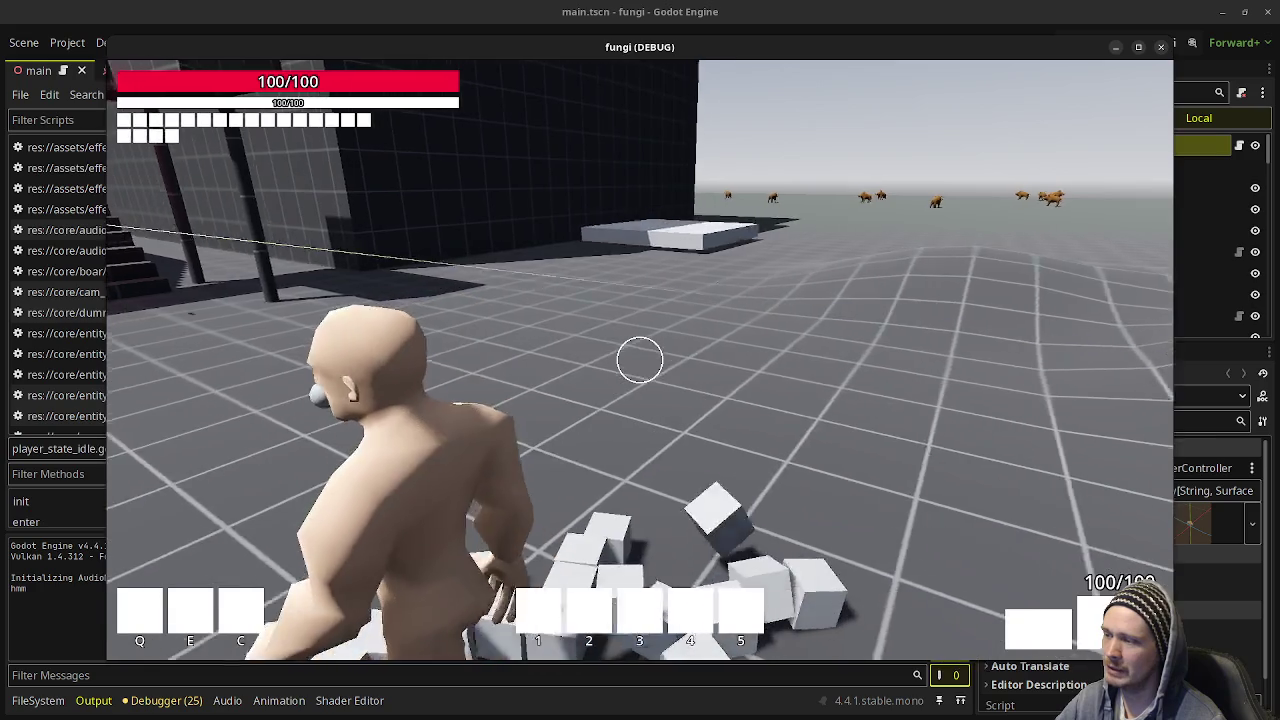
key(w)
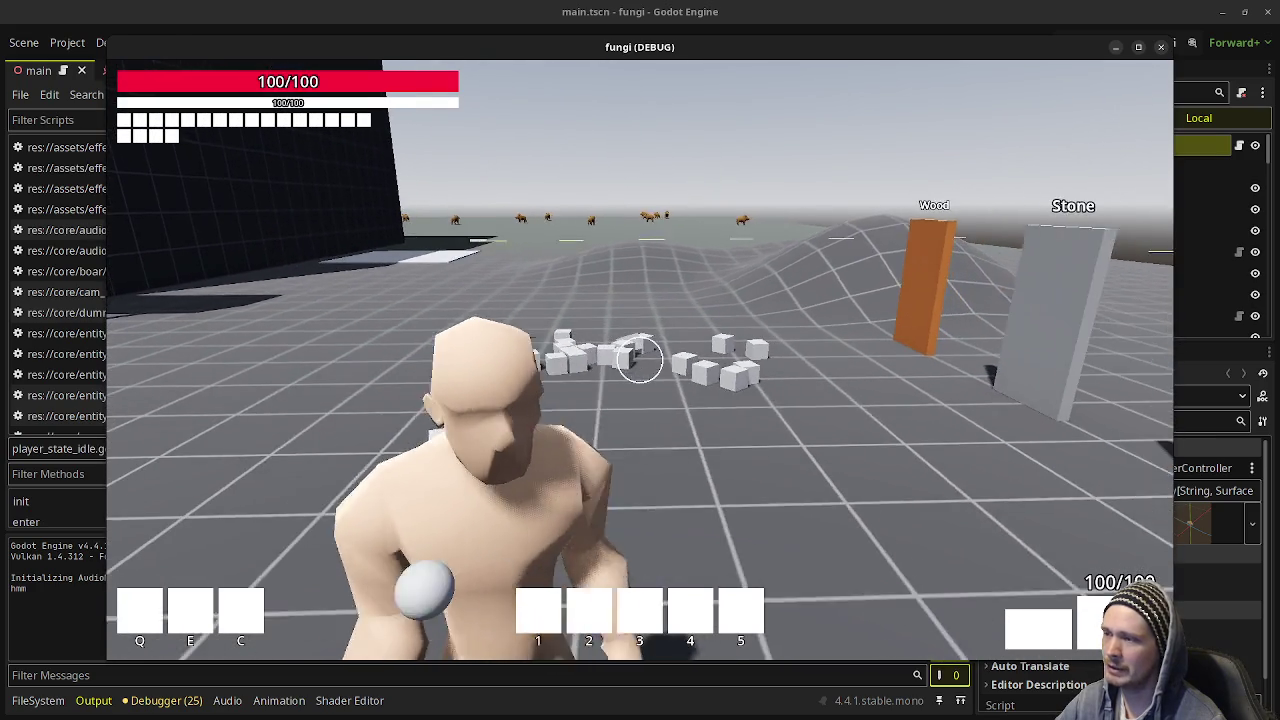
key(w)
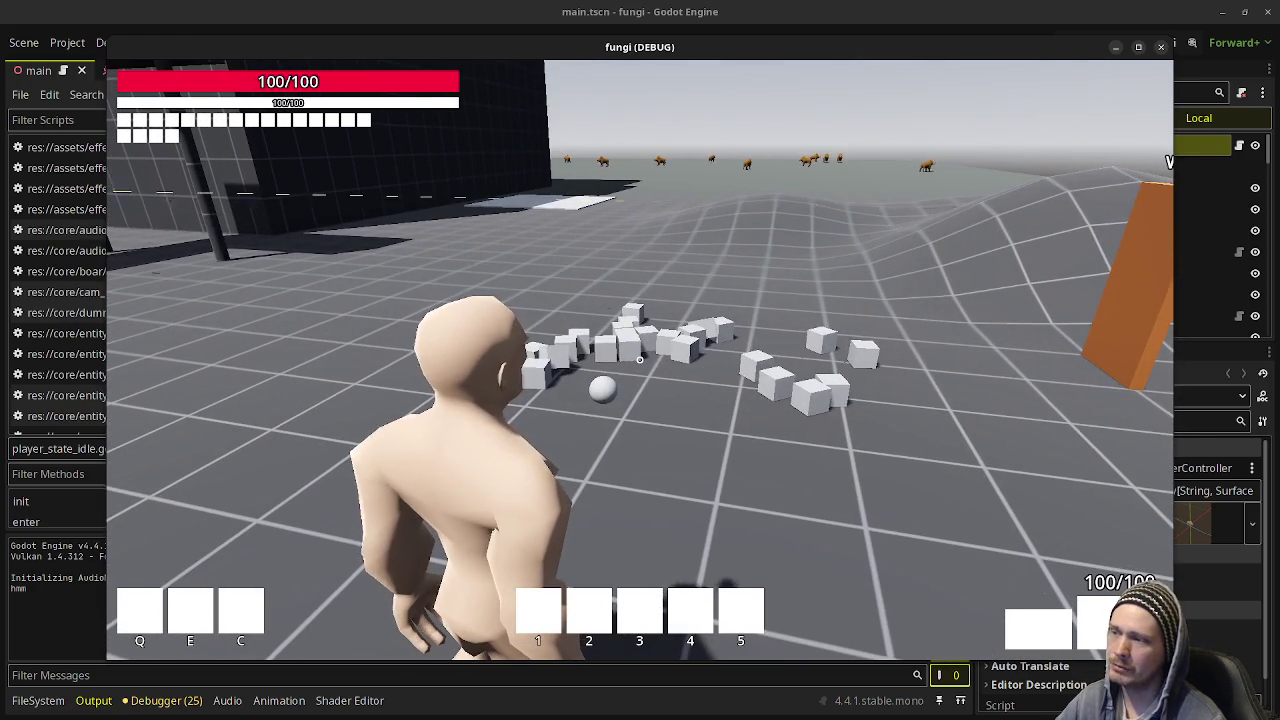
key(w)
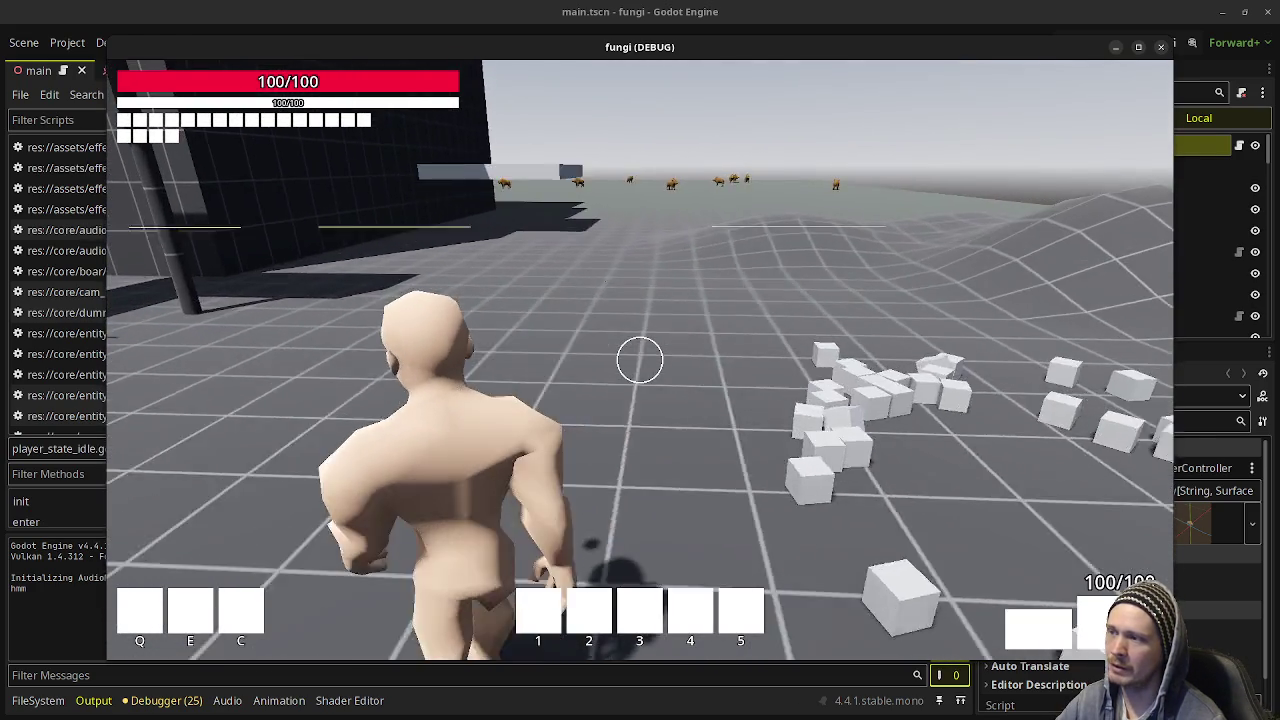
key(w)
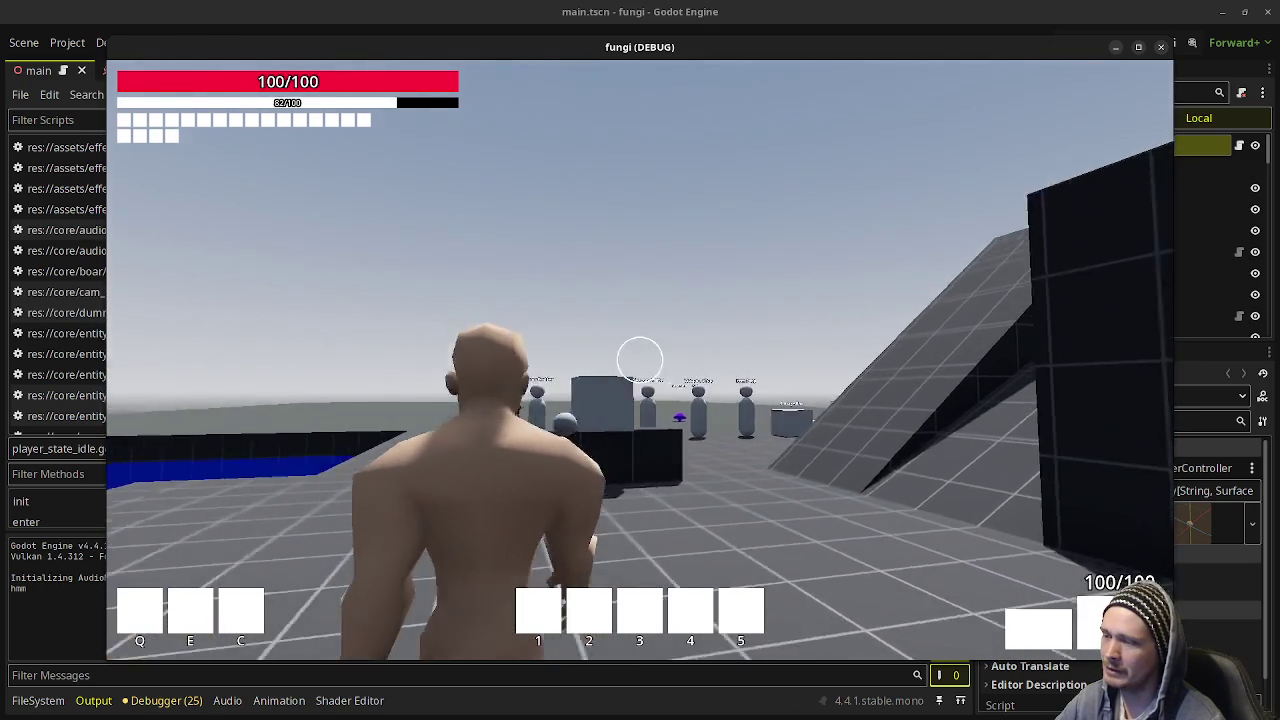
key(i)
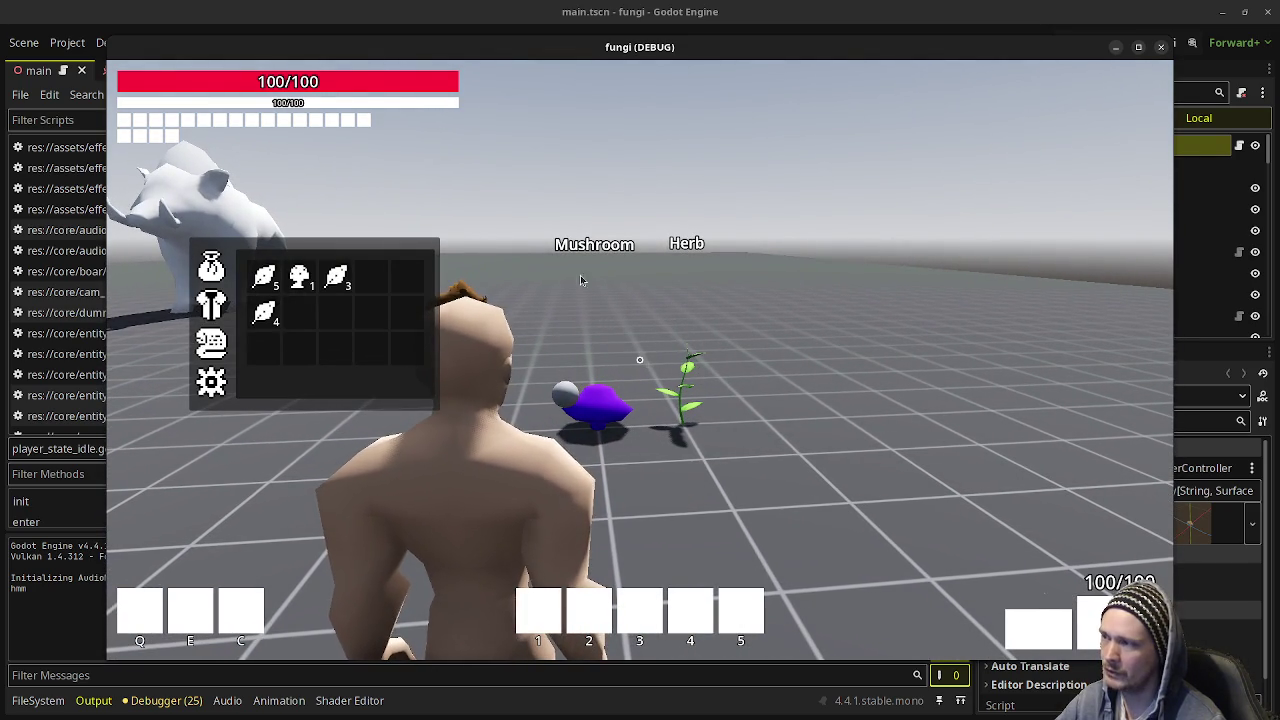
Close the inventory, sprint past the boar and shop NPCs, and hit the training dummy.
key(i)
key(w)
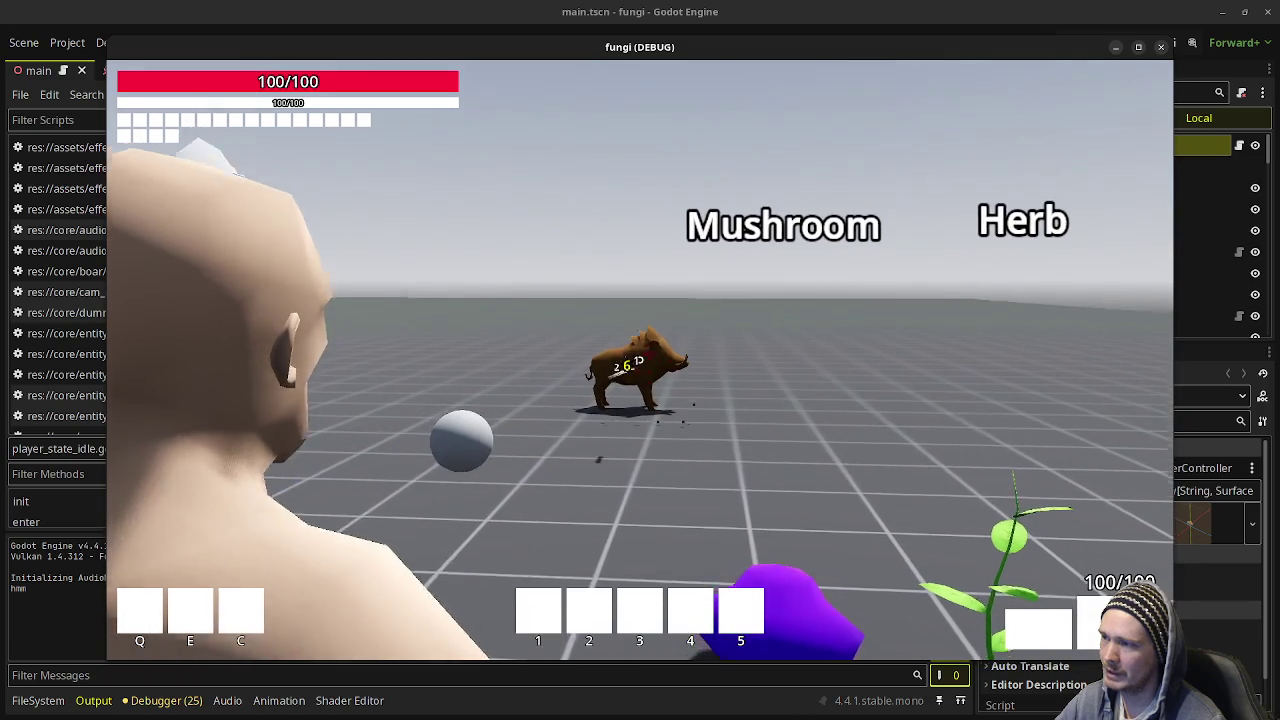
key(shift)
key(w)
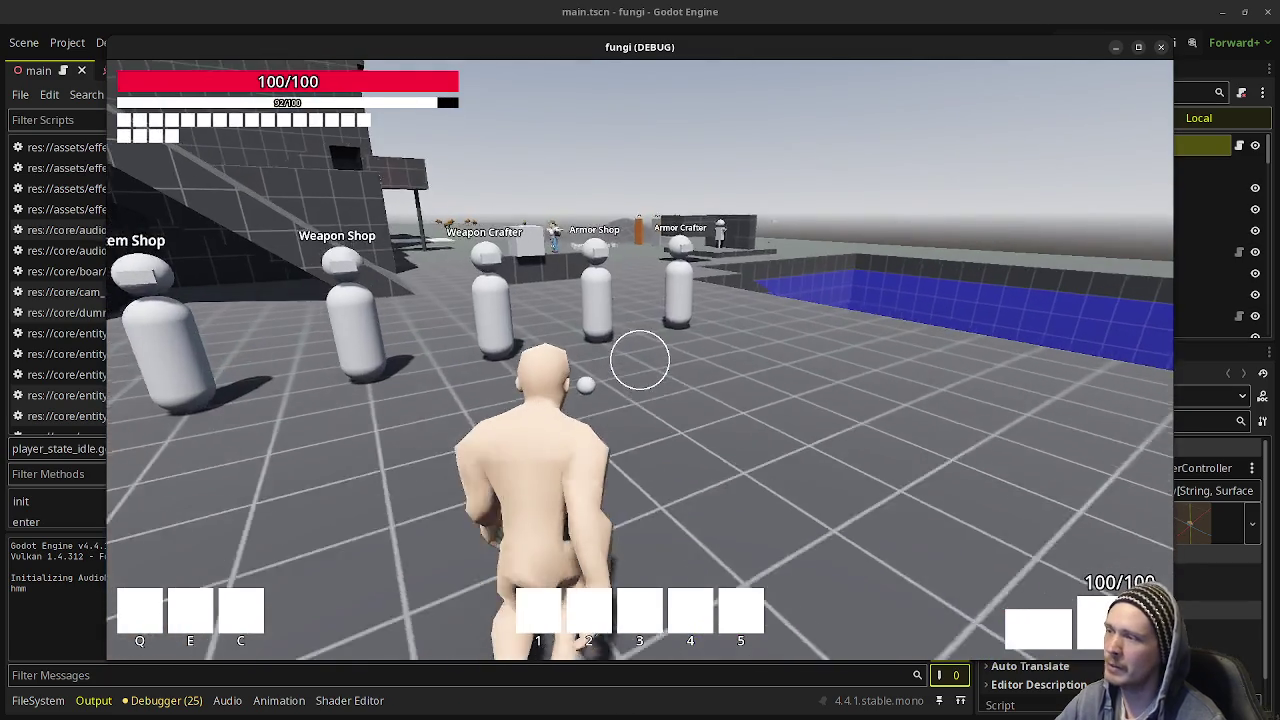
key(w)
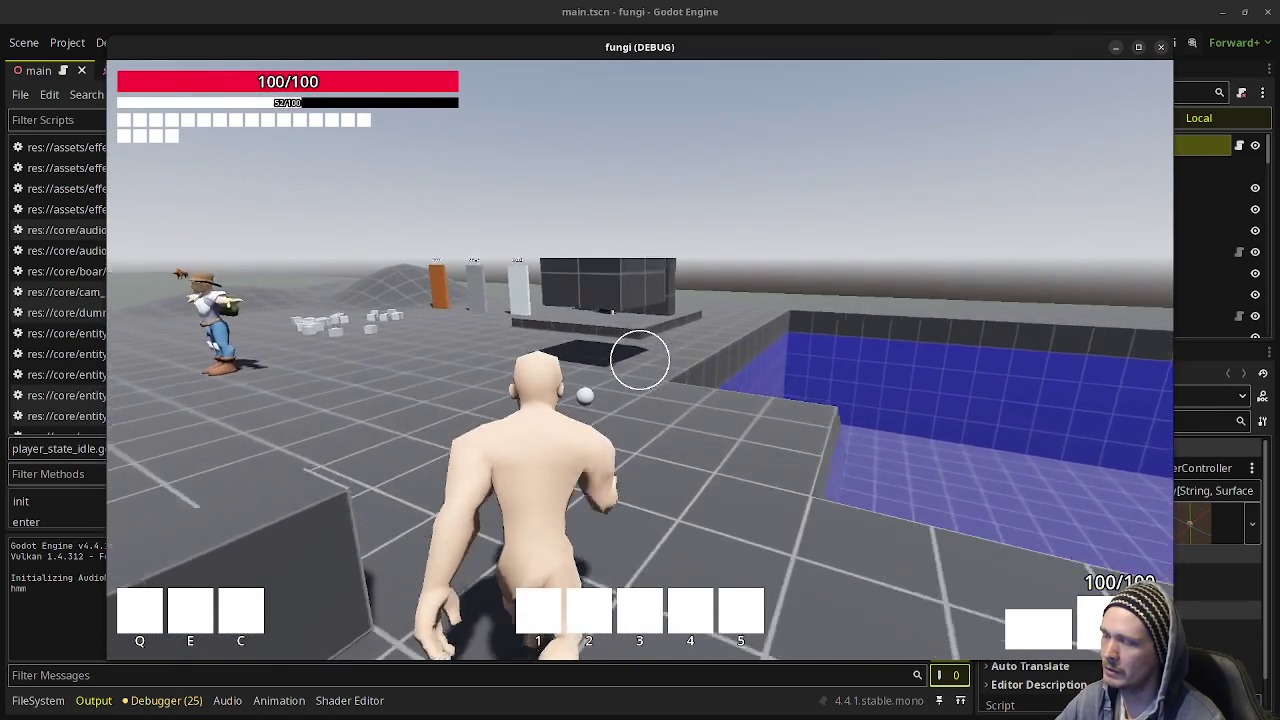
key(w)
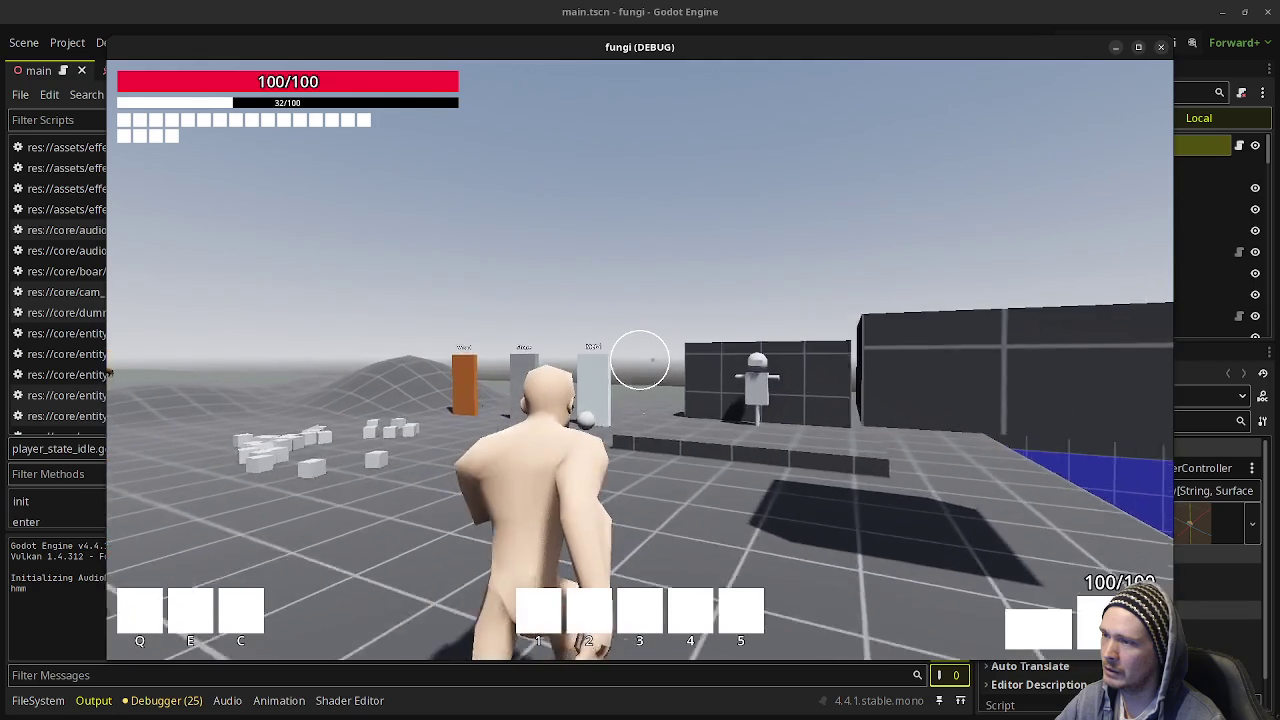
key(w)
click(640, 360)
Hit the training dummy three more times, then walk over to the Wood target.
click(640, 360)
click(640, 360)
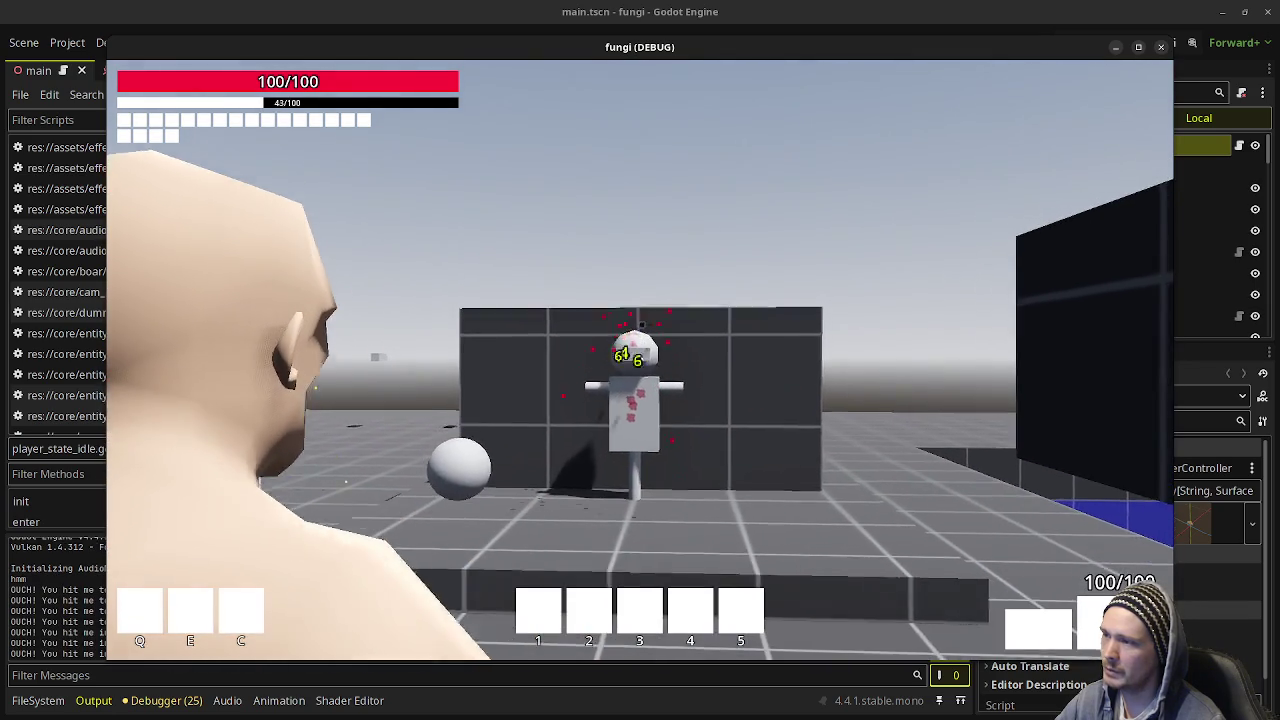
click(640, 360)
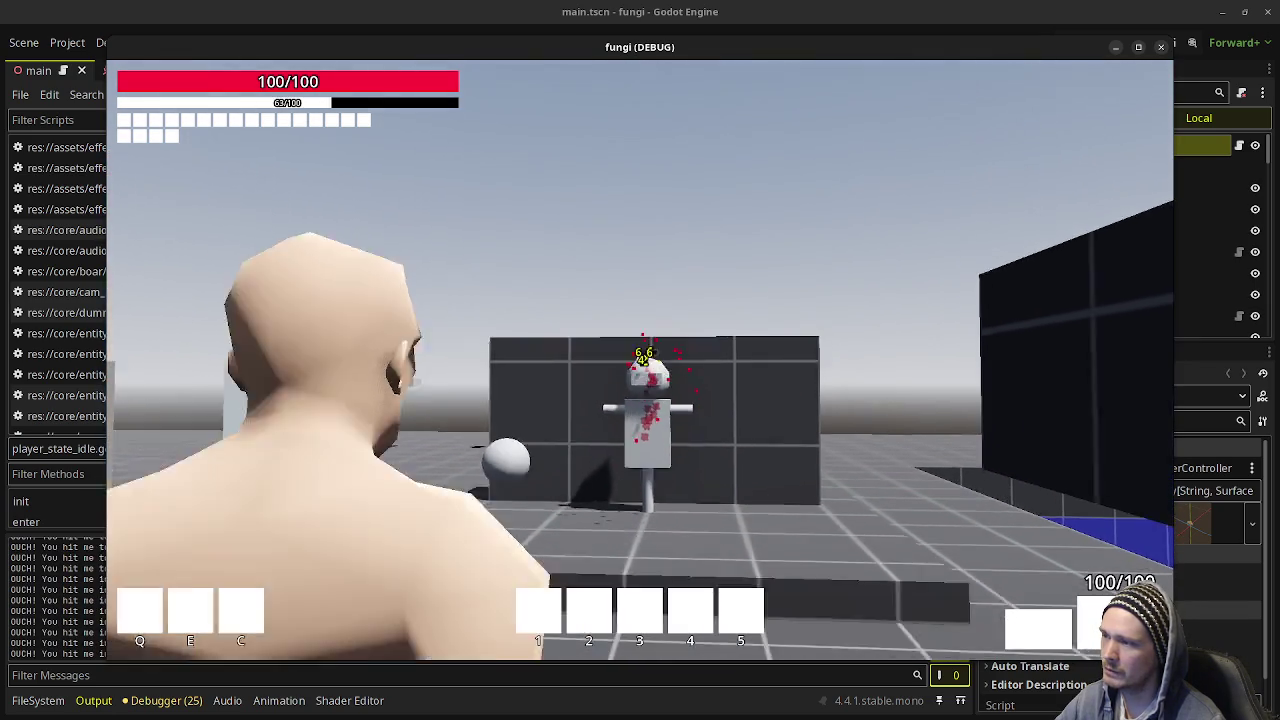
key(w)
key(w)
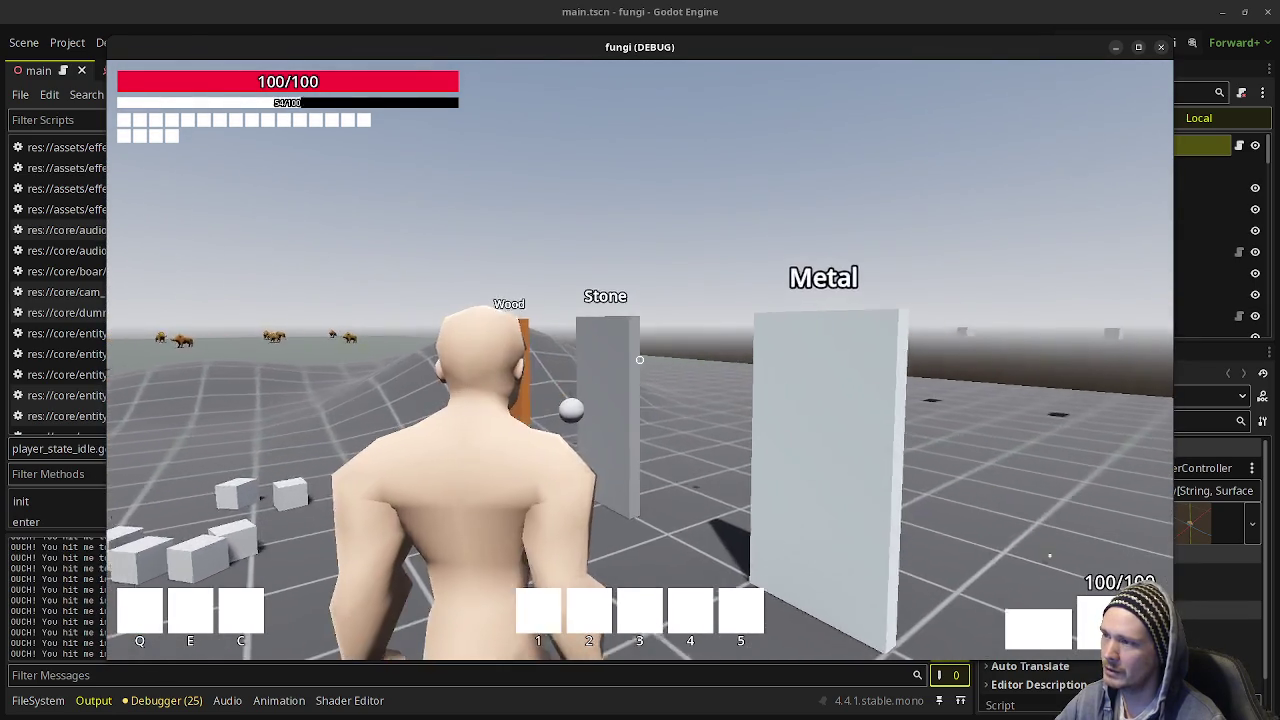
key(w)
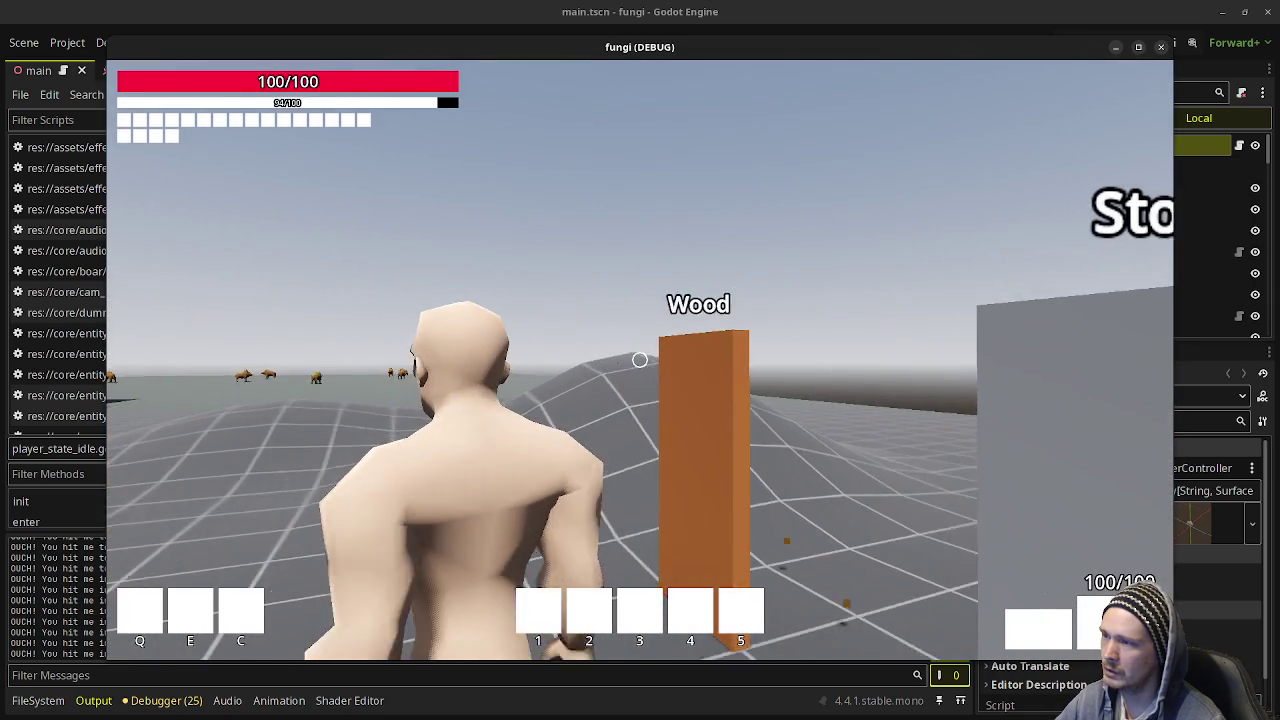
key(w)
key(w)
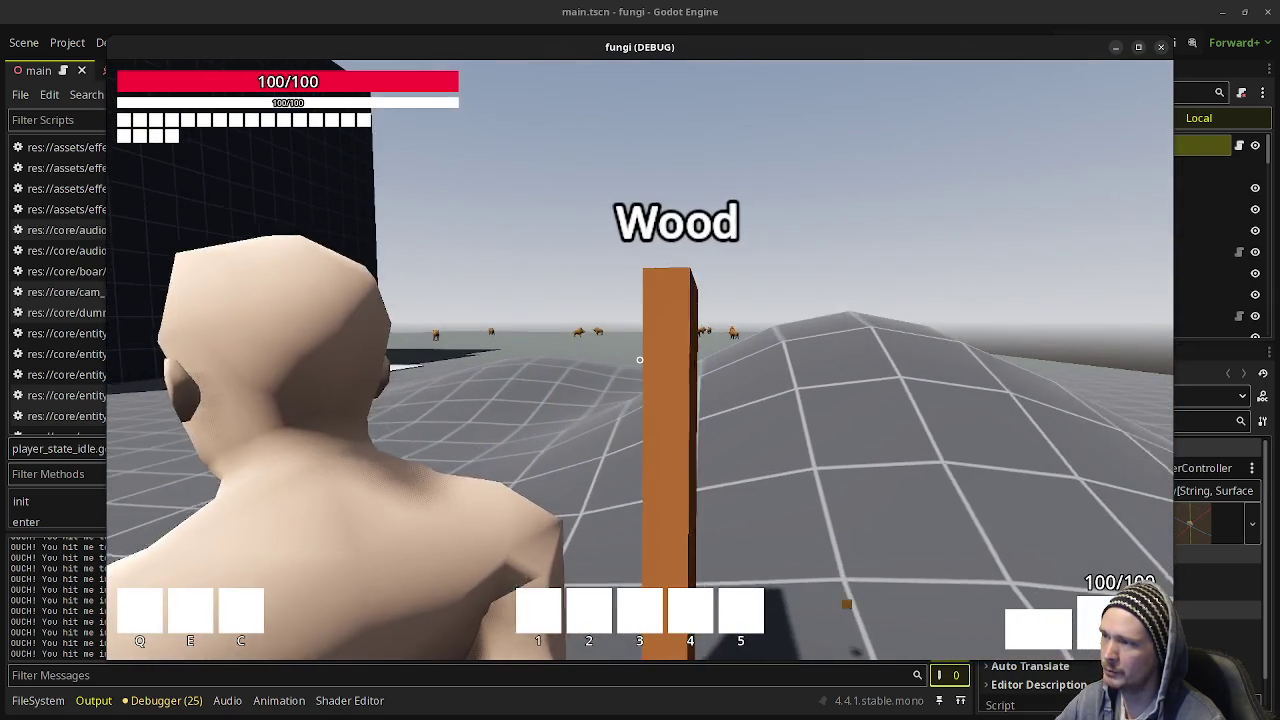
key(w)
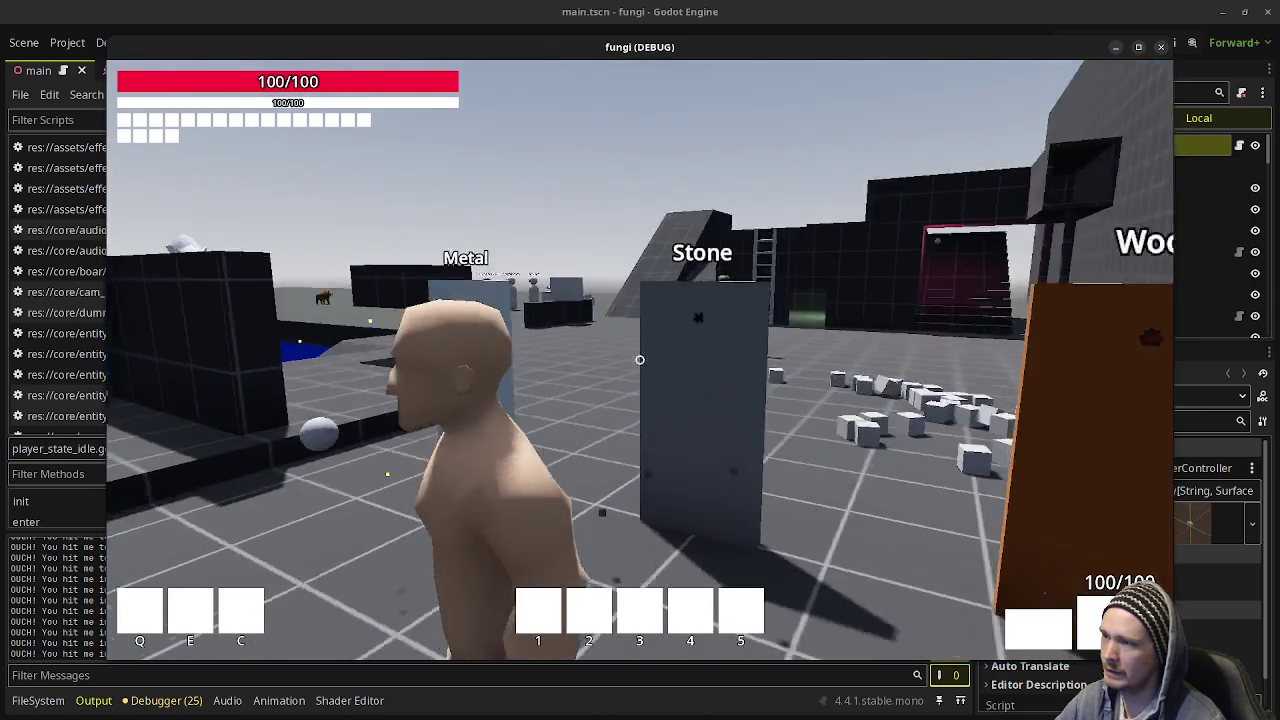
Swing at the Wood, Stone and Metal targets, then walk into the dark room by the stairs.
click(640, 360)
key(w)
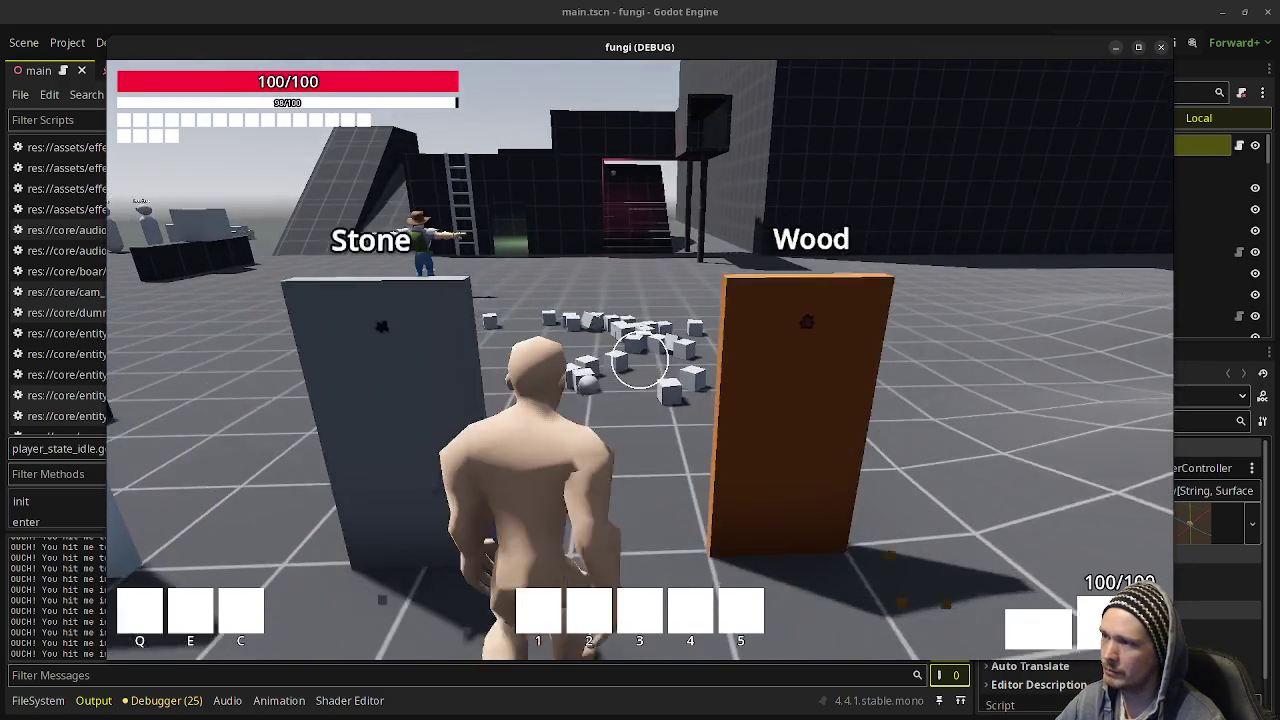
click(640, 360)
key(w)
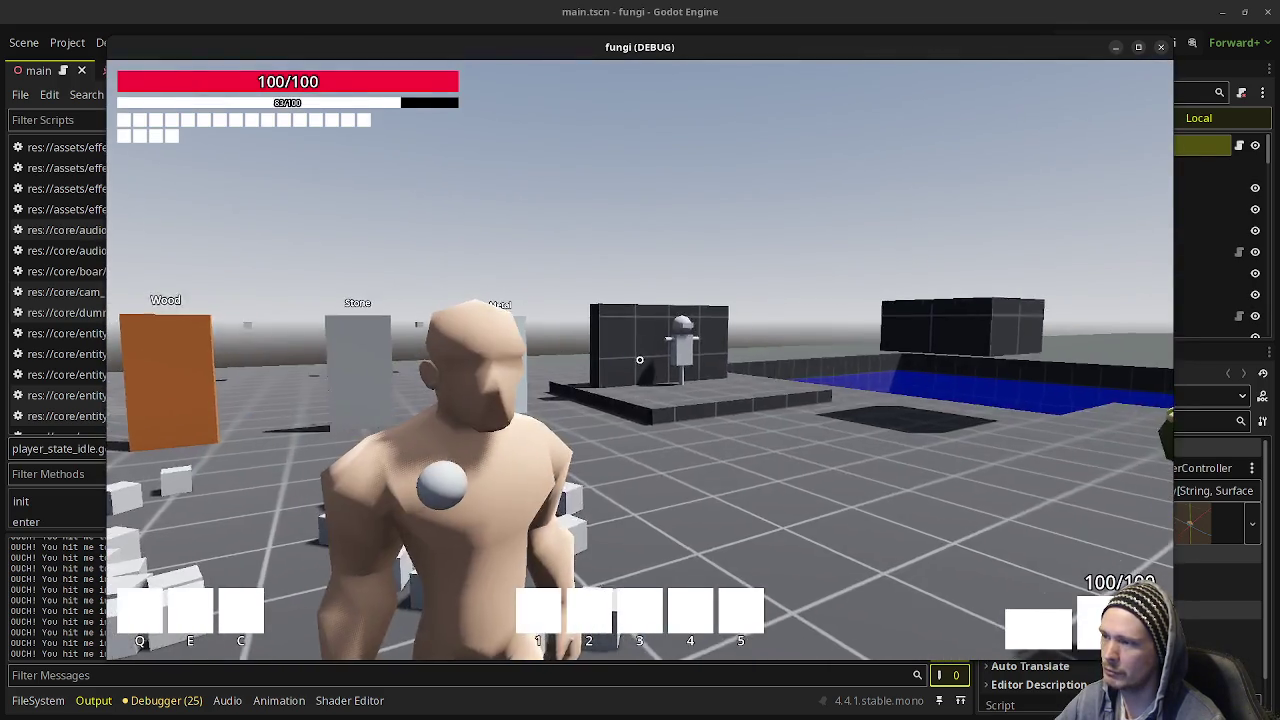
key(w)
key(w)
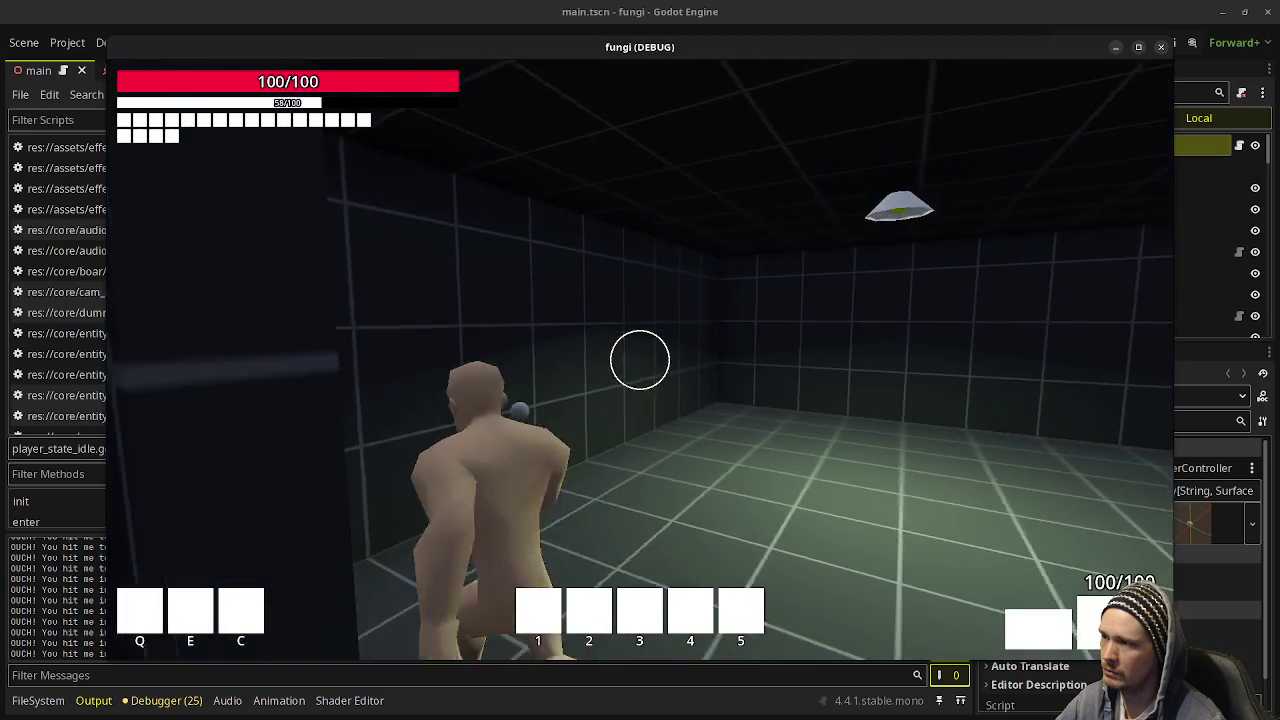
click(640, 360)
key(w)
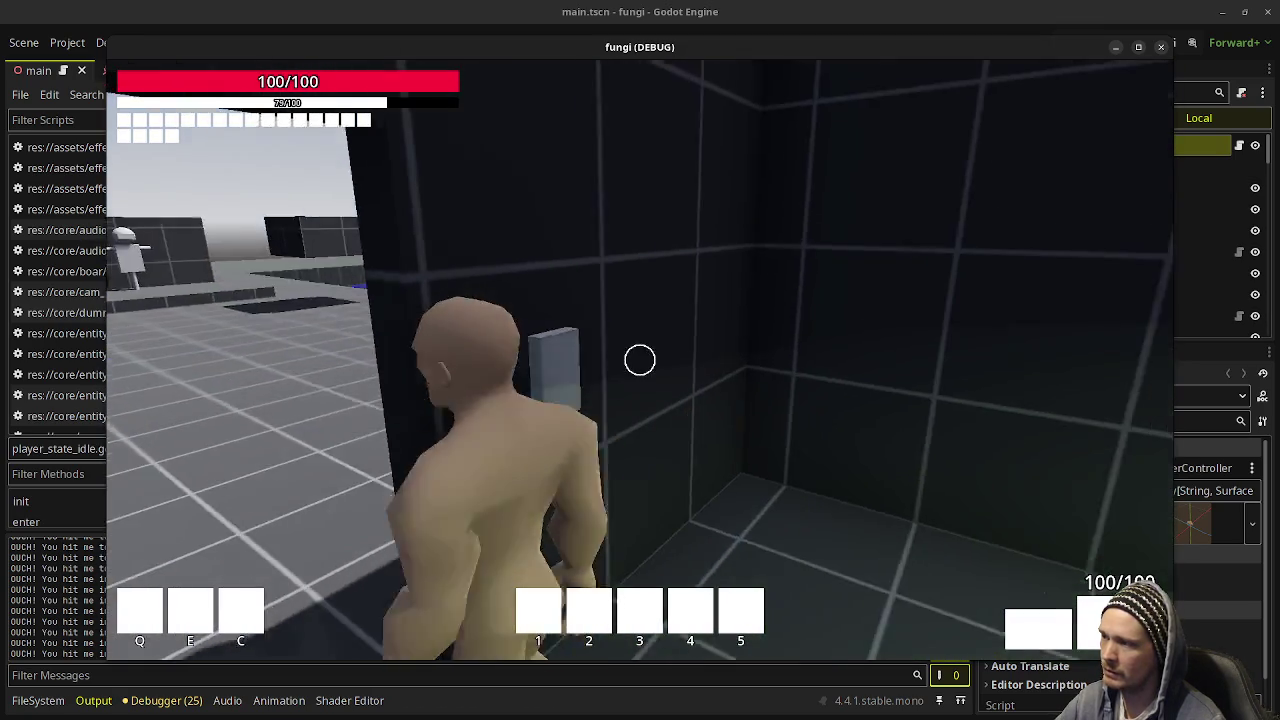
Leave the dark room, walk along the dark wall, and look out over the boar field.
key(w)
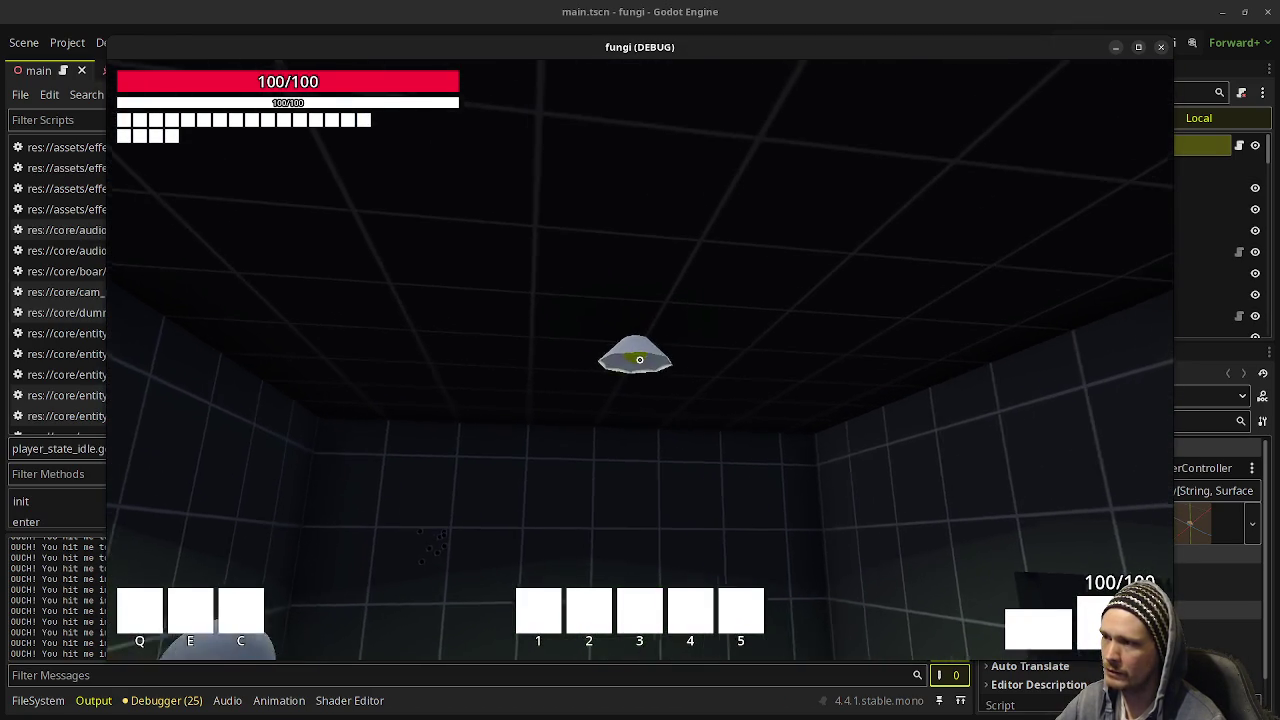
key(w)
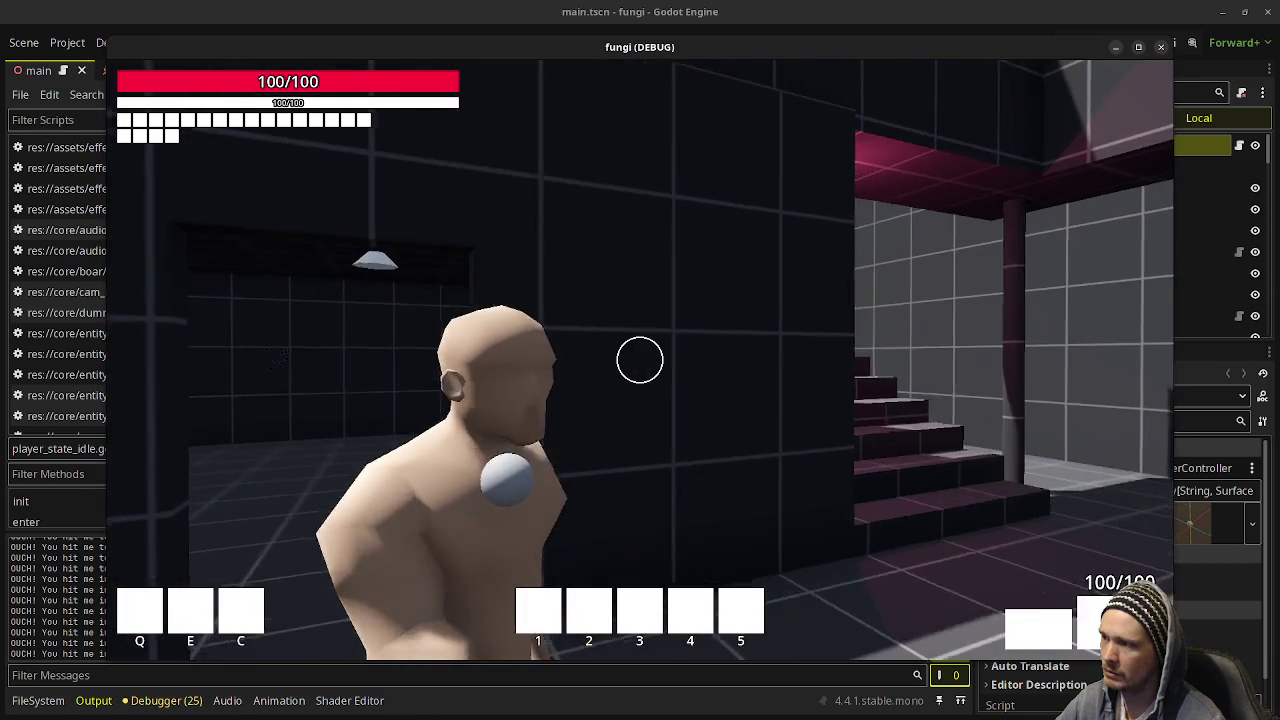
key(w)
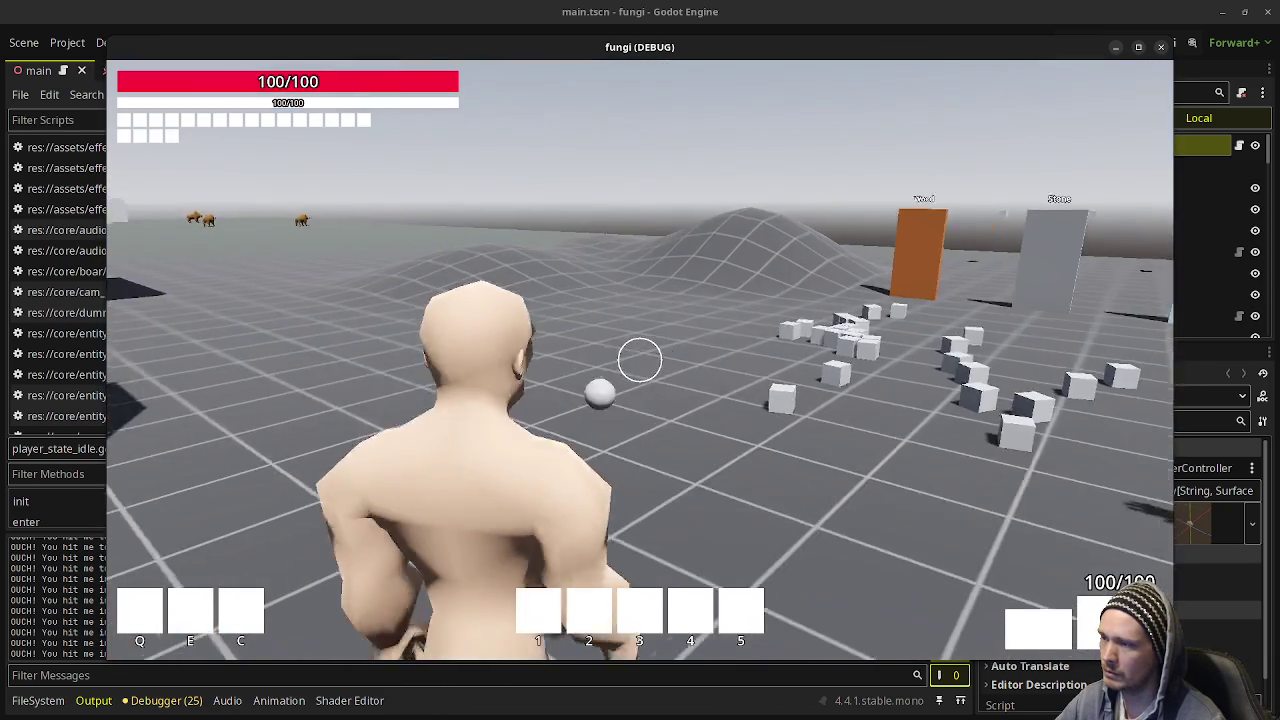
key(w)
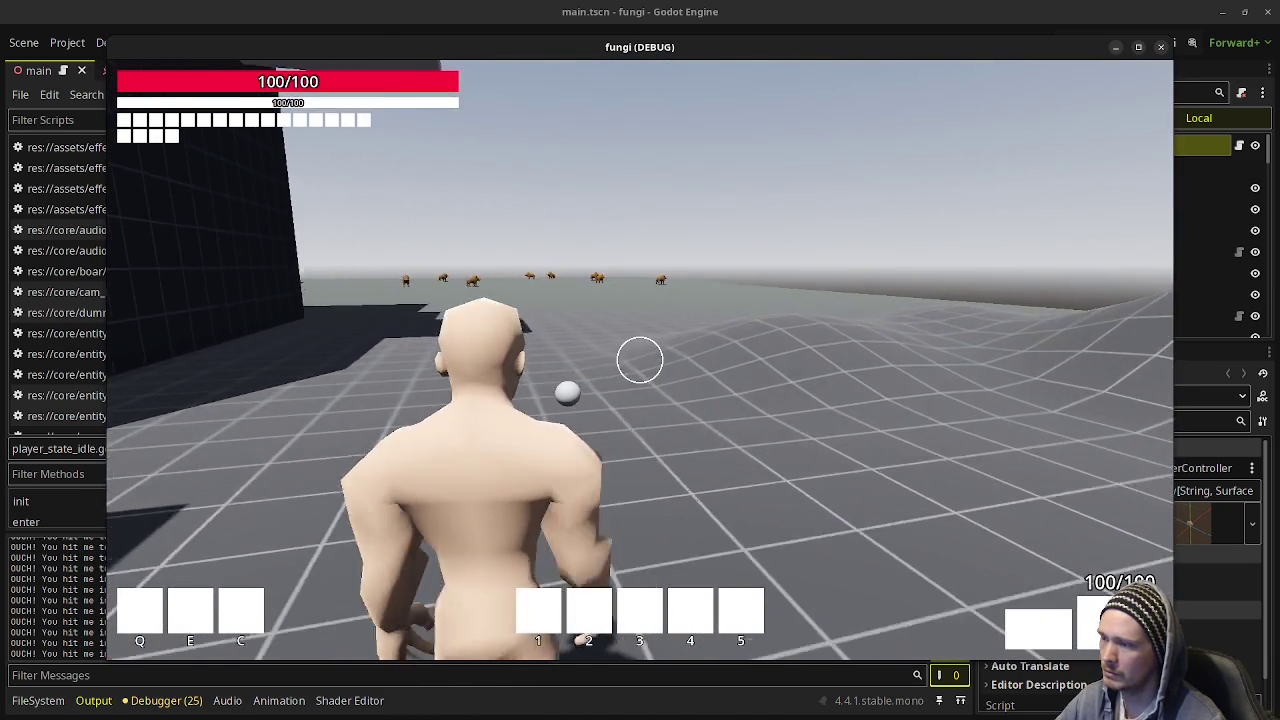
key(w)
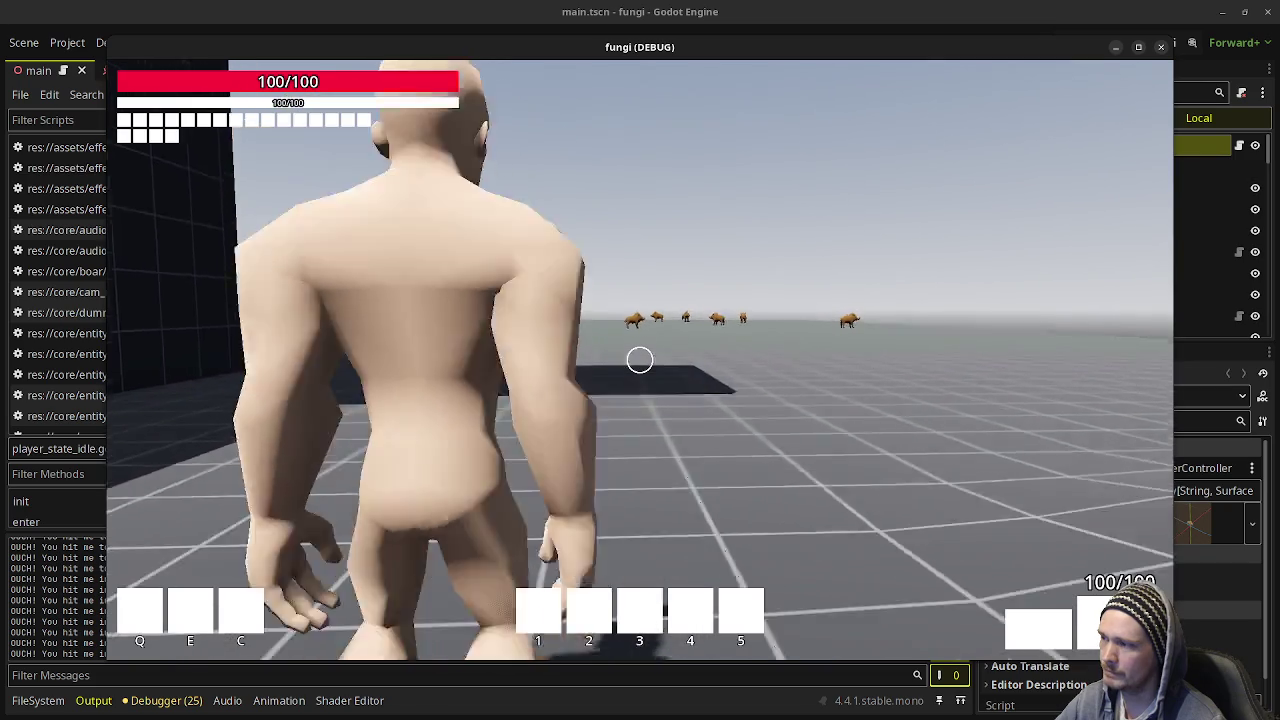
key(w)
key(w)
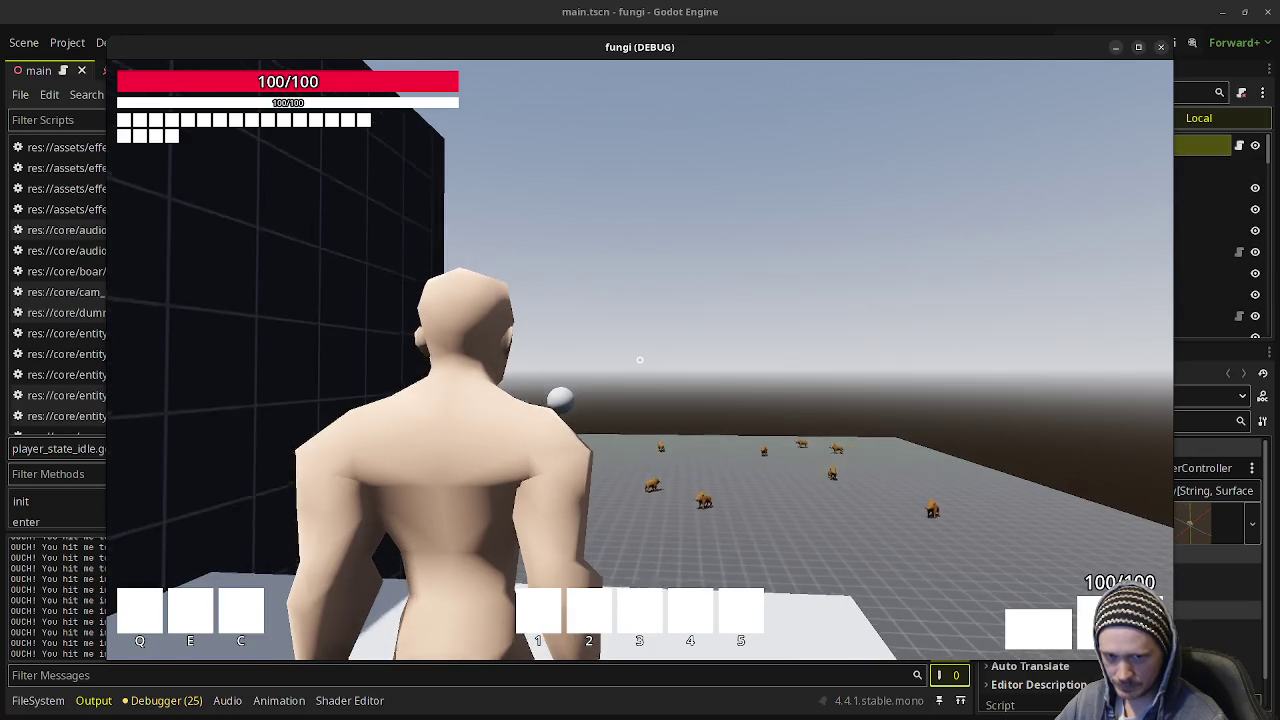
Turn left from the boars and walk to the blue pool, pins, ball and ramp.
key(w)
key(w)
key(w)
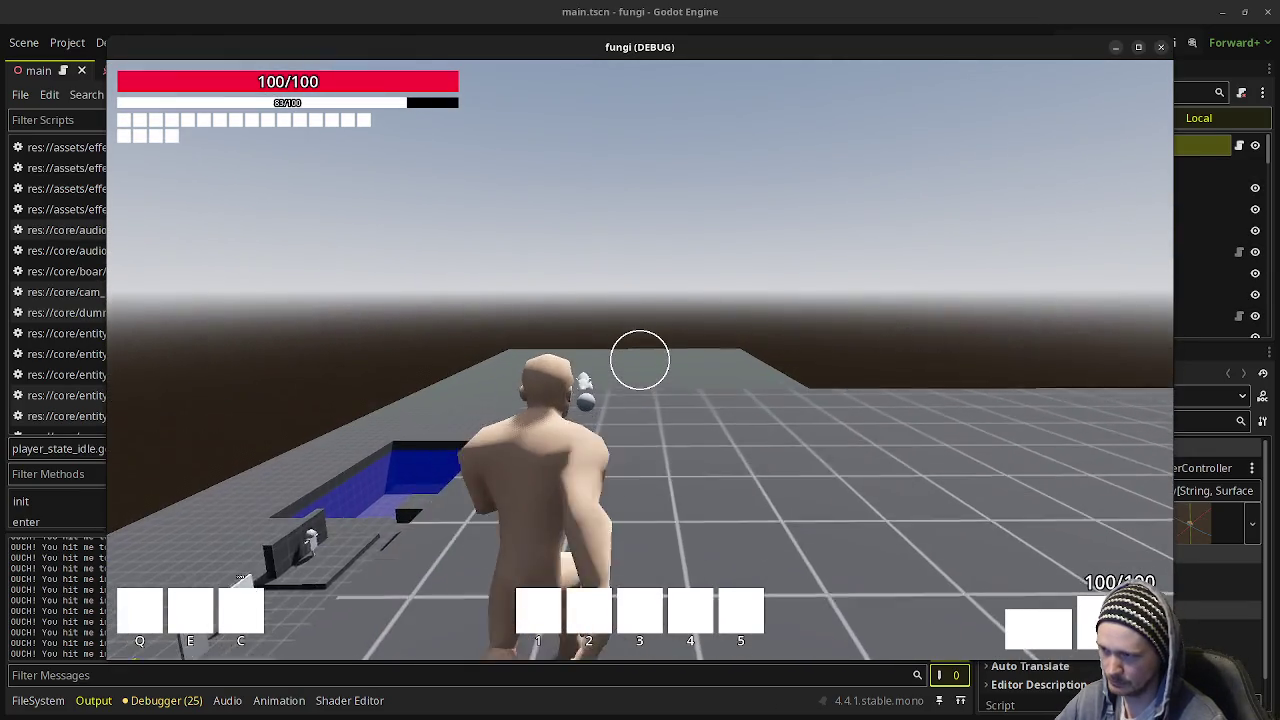
key(a)
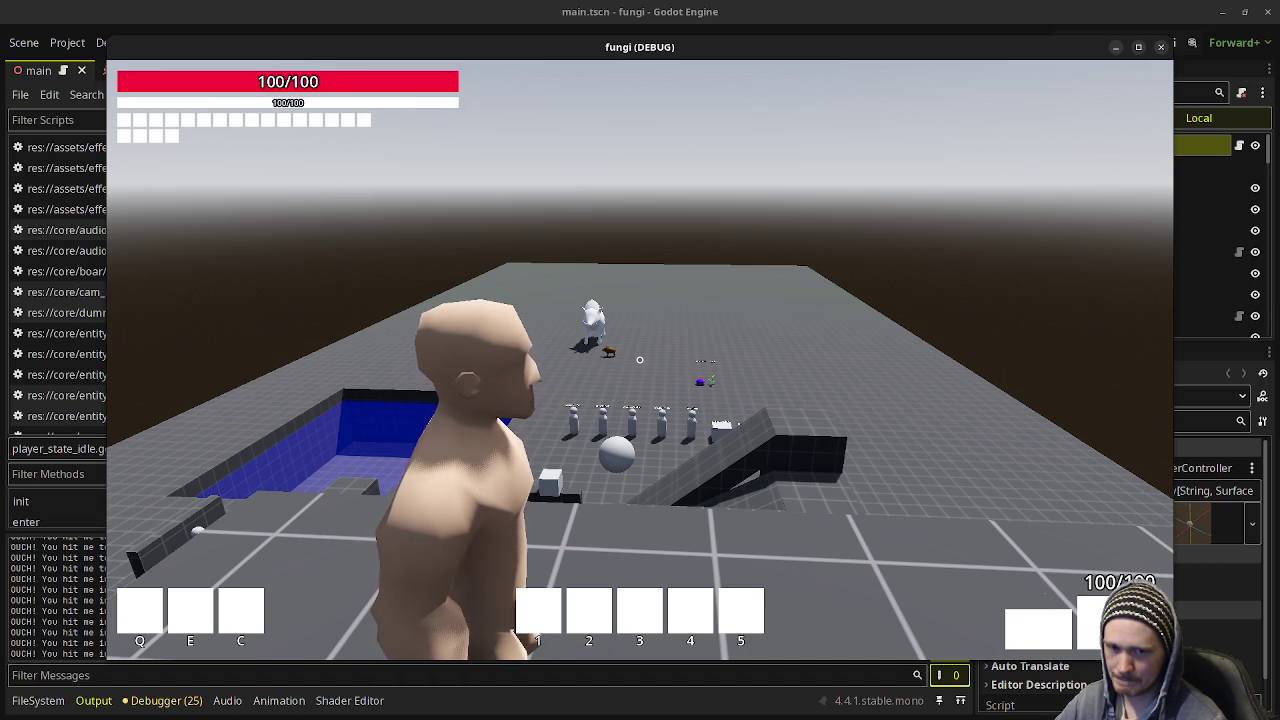
key(w)
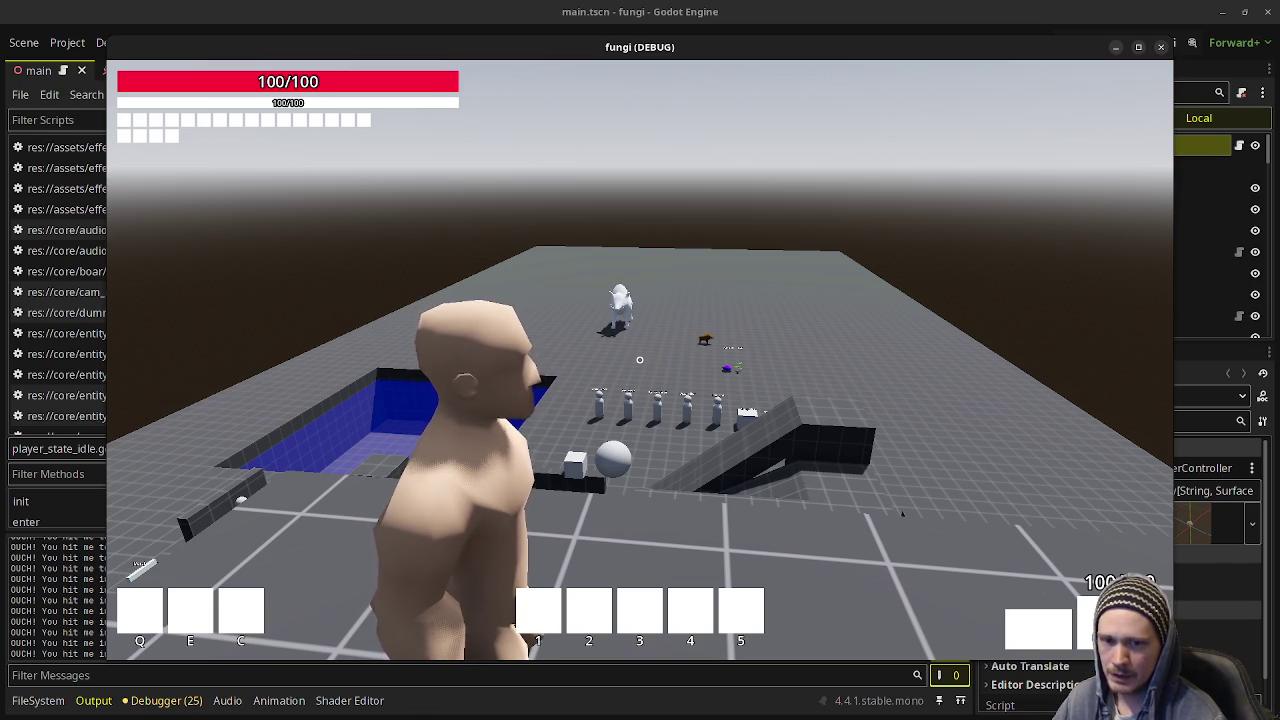
Jump forward and walk through the box tunnel back into the arena.
key(space)
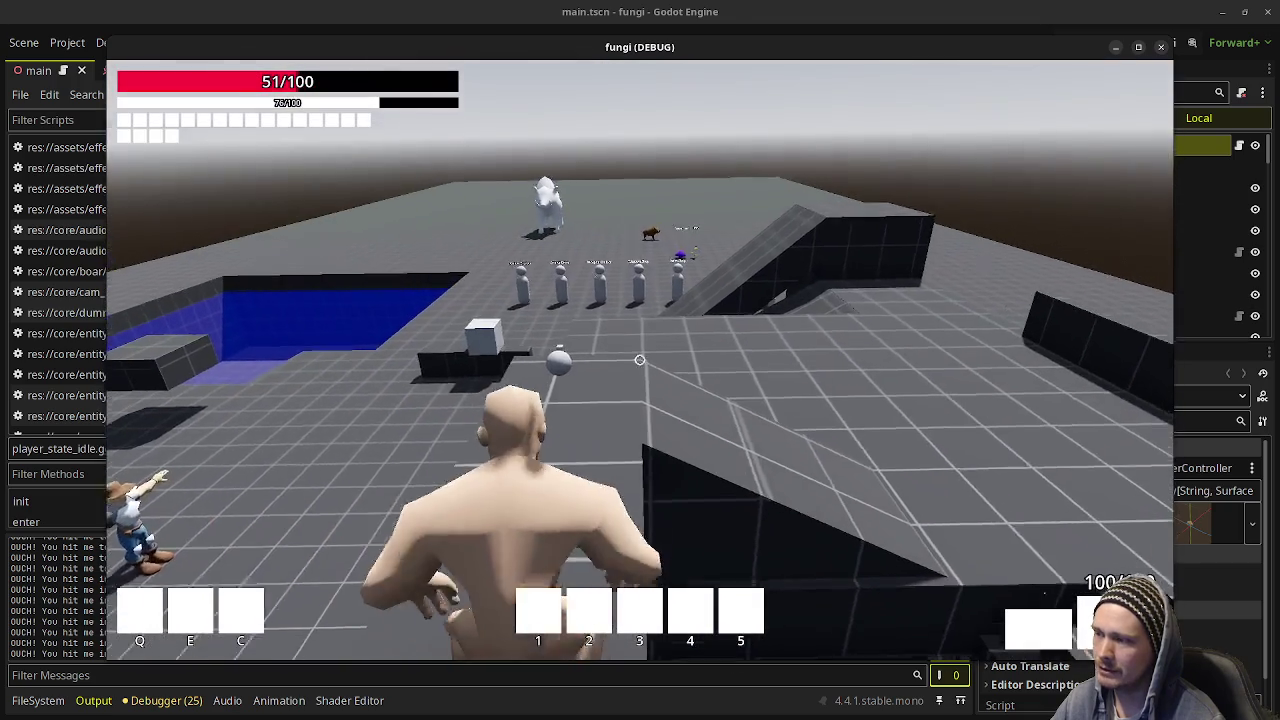
key(w)
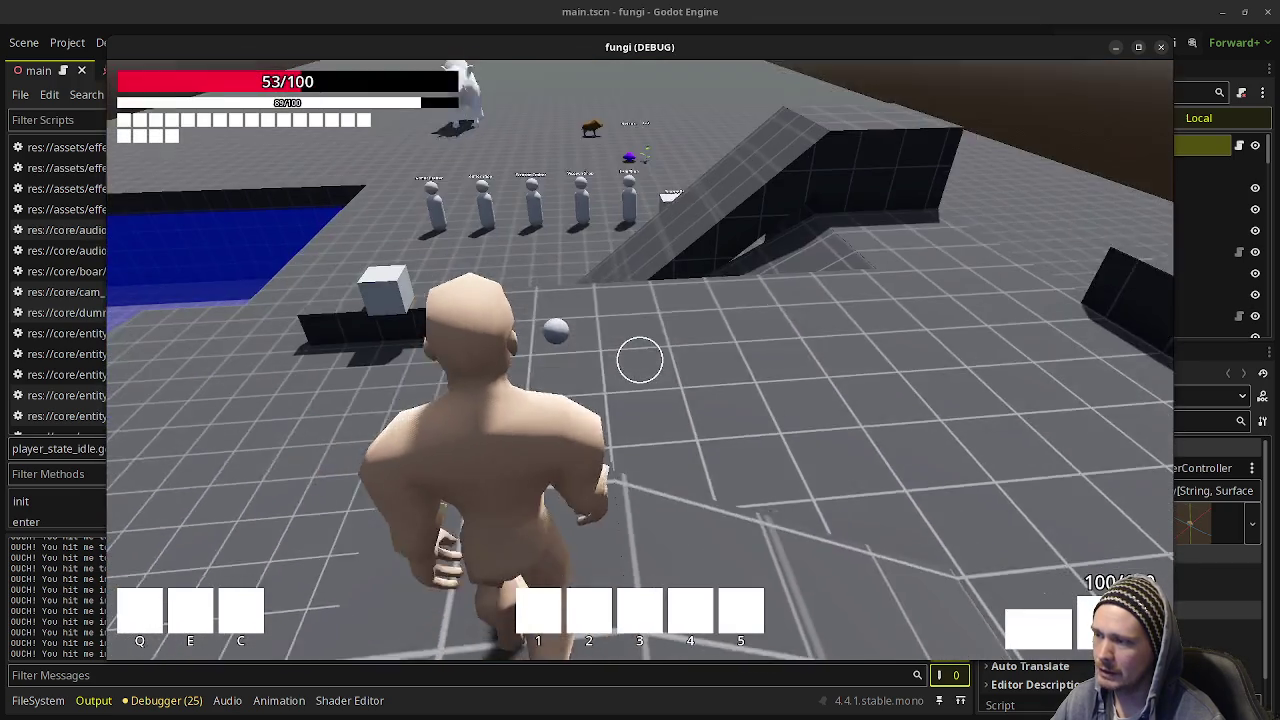
key(w)
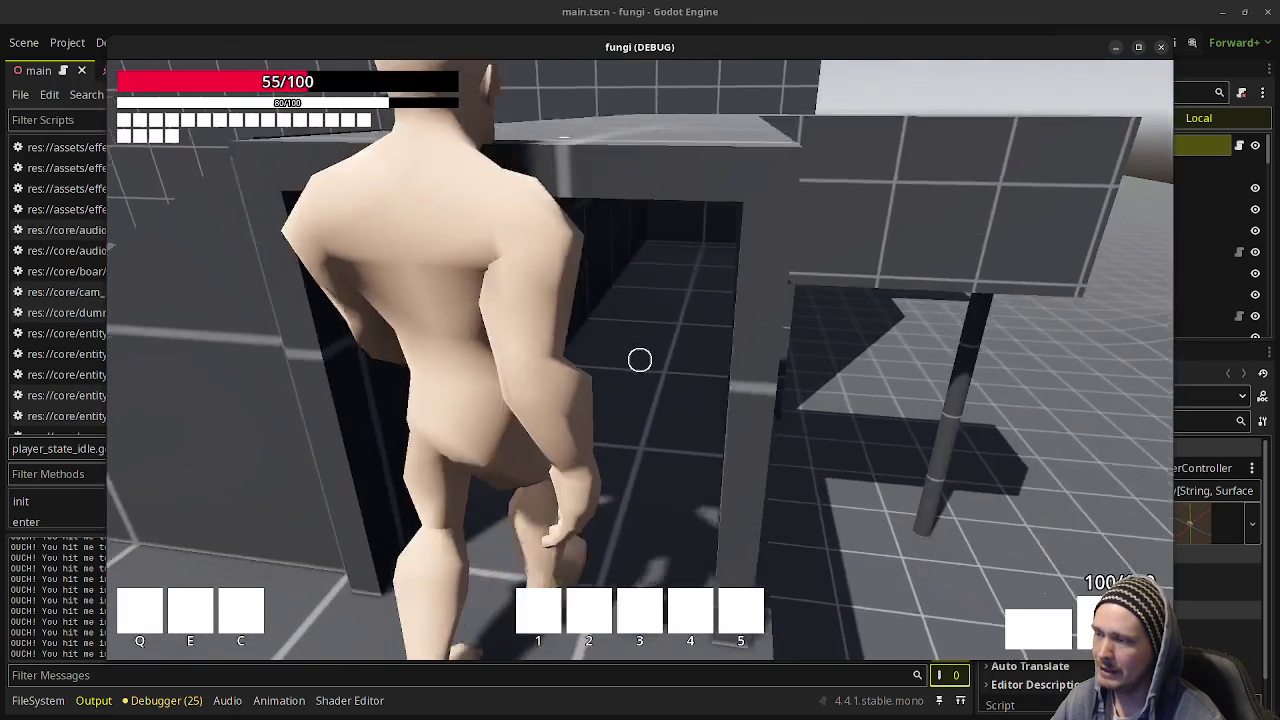
key(w)
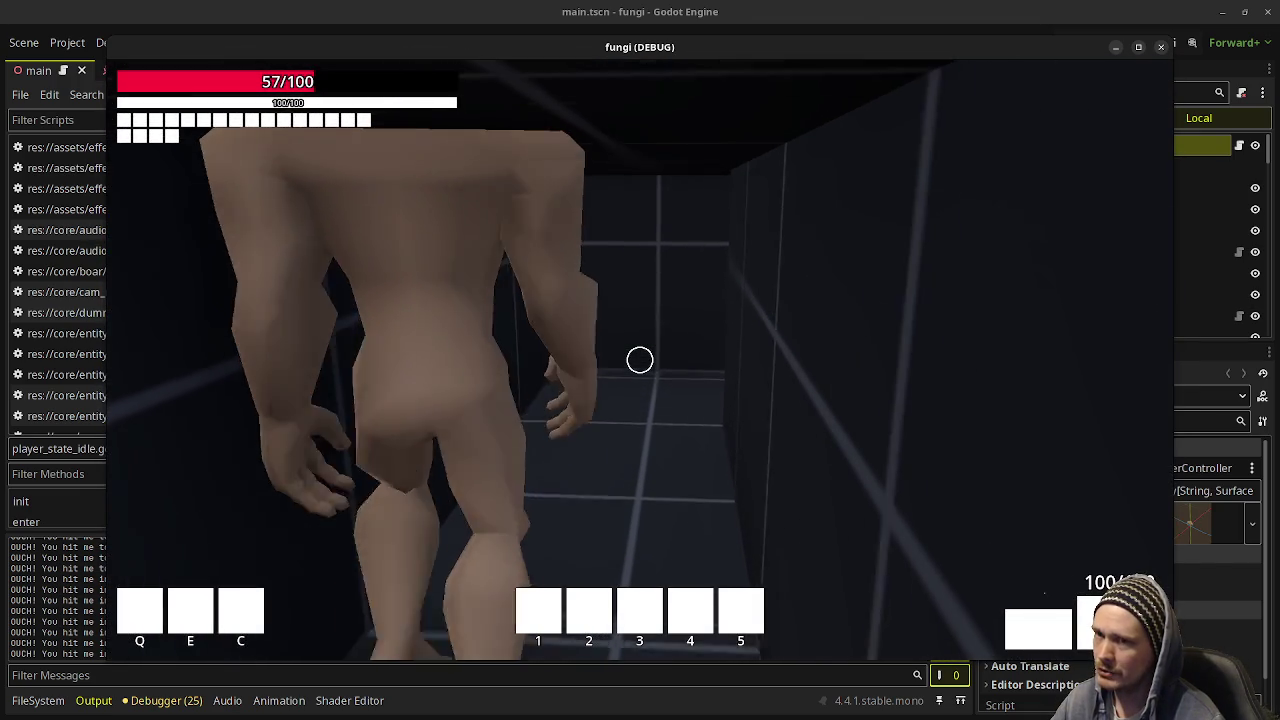
key(w)
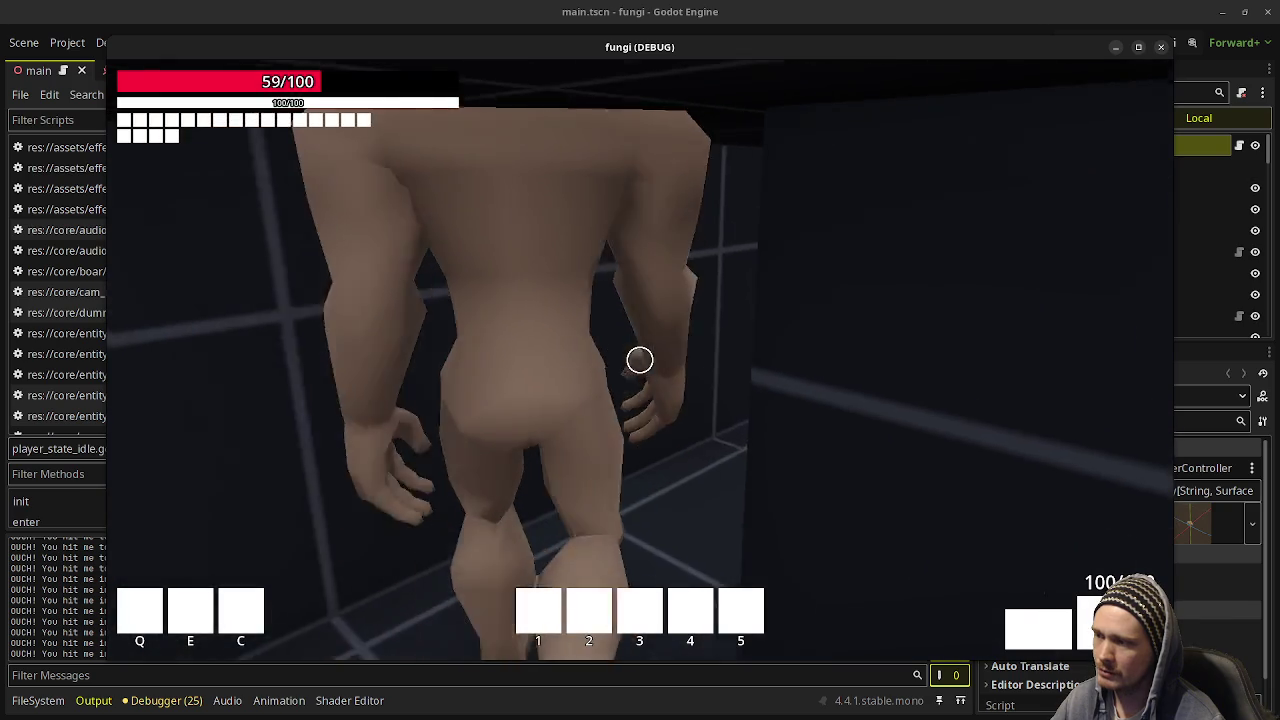
key(w)
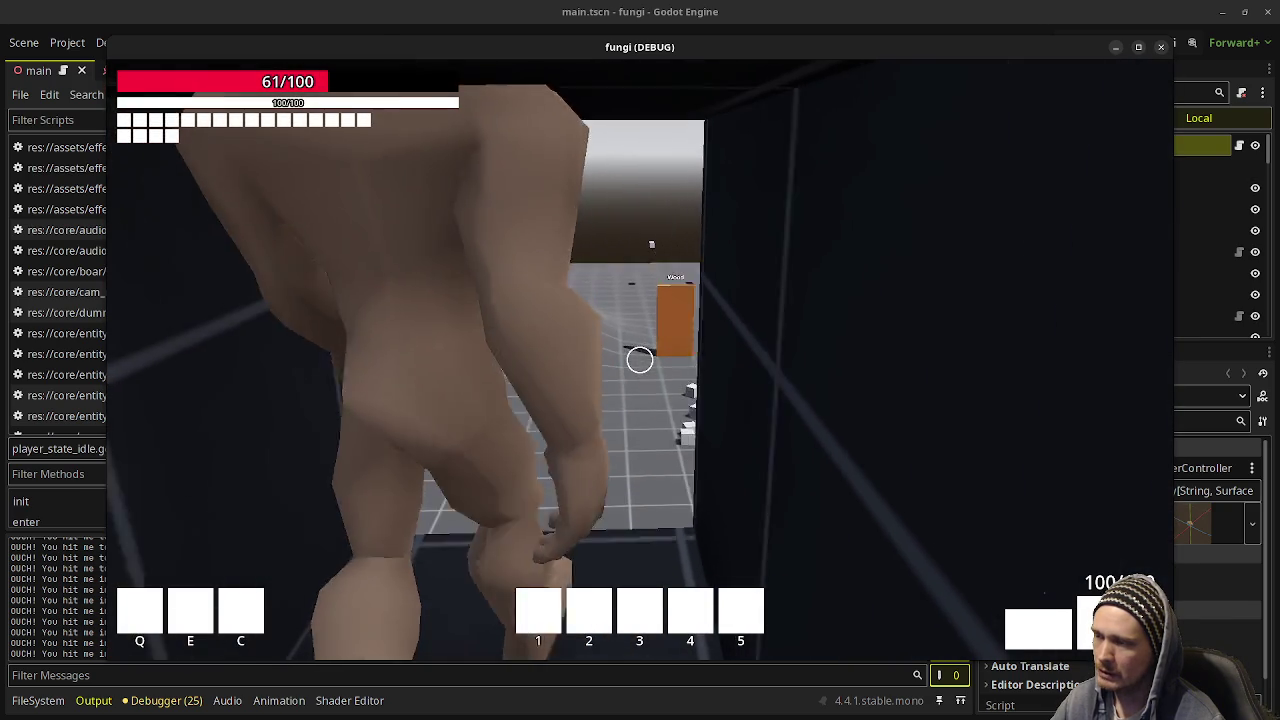
key(w)
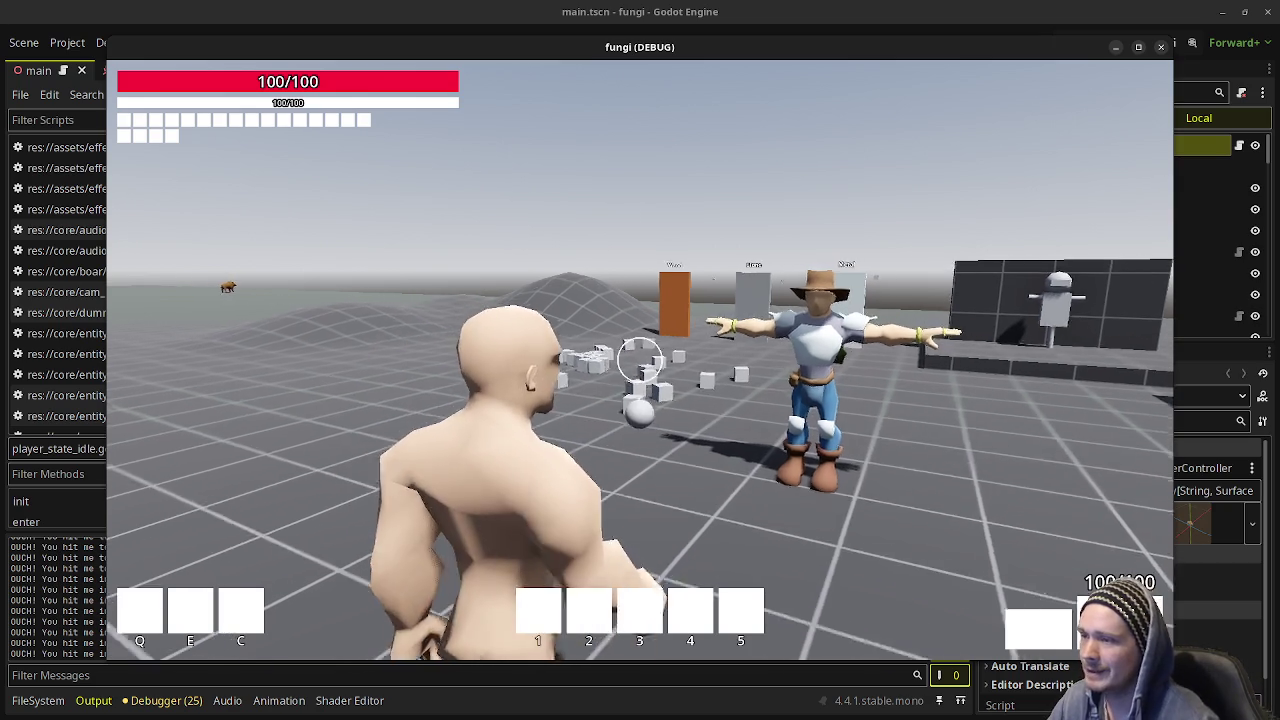
Sprint past the Wood, Stone and Metal pillars, up the ramp, and onto the raised ledge.
key(shift+w)
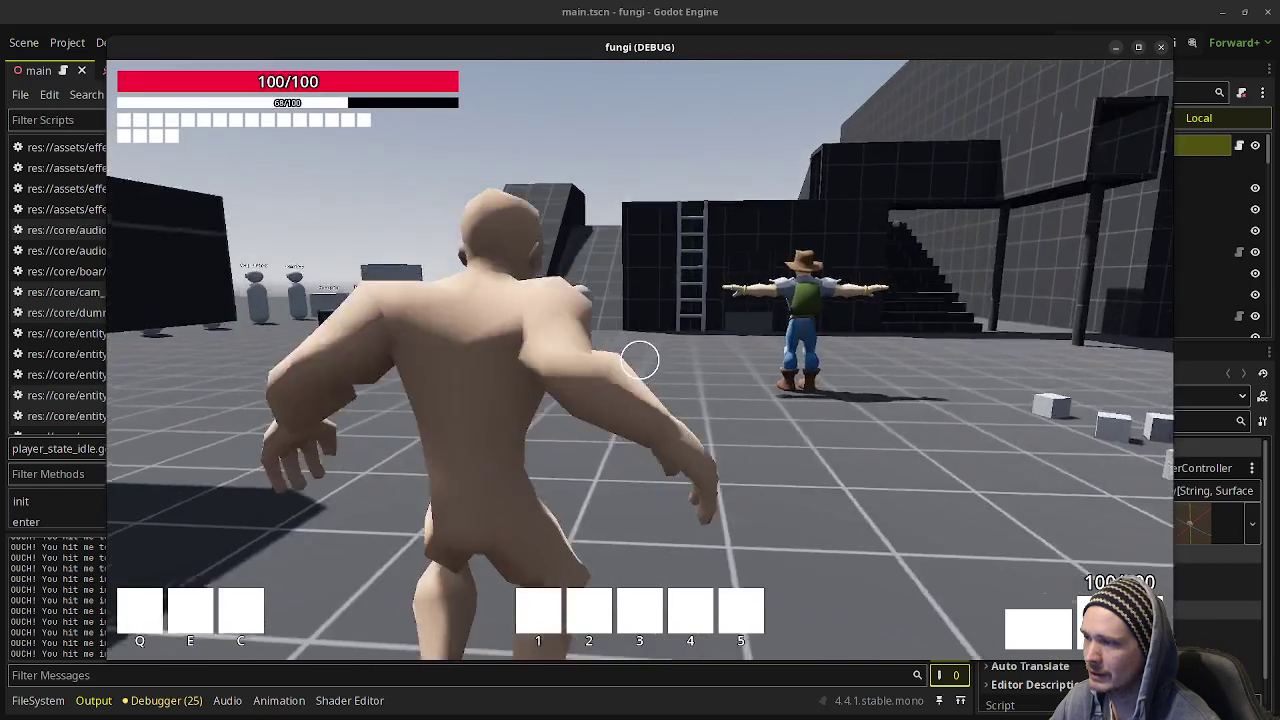
key(shift+w)
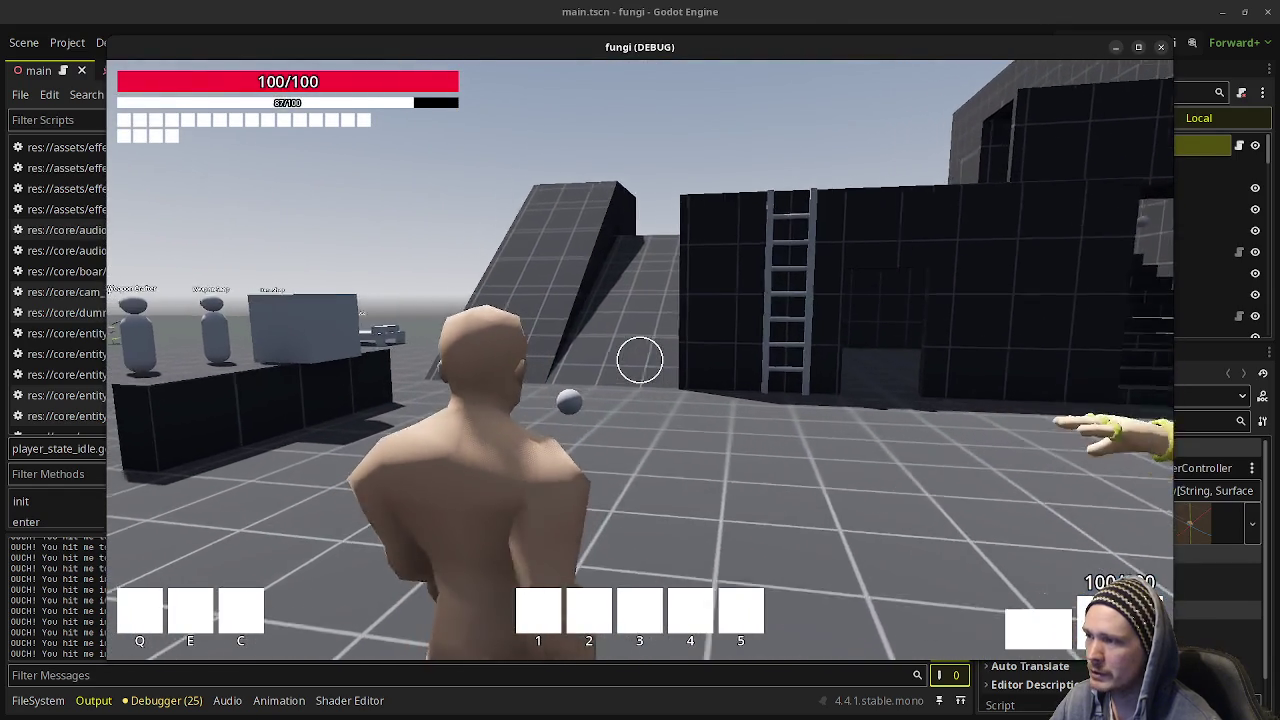
key(shift+w)
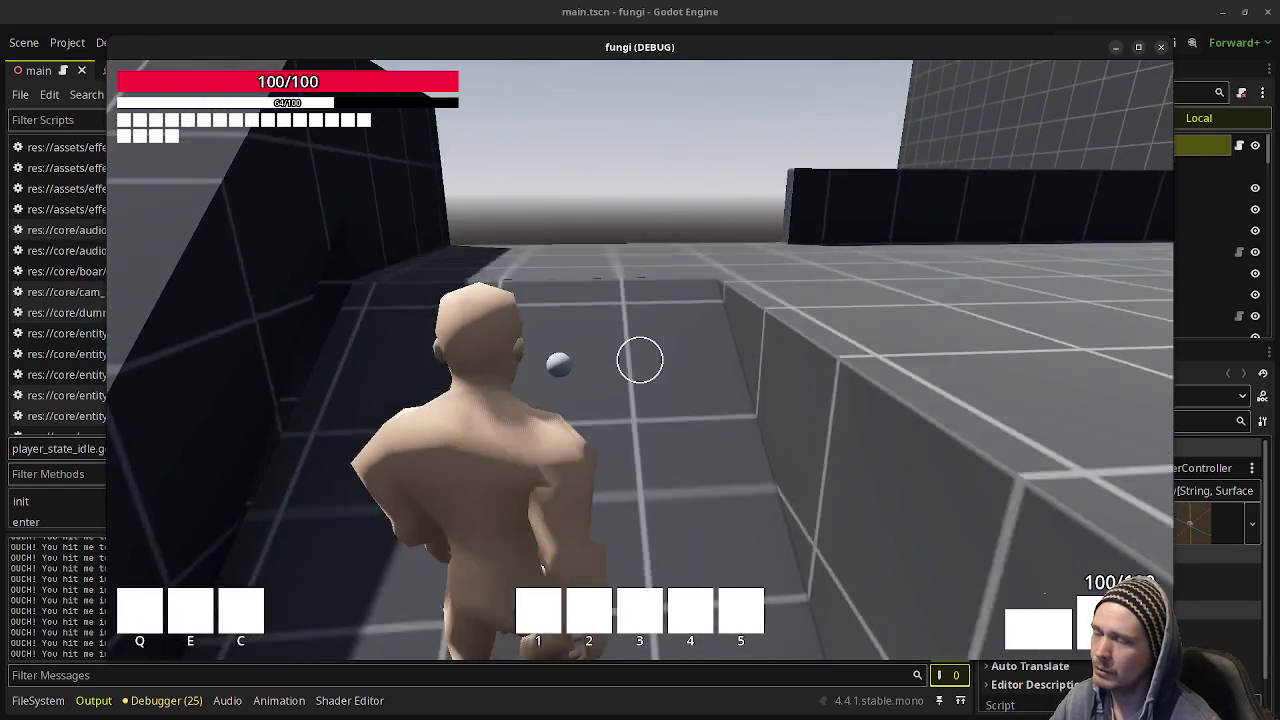
key(shift+w)
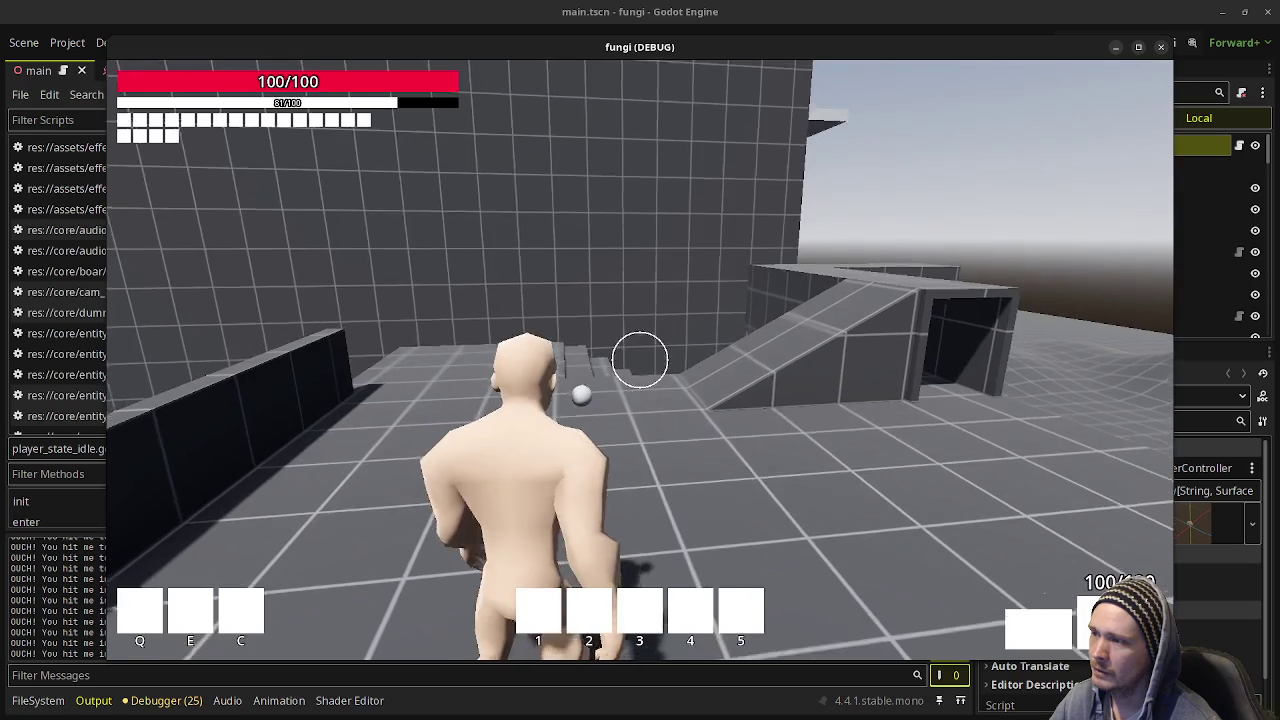
key(w)
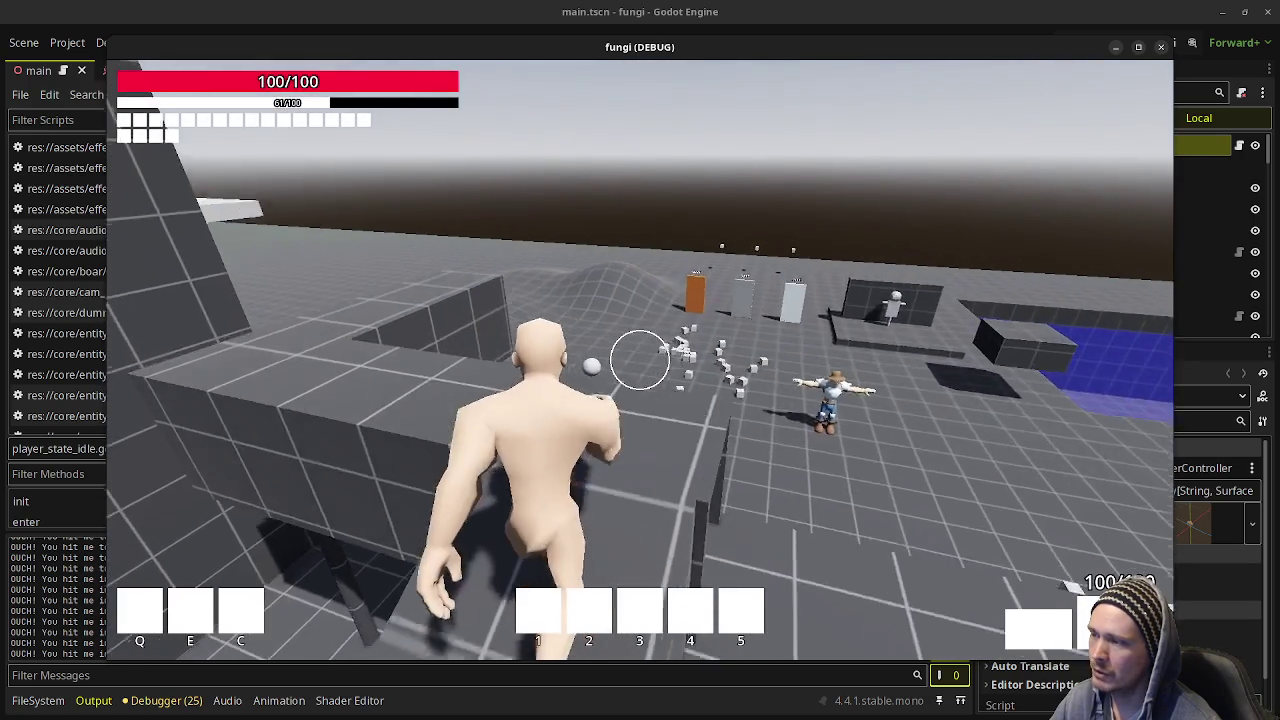
key(shift+w)
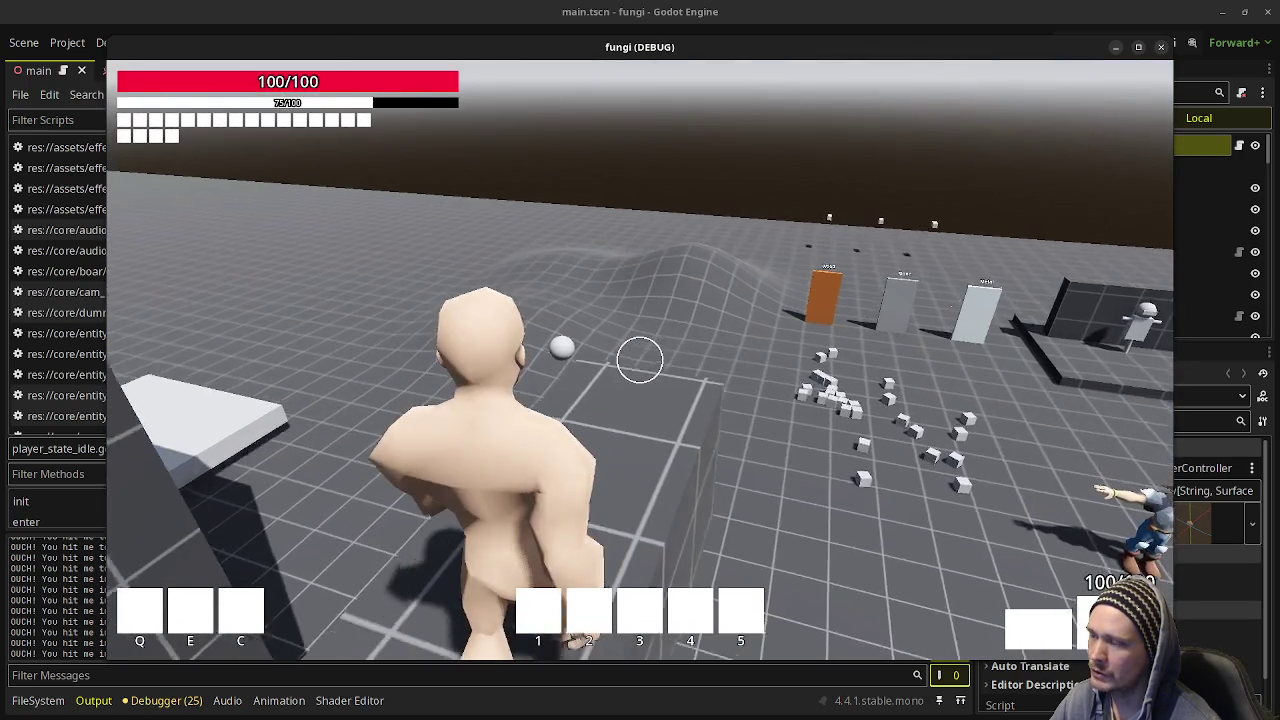
Drop down and sprint to the boar herd, then close the fungi (DEBUG) window and show all windows.
key(w)
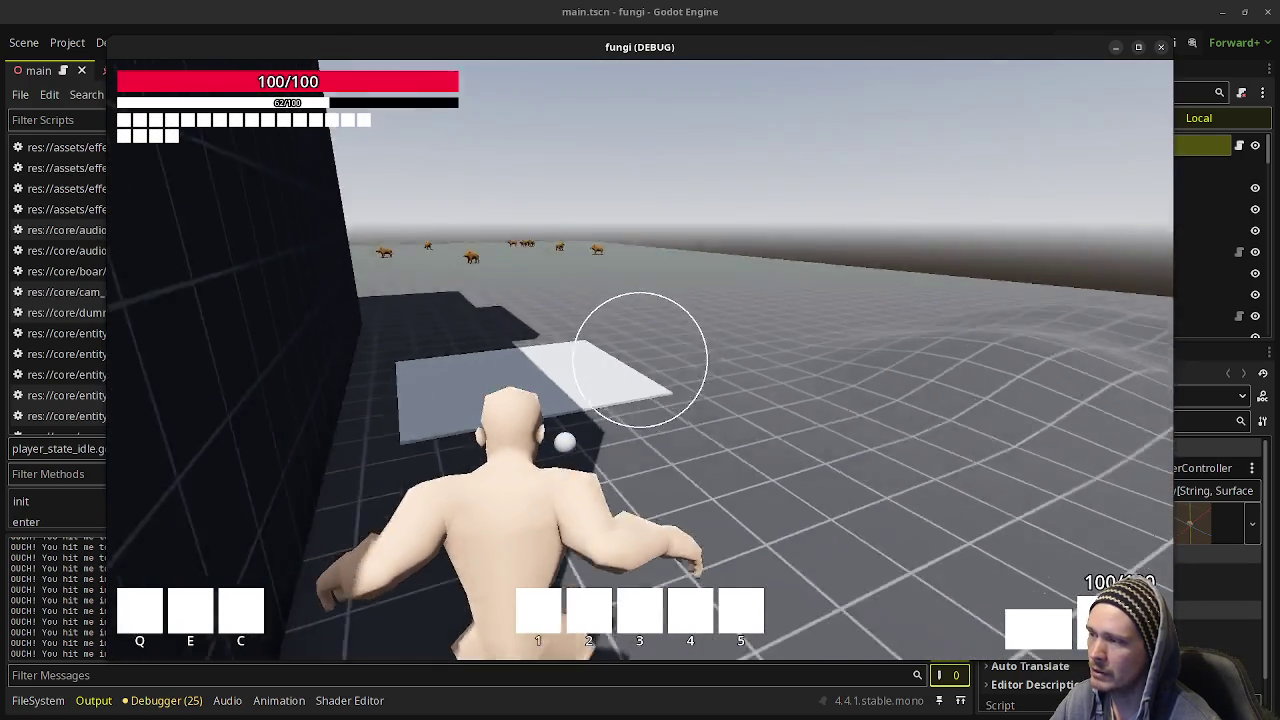
key(shift+w)
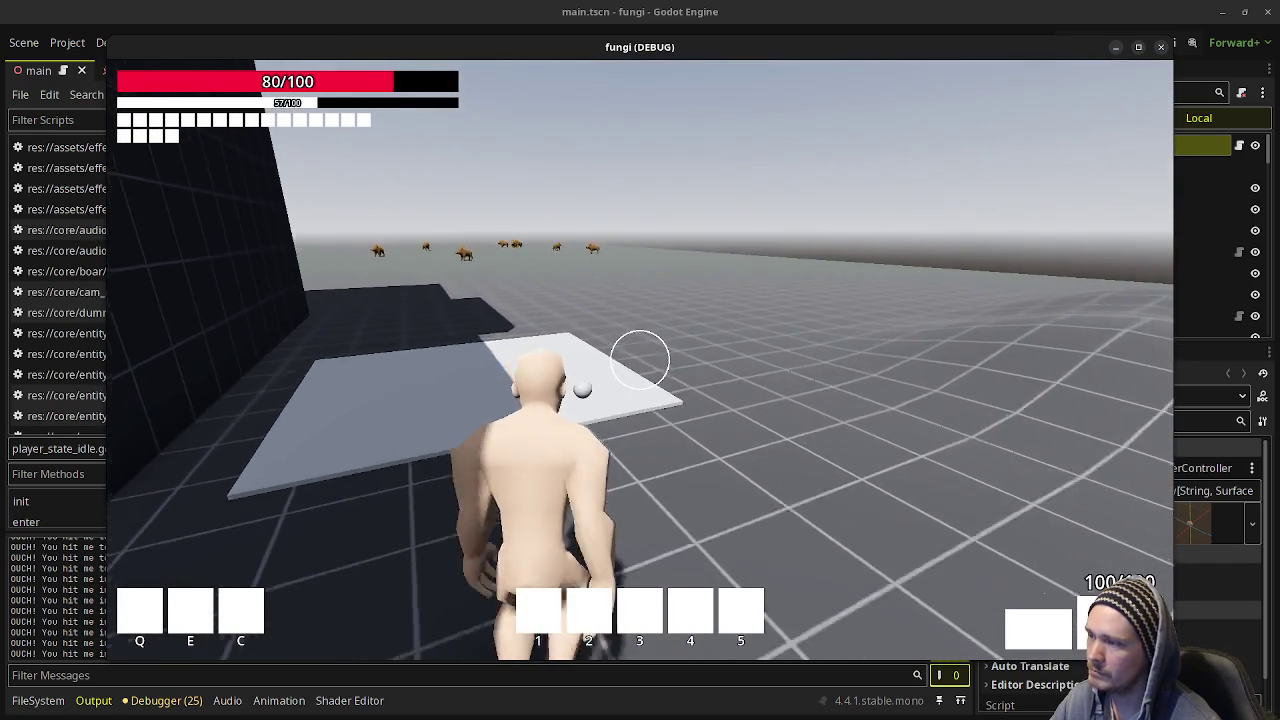
key(shift+w)
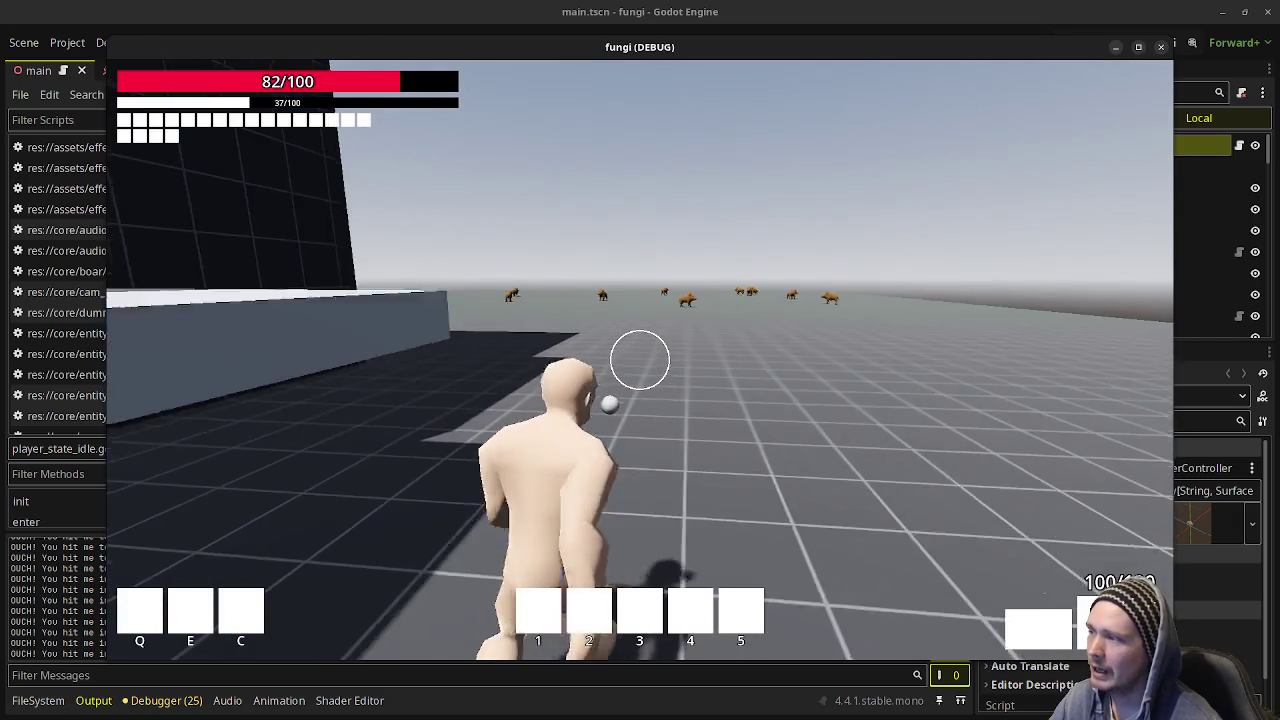
key(shift+w)
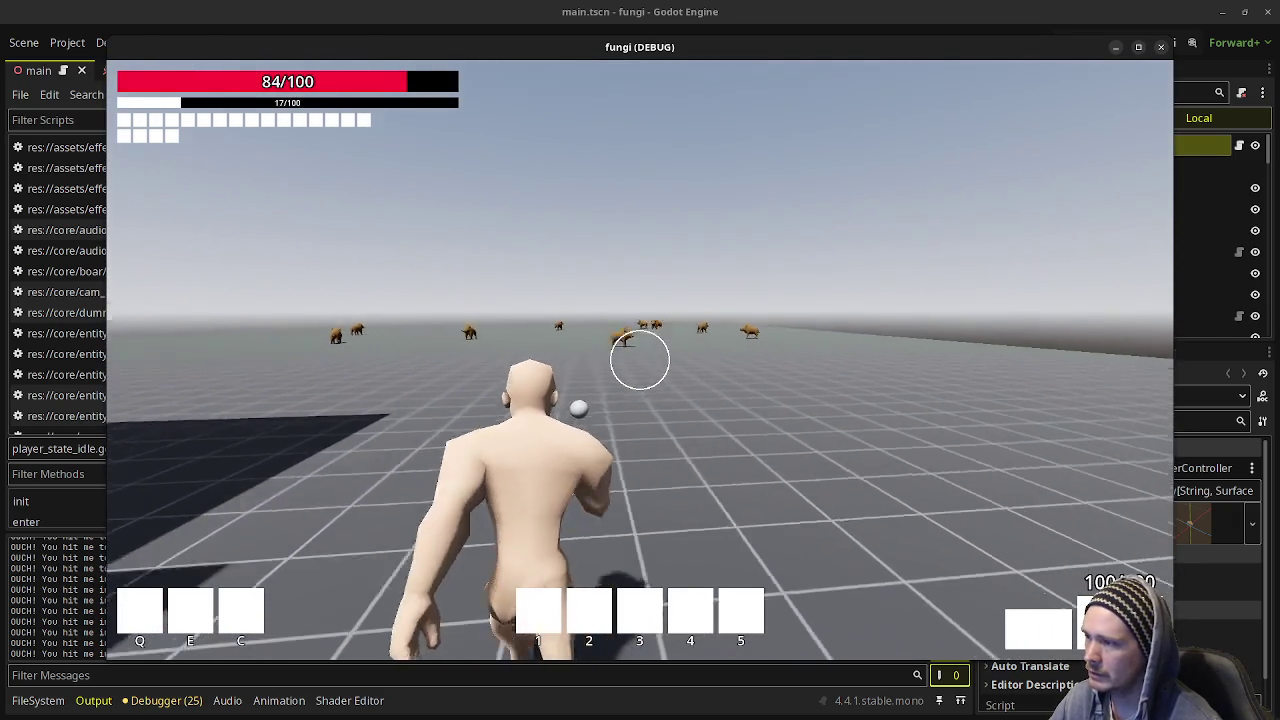
key(w)
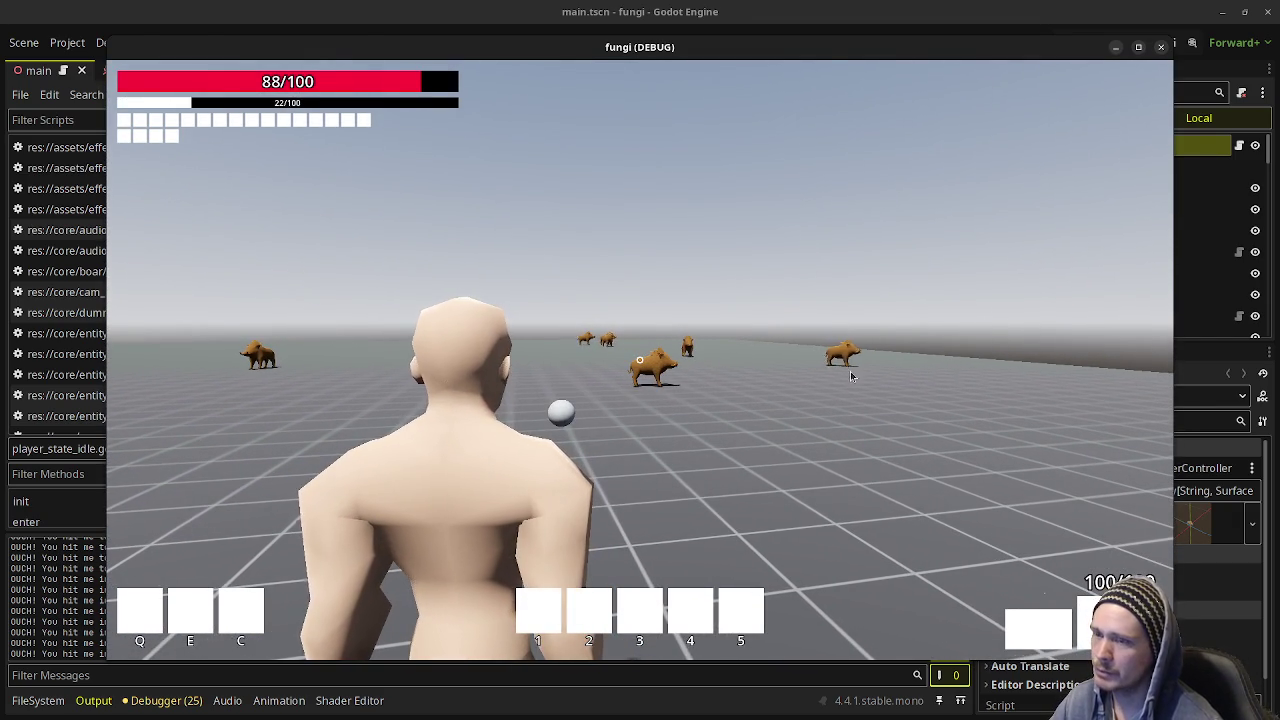
click(1161, 52)
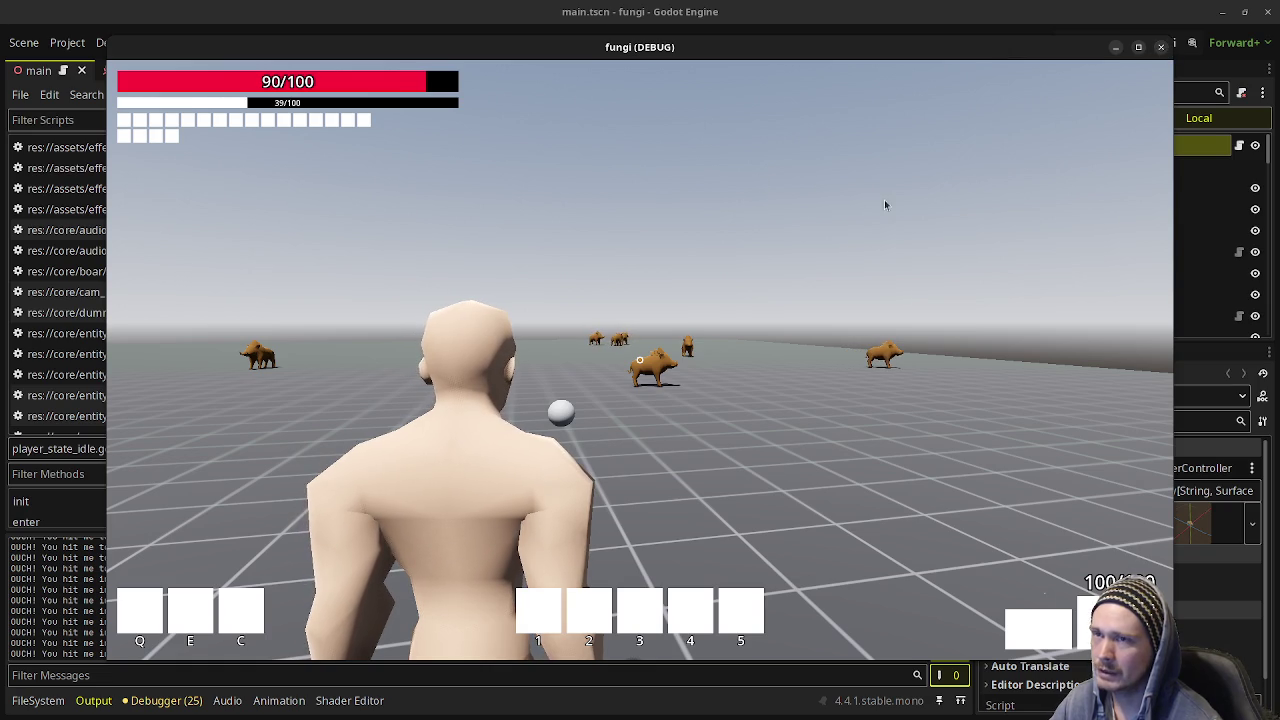
key(super)
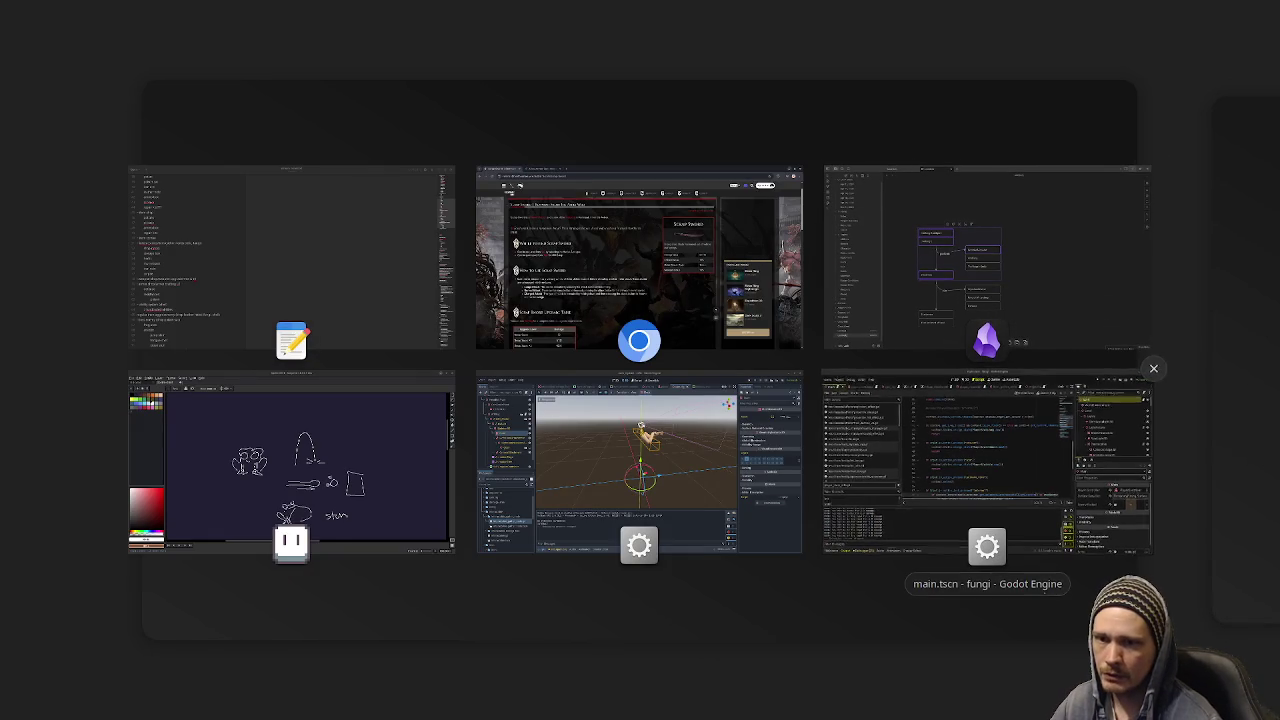
click(1000, 470)
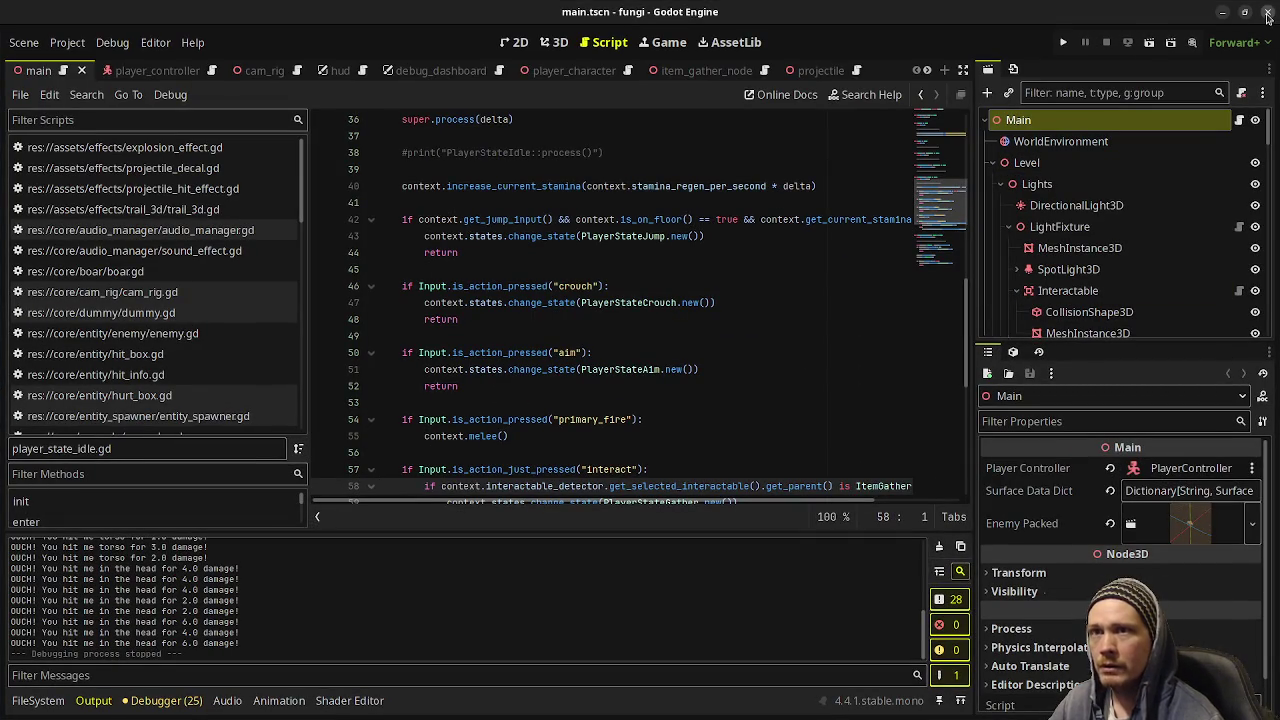
click(1267, 17)
key(super)
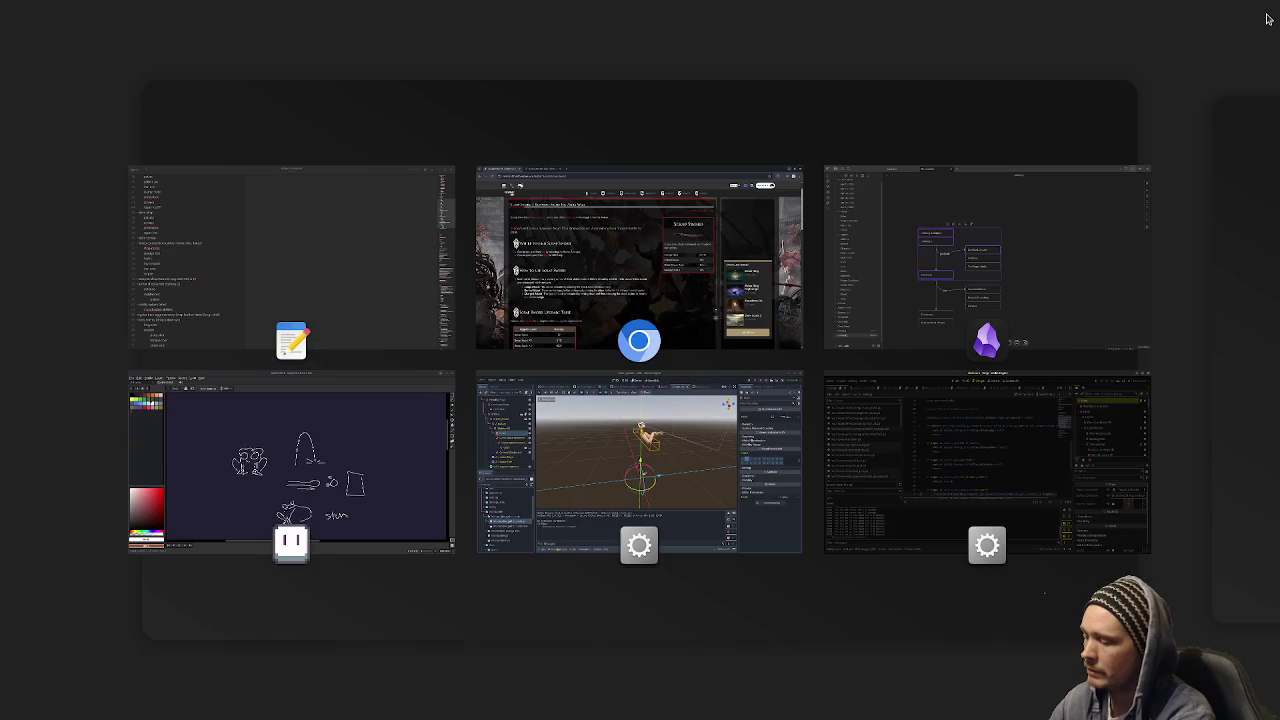
key(super)
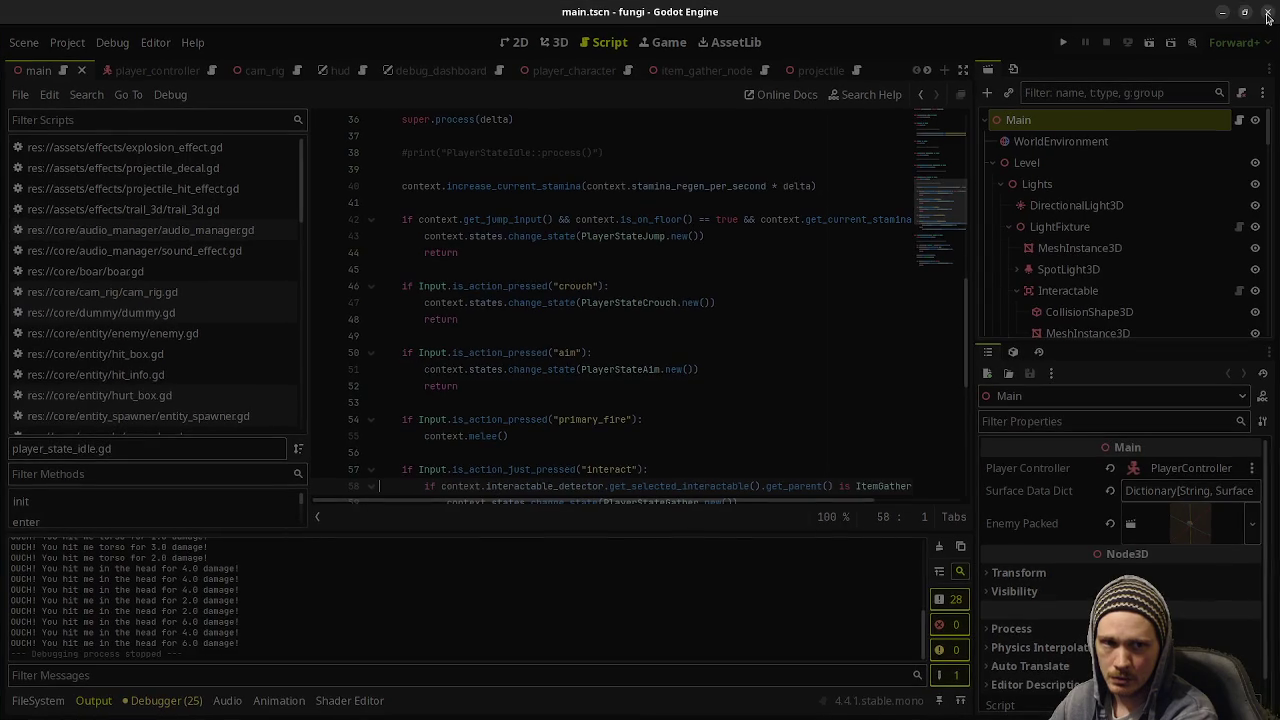
click(1267, 17)
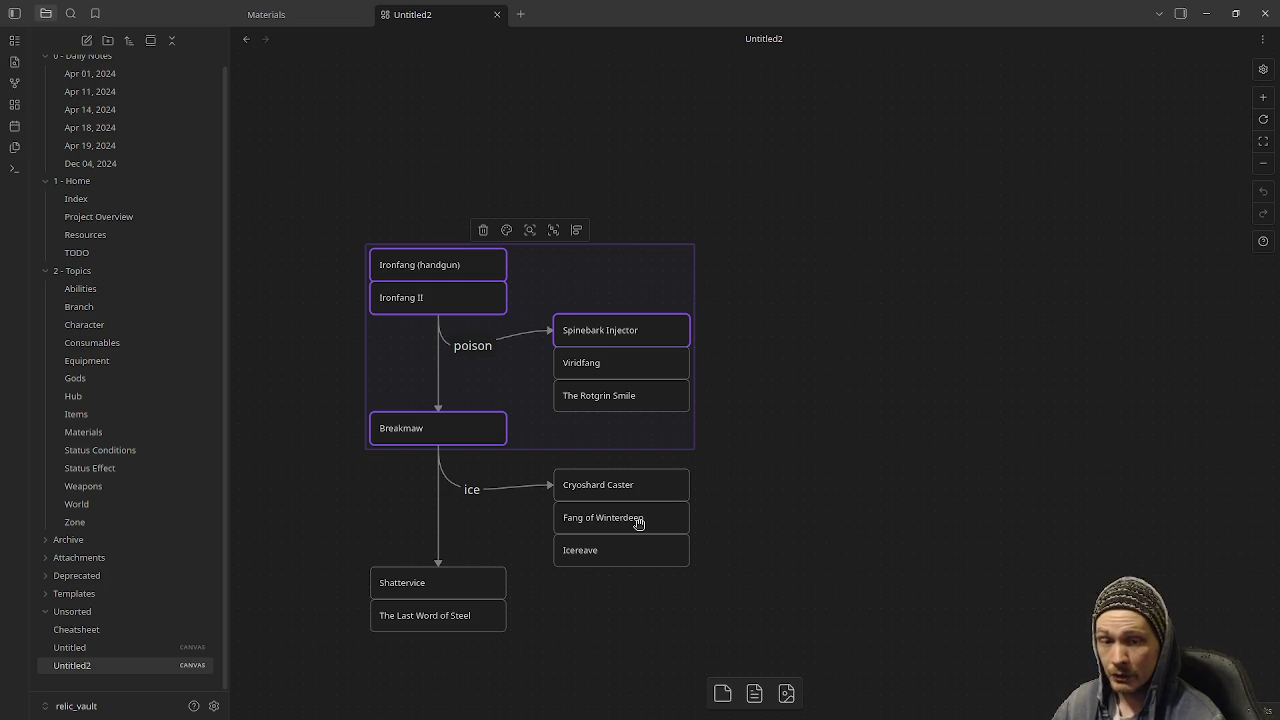
Set Obsidian aside, open the shell project from the Project Manager, and run it.
click(1208, 20)
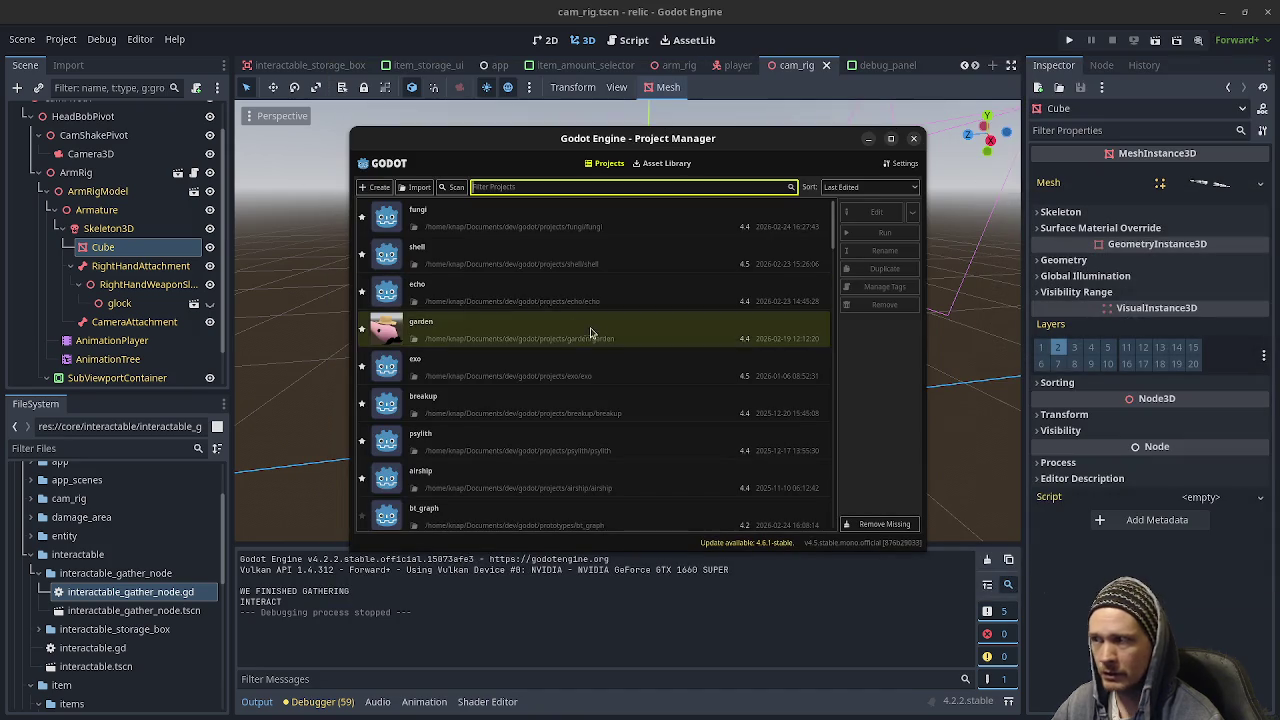
click(493, 264)
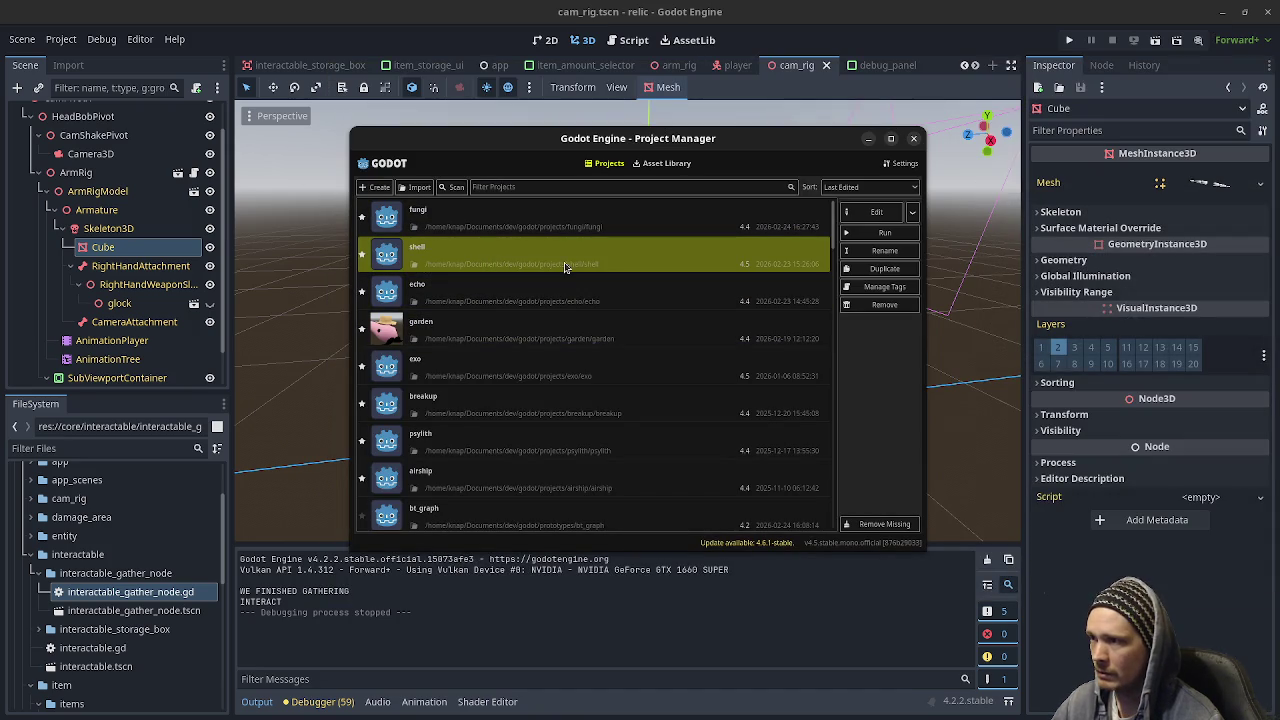
double_click(476, 253)
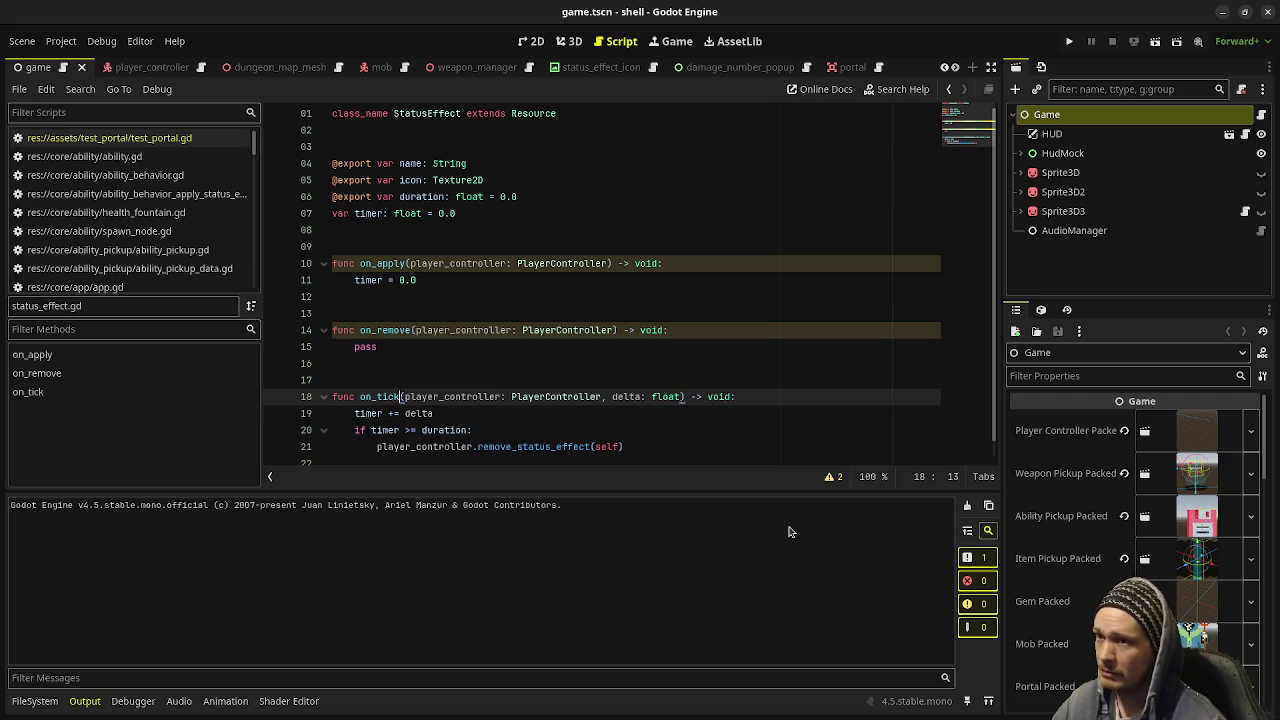
key(F5)
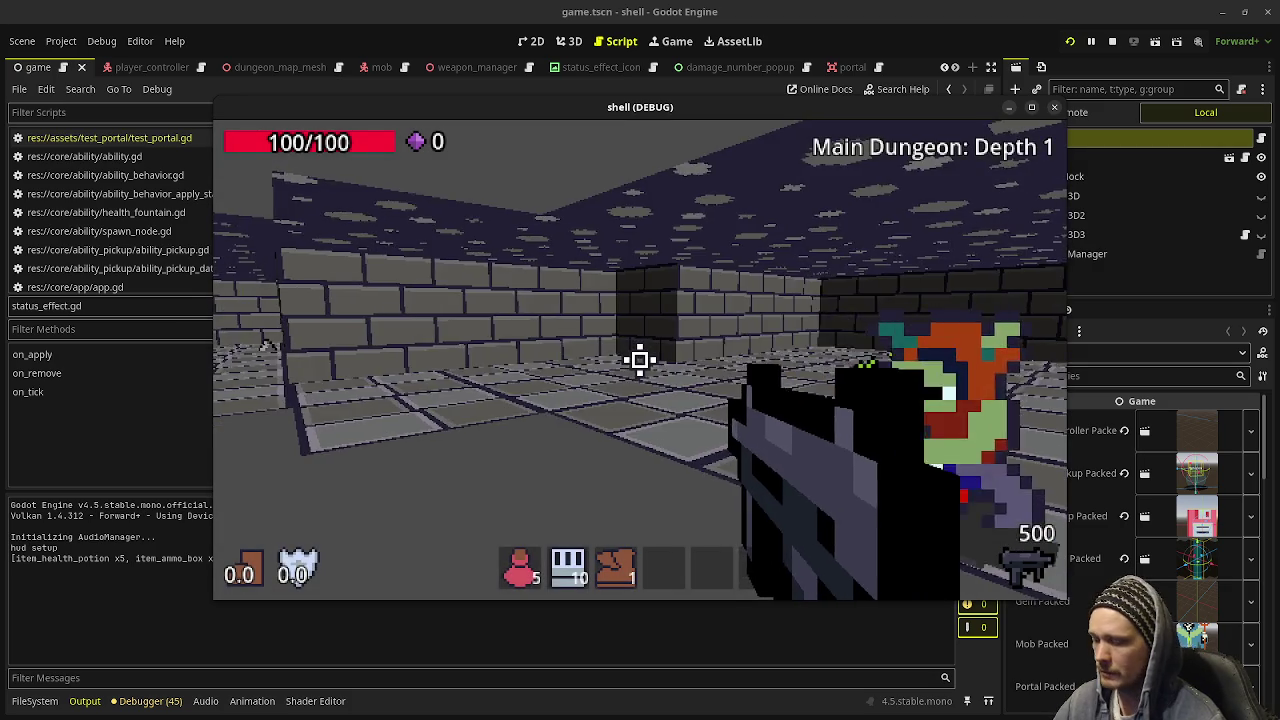
Walk up to a dungeon wall, shoot the enemies, then stop the shell game's run.
key(w)
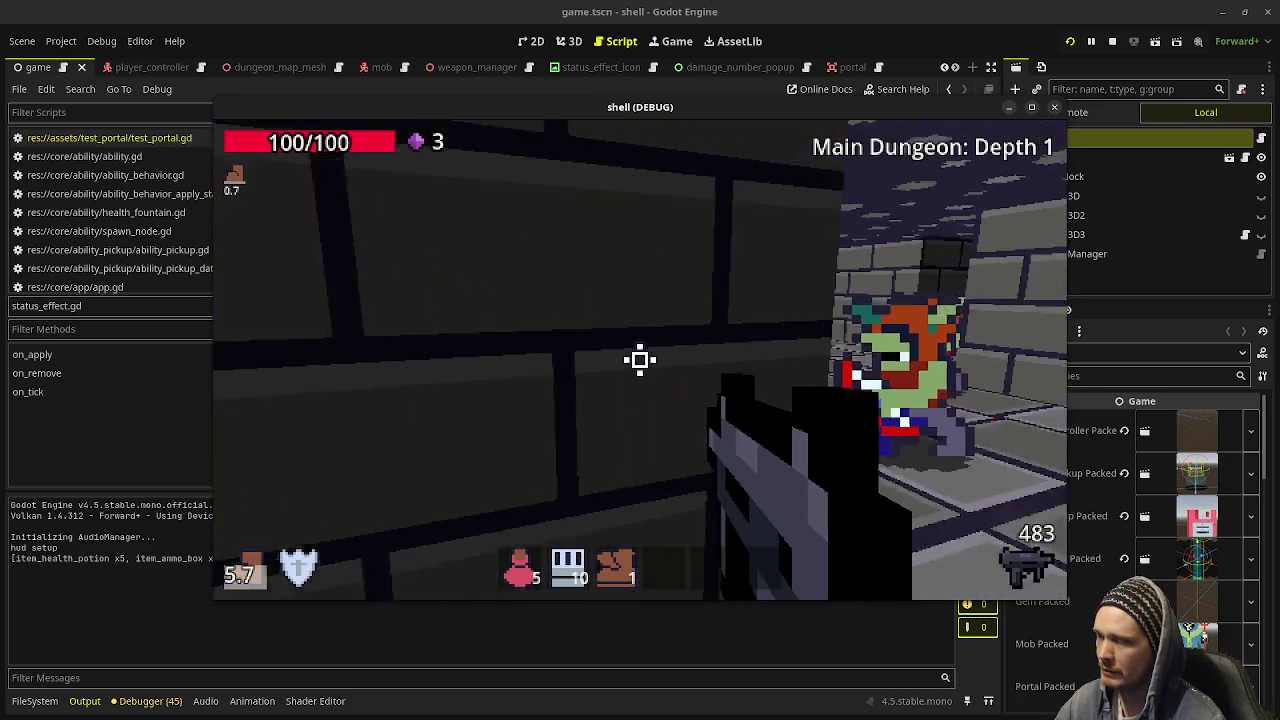
drag(640, 360, 640, 360)
key(F8)
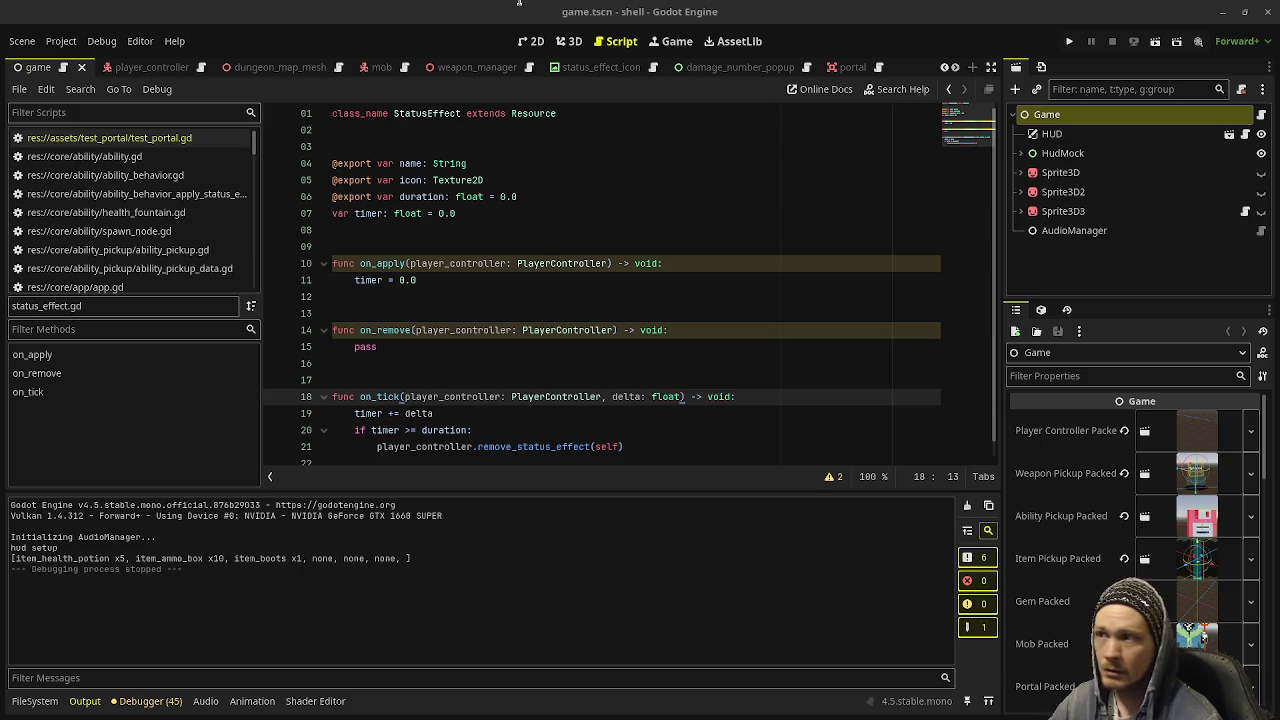
key(alt+Tab)
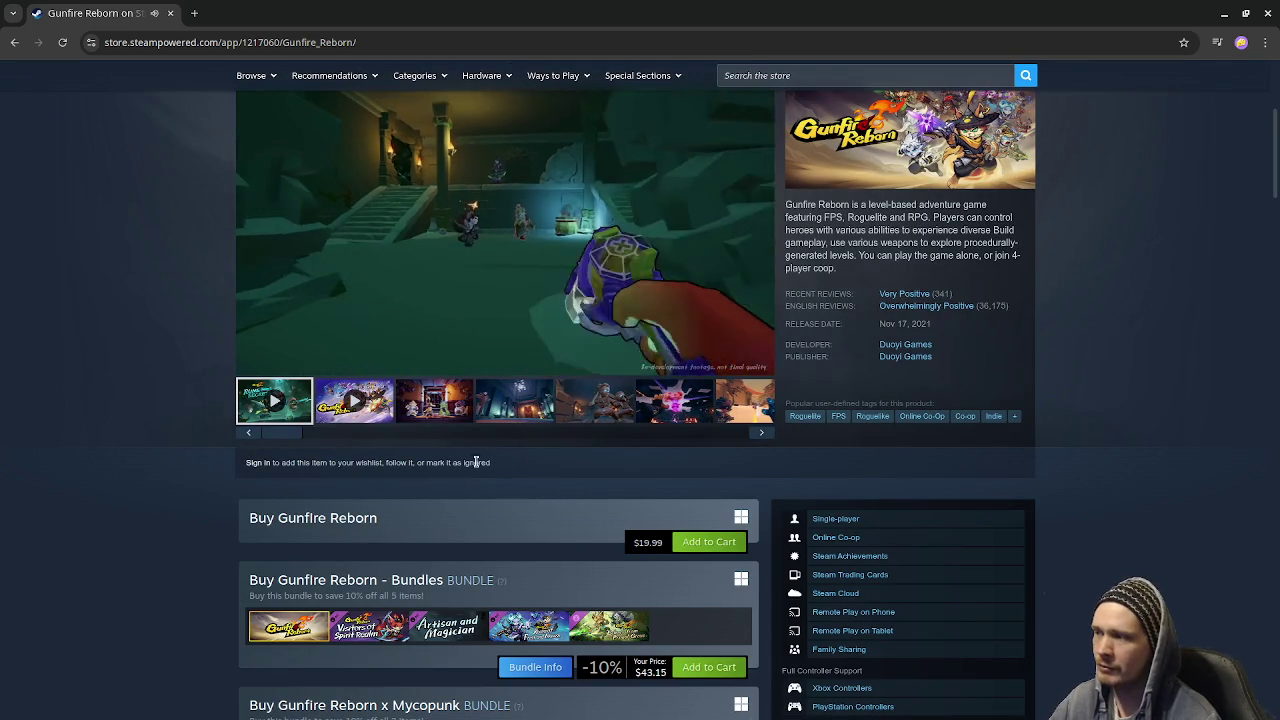
click(763, 363)
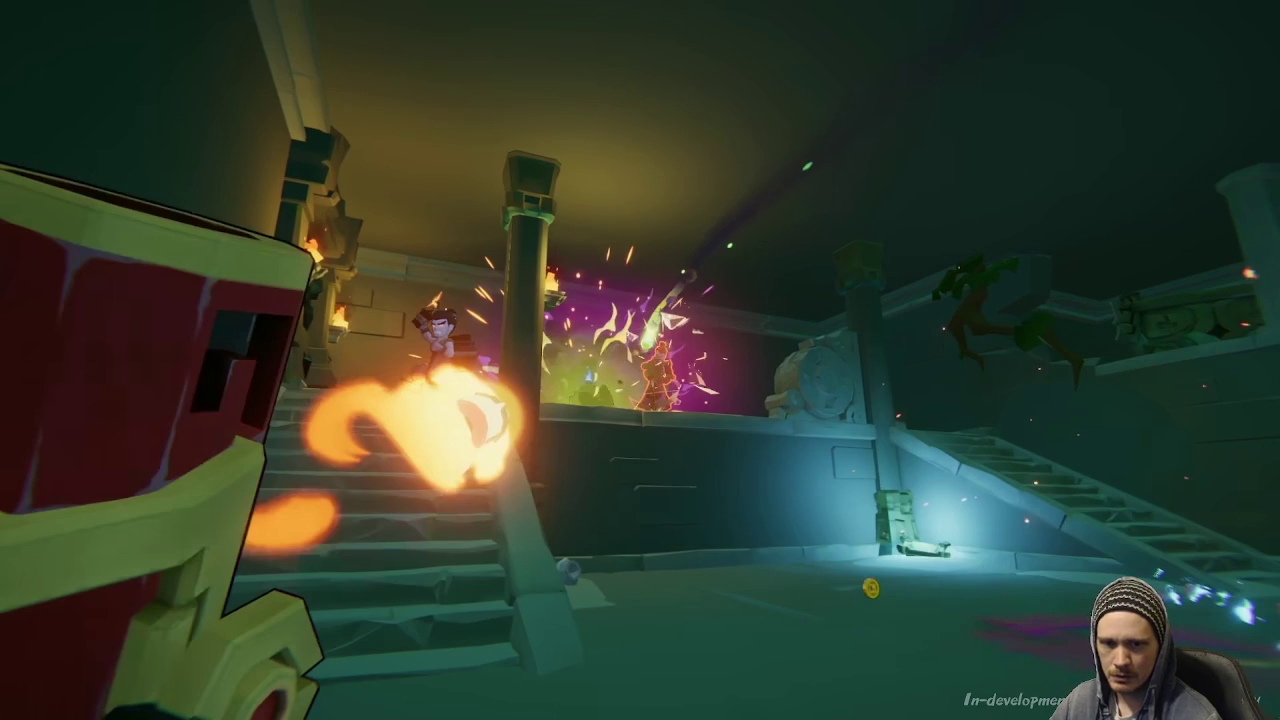
key(Escape)
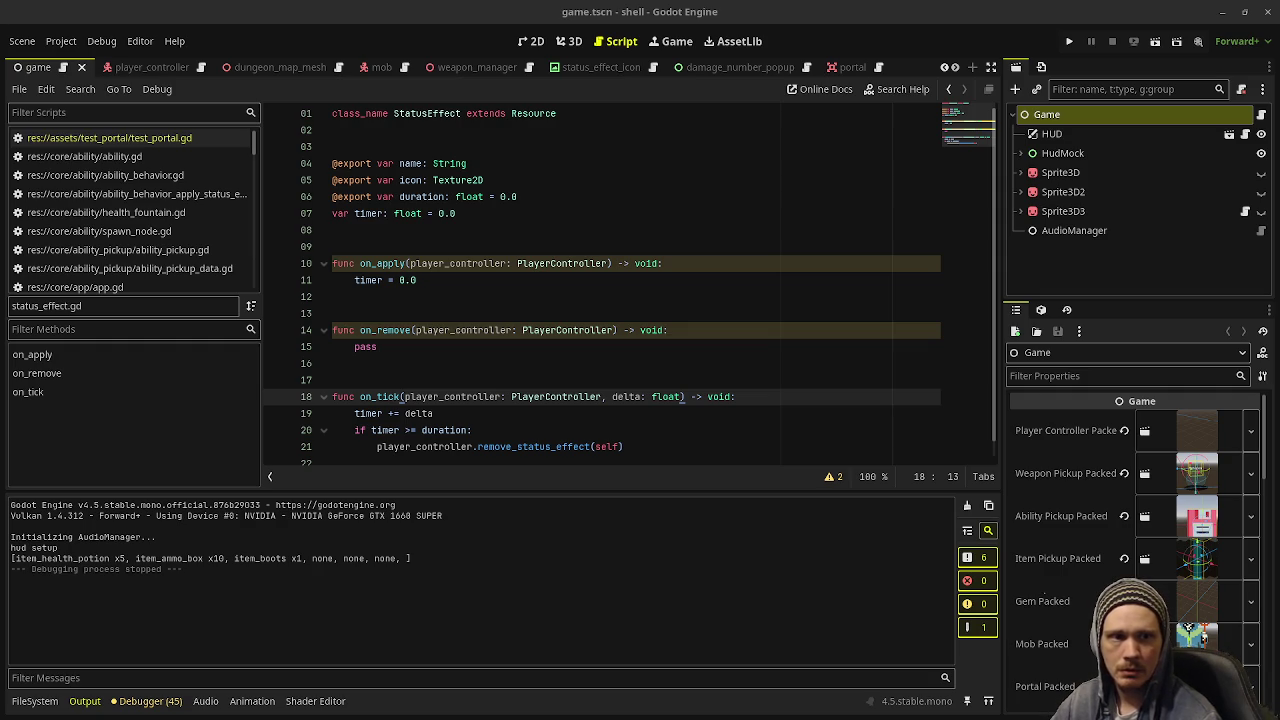
key(alt+Tab)
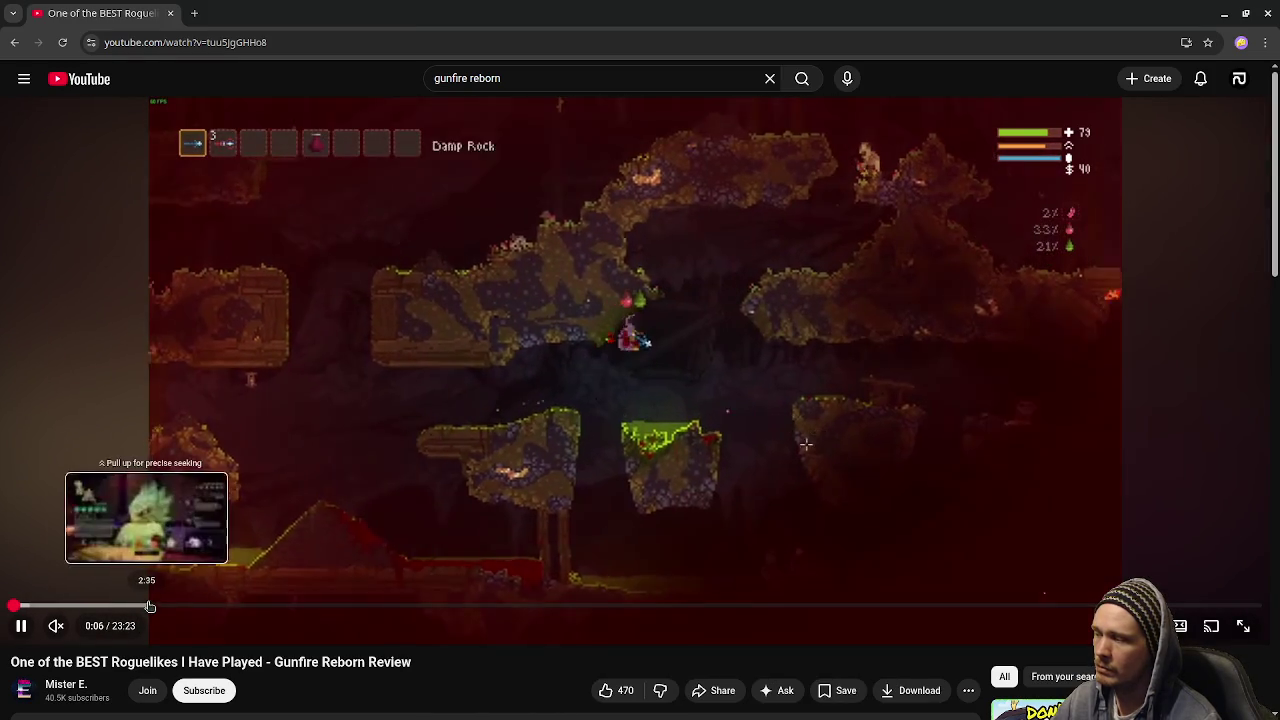
Skim the Gunfire Reborn review at 2:36, 4:45 and 10:04, then return to the results.
click(149, 606)
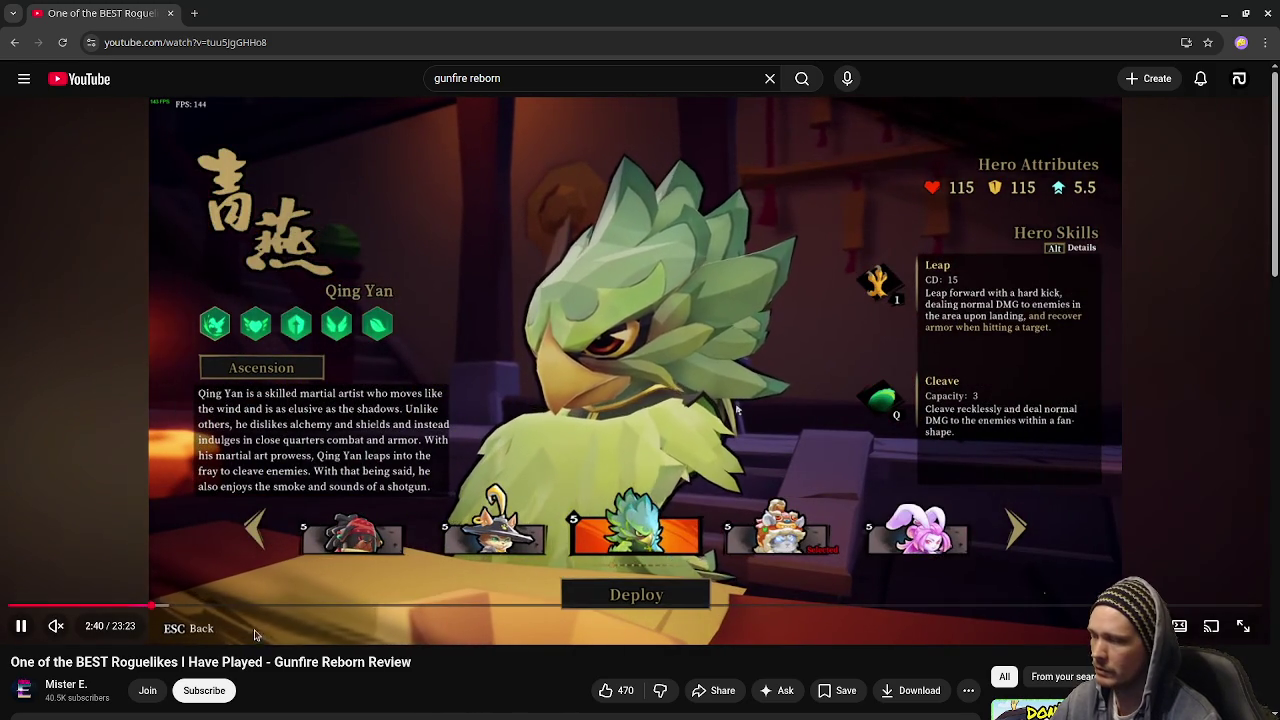
click(263, 607)
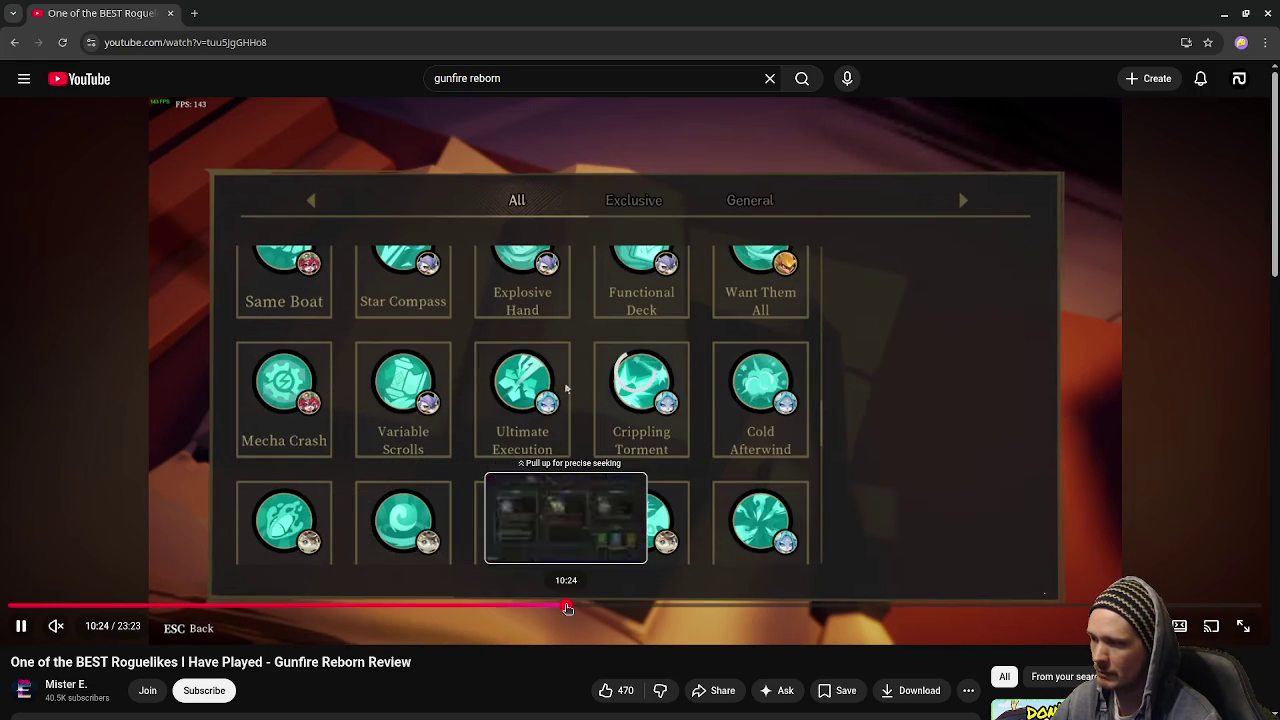
click(566, 603)
key(alt+Left)
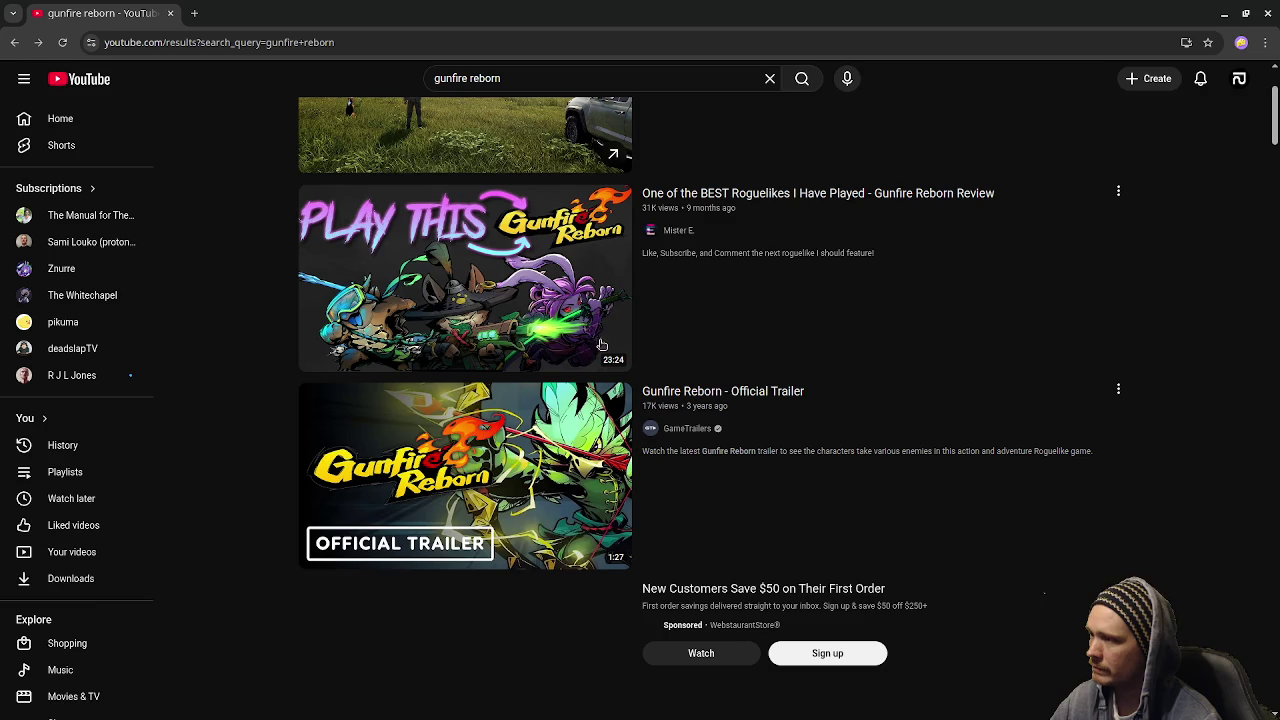
scroll(547, 456, down, 5)
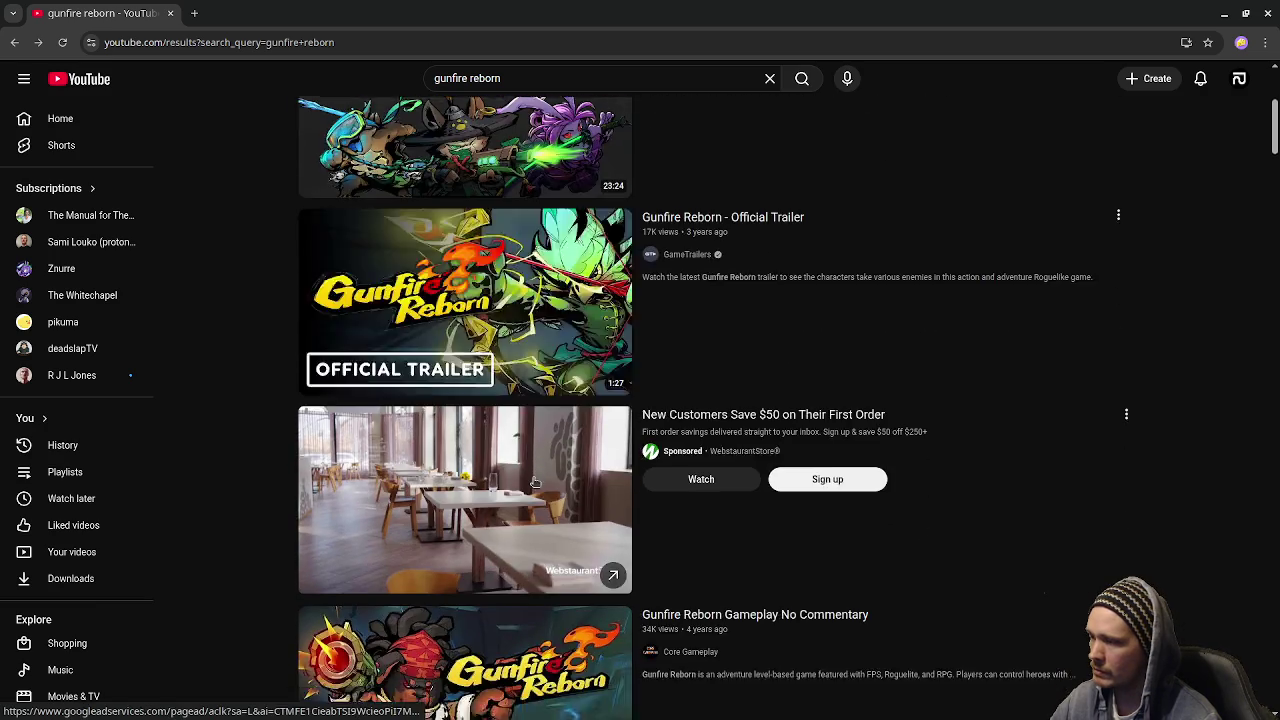
Watch the Gunfire Reborn Gameplay No Commentary video, then return to the Godot editor.
click(527, 475)
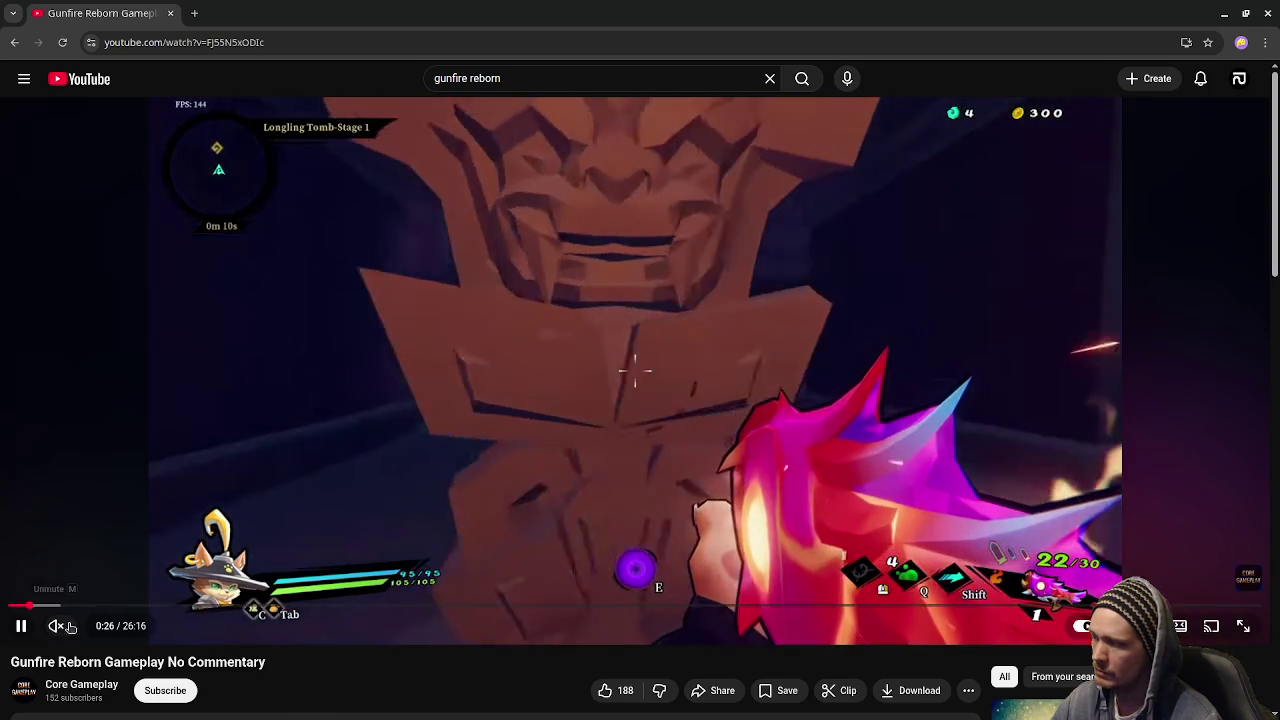
mouse_move(60, 626)
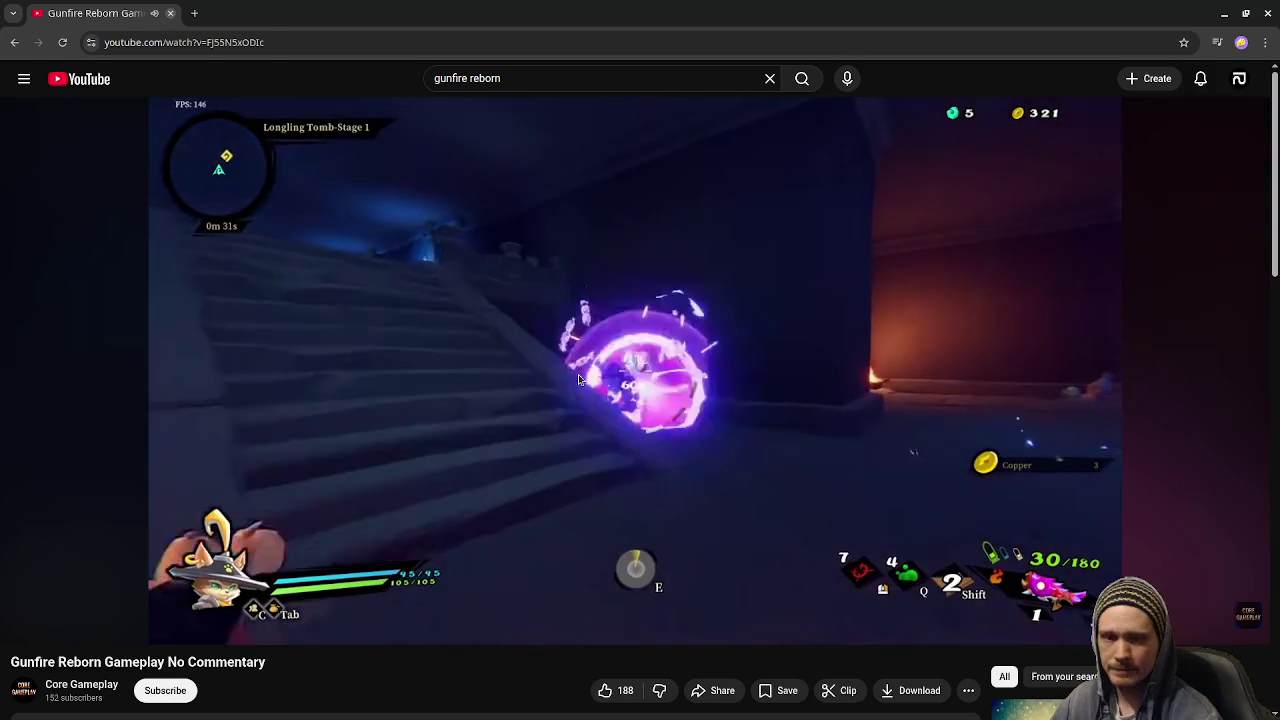
key(alt+Tab)
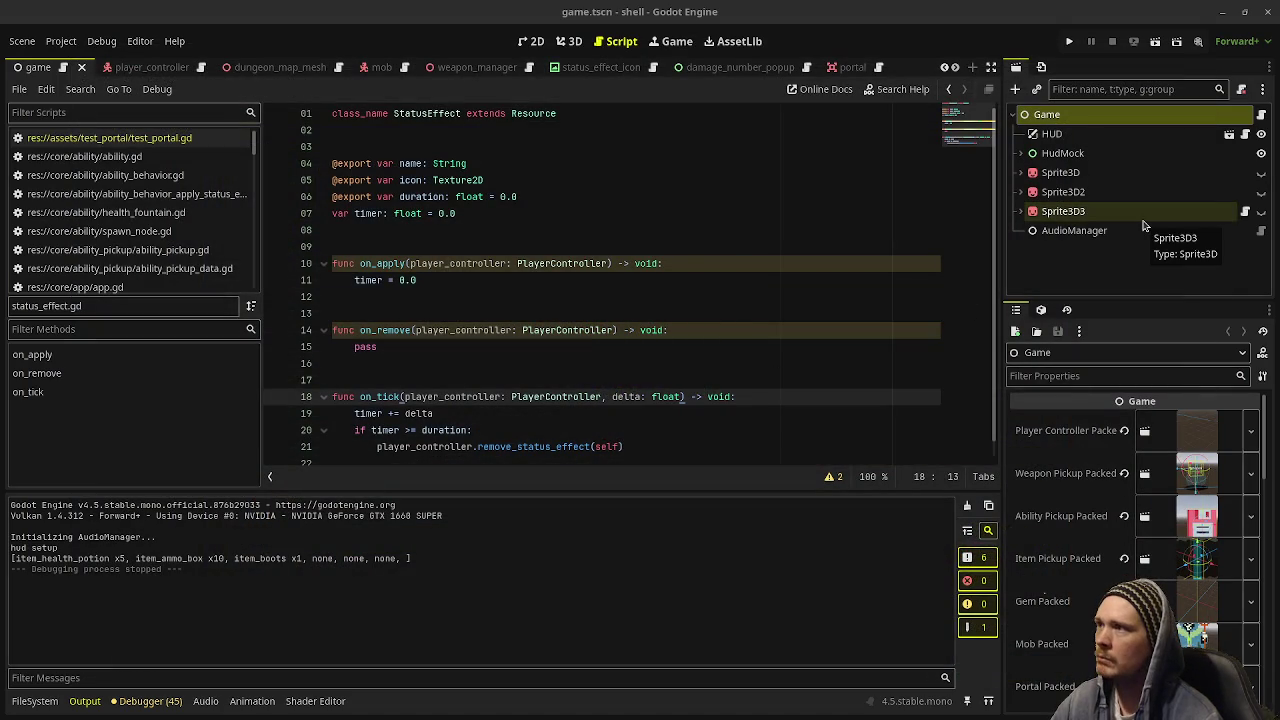
Close the shell project's editor and bring stream_notes.txt to the front.
click(1268, 12)
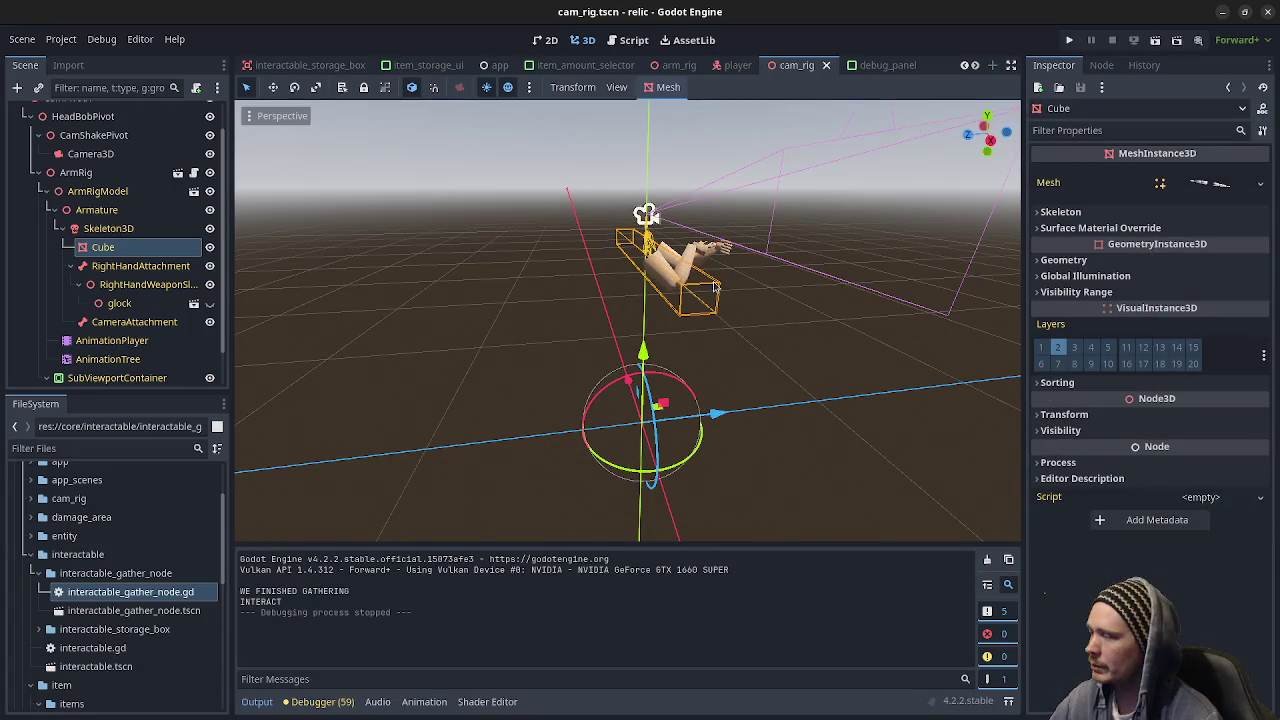
key(alt+Tab)
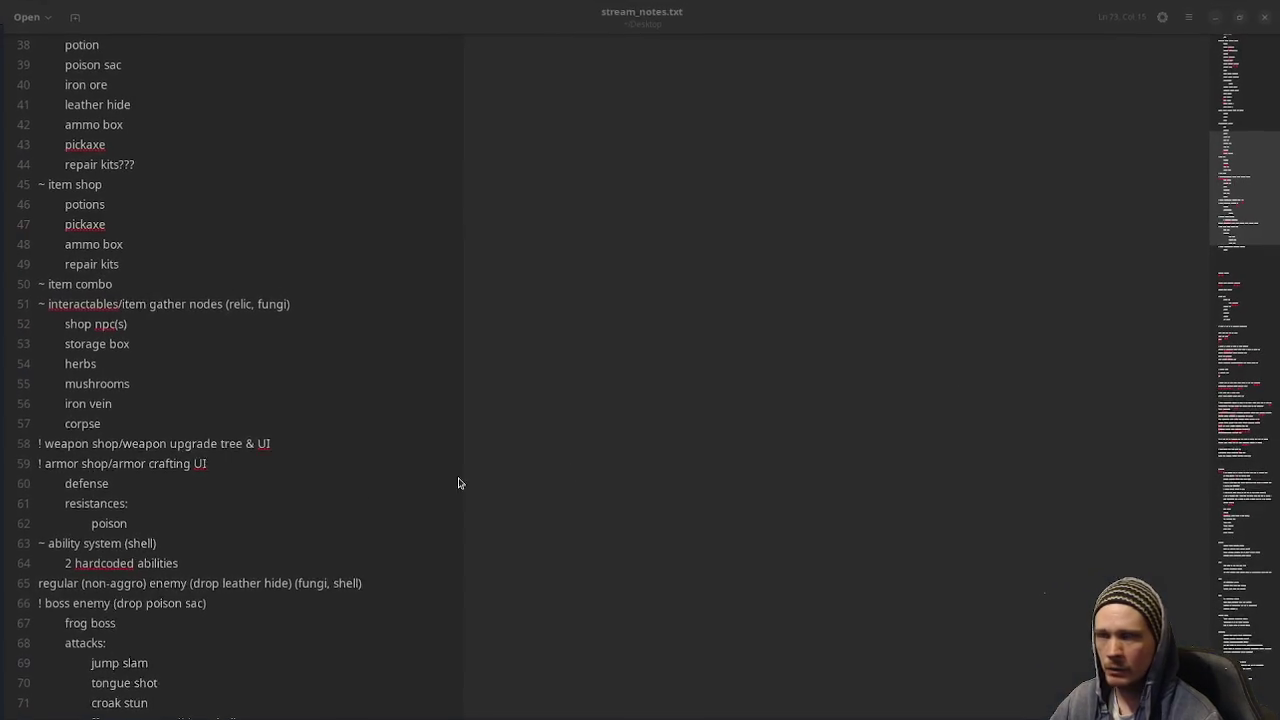
mouse_move(237, 497)
mouse_down()
mouse_move(51, 434)
mouse_move(54, 420)
mouse_up()
scroll(165, 408, up, 15)
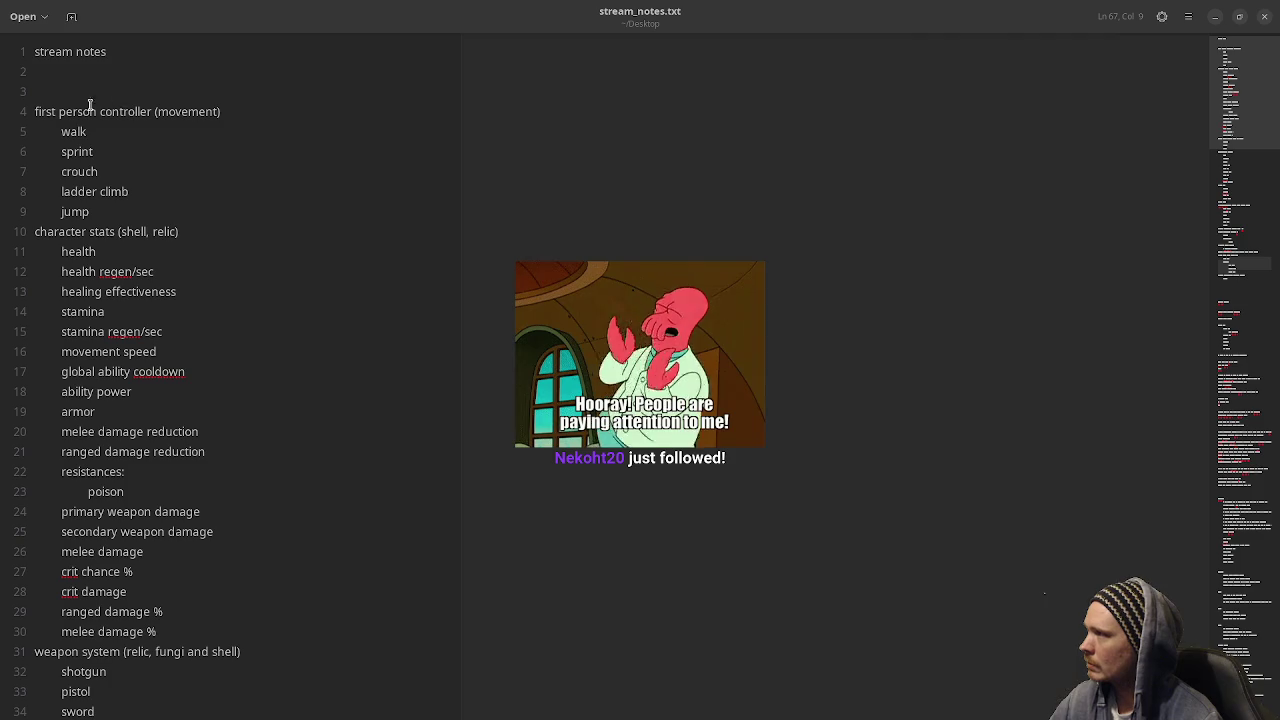
drag(119, 112, 189, 111)
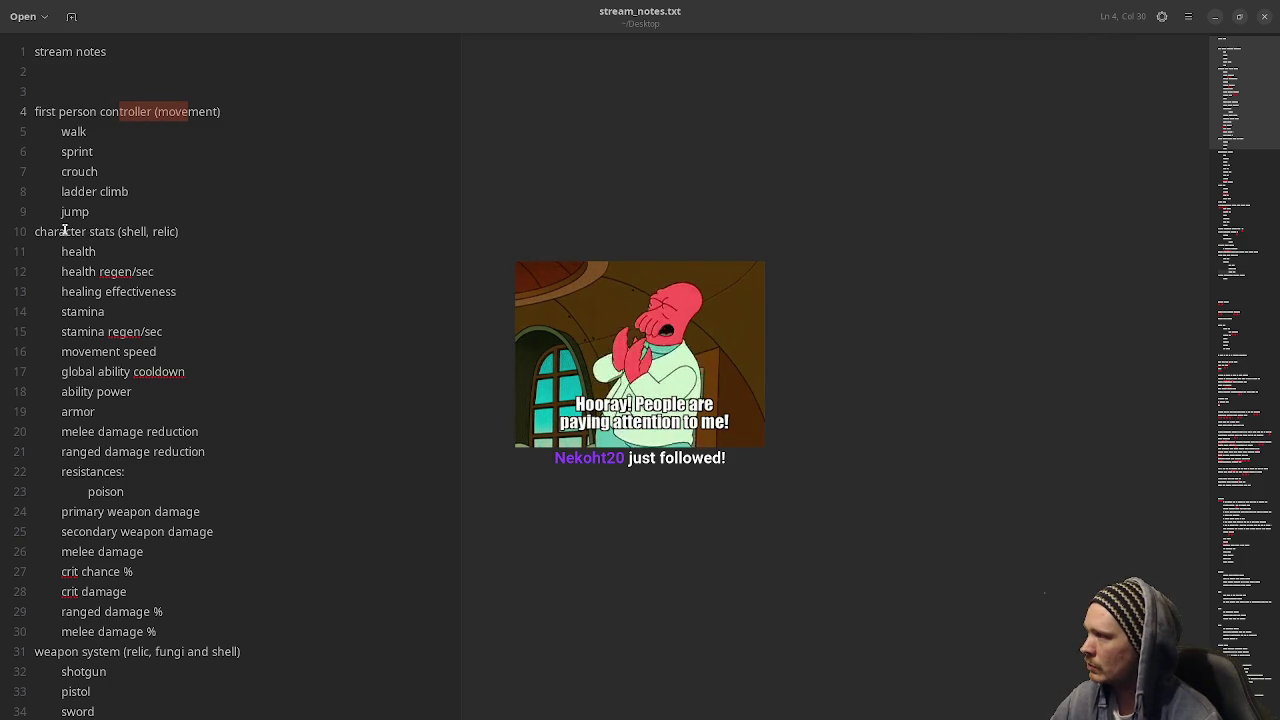
drag(87, 236, 150, 233)
scroll(233, 328, down, 5)
scroll(233, 328, up, 2)
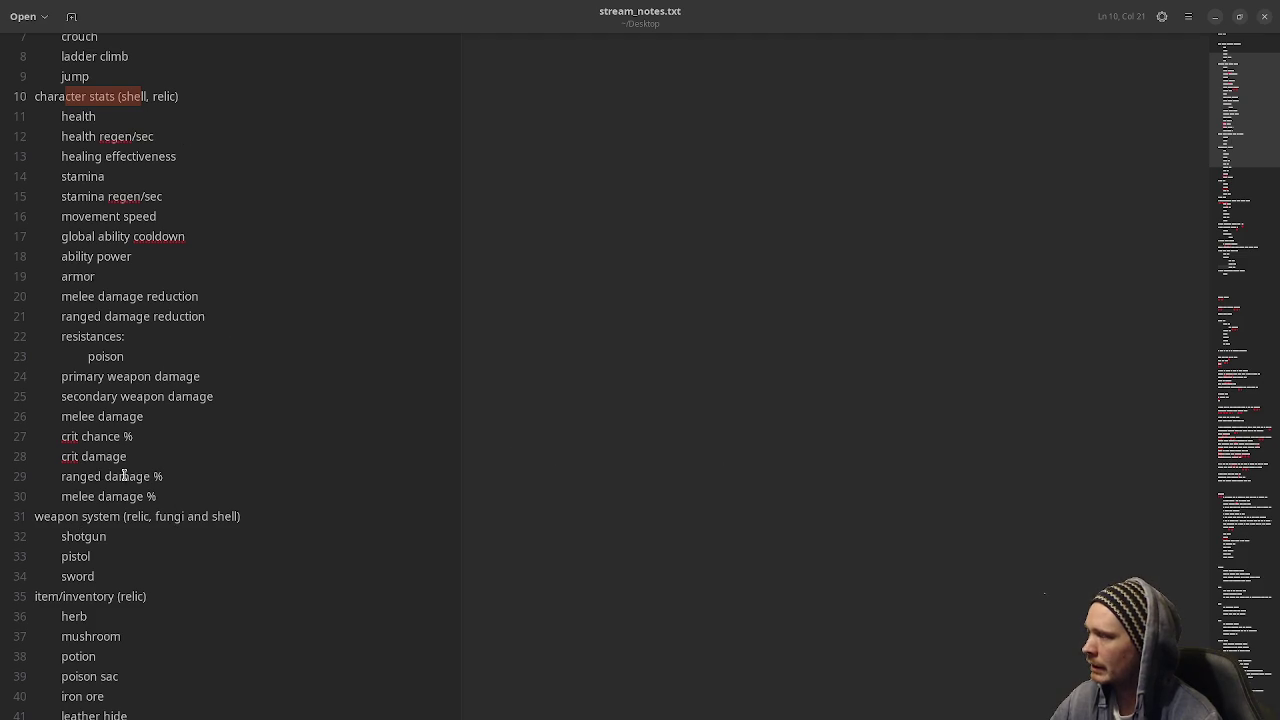
drag(81, 520, 130, 520)
scroll(184, 563, down, 3)
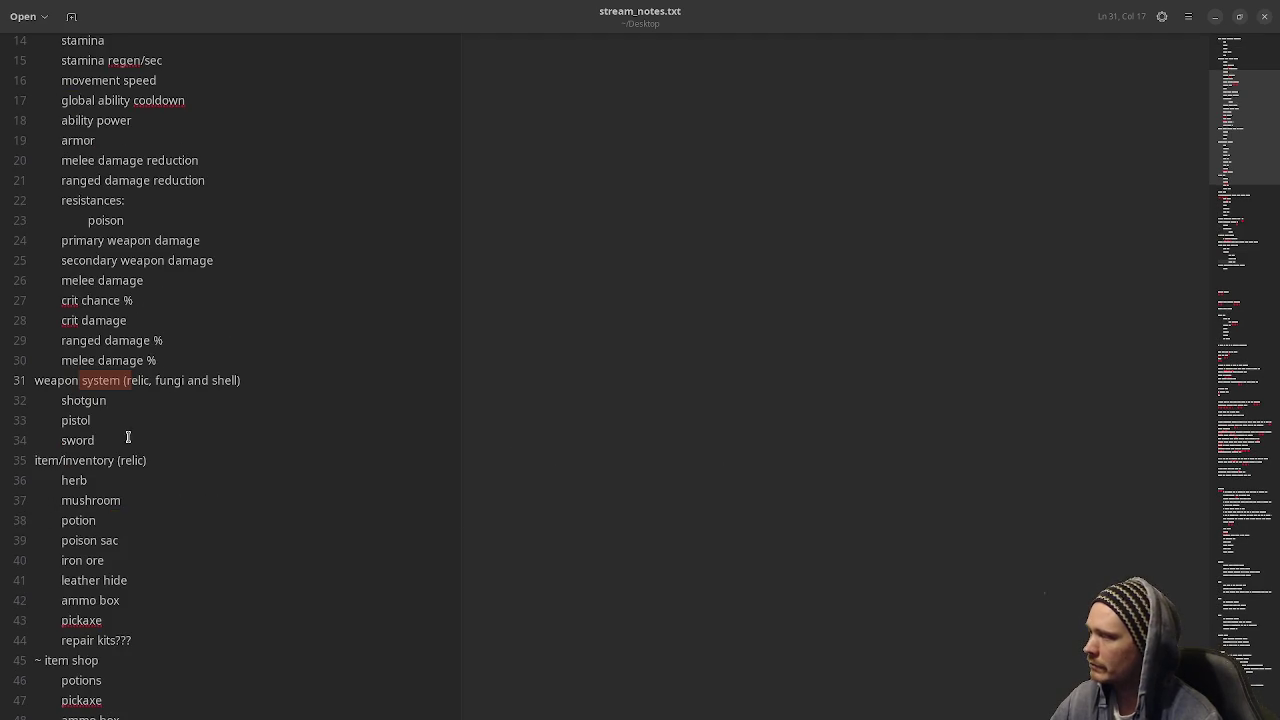
double_click(83, 421)
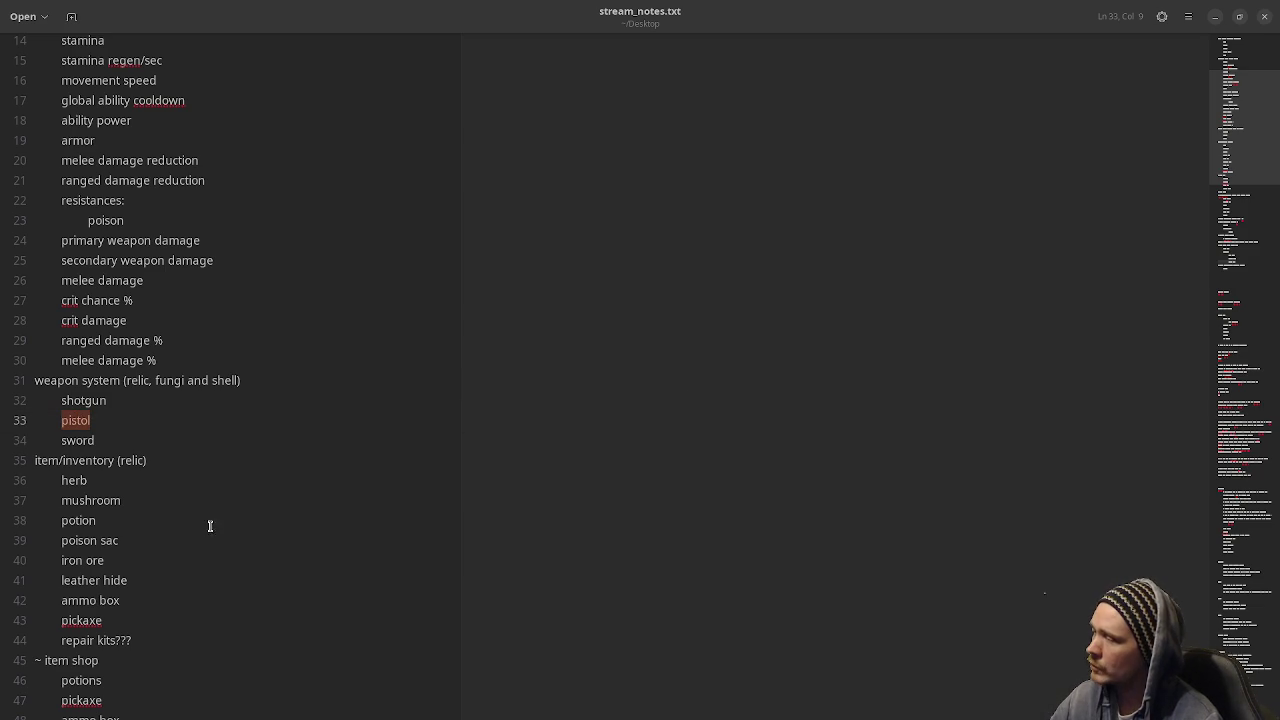
scroll(126, 432, down, 10)
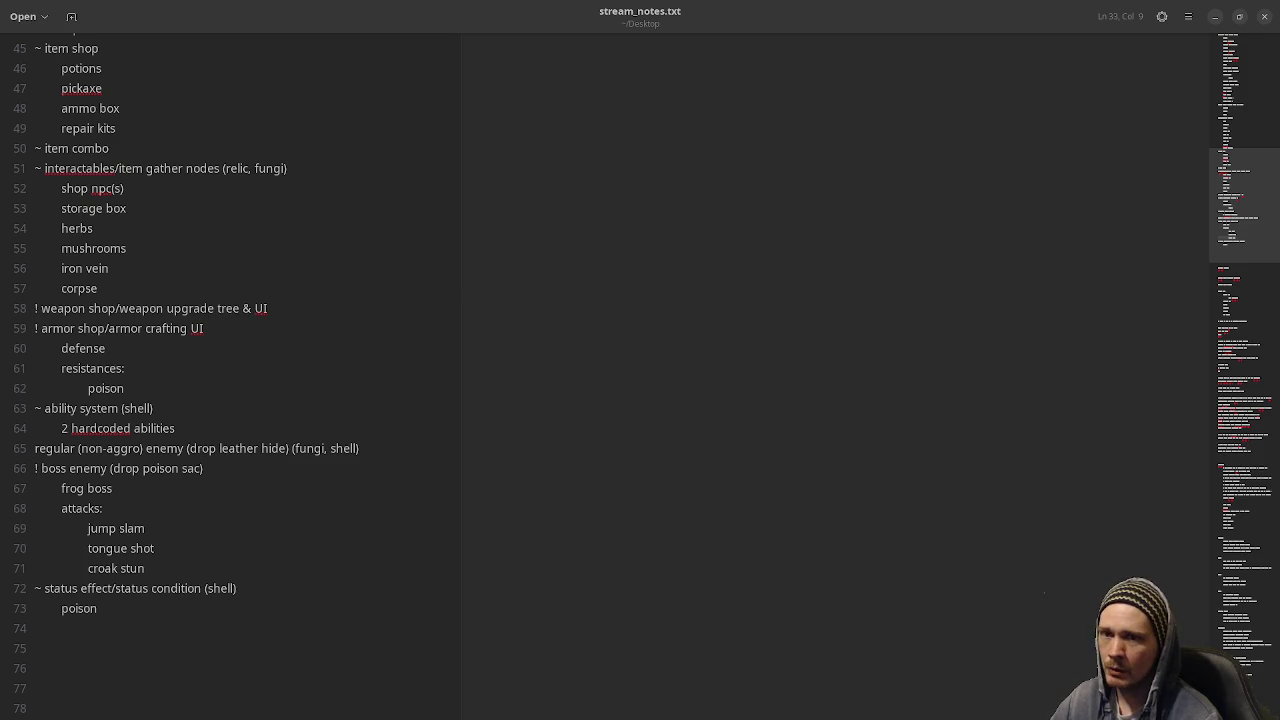
key(alt+Tab)
click(419, 188)
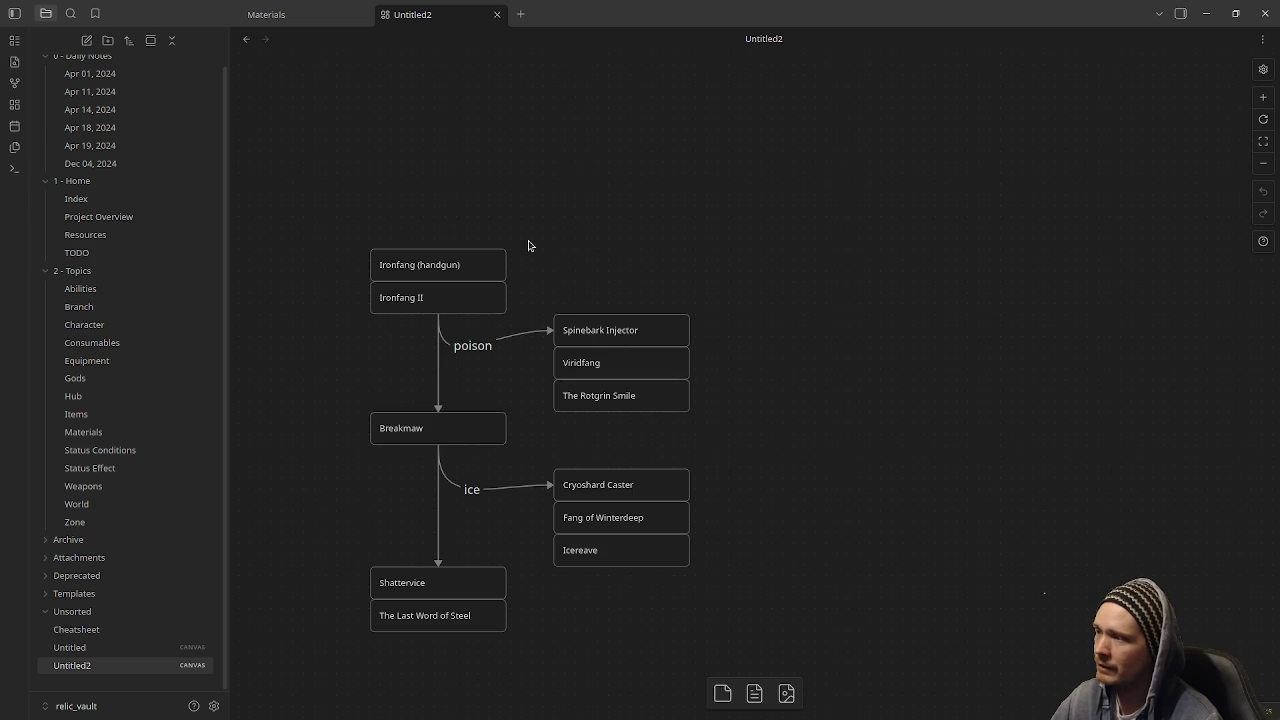
mouse_move(369, 211)
mouse_down()
mouse_move(449, 437)
mouse_move(469, 449)
mouse_up()
shift+click(672, 331)
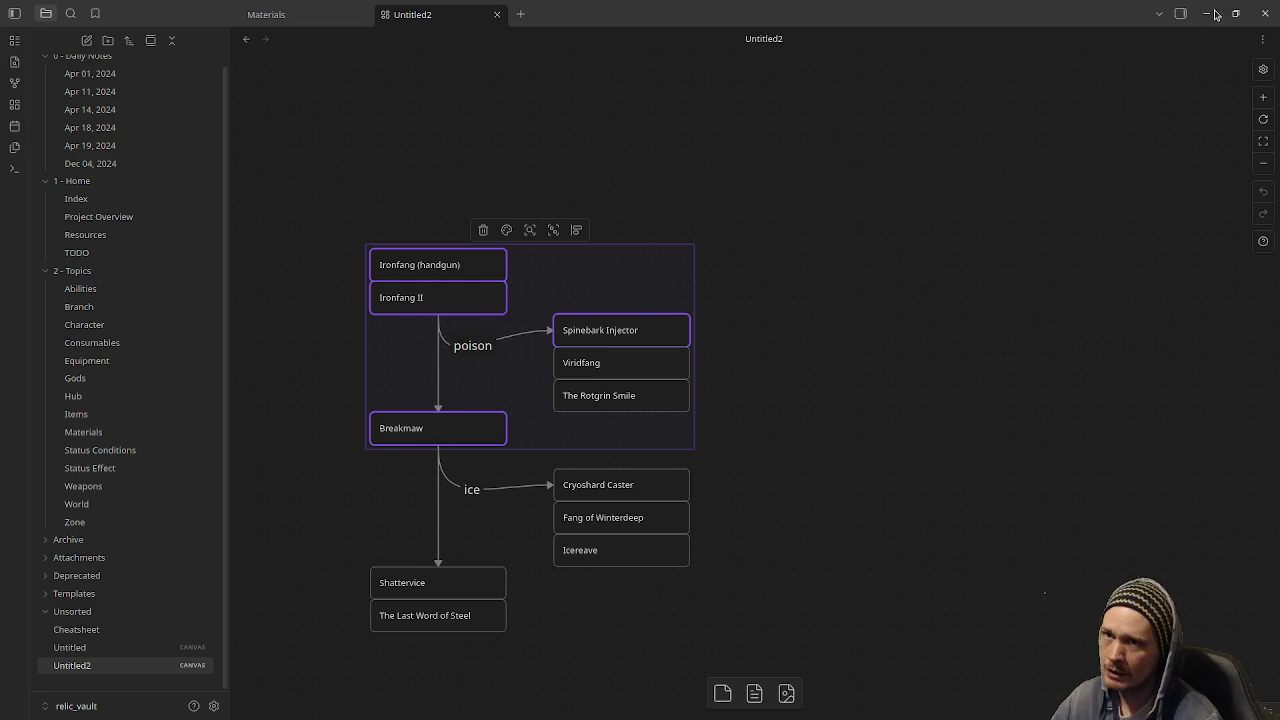
key(alt+Tab)
scroll(205, 508, up, 6)
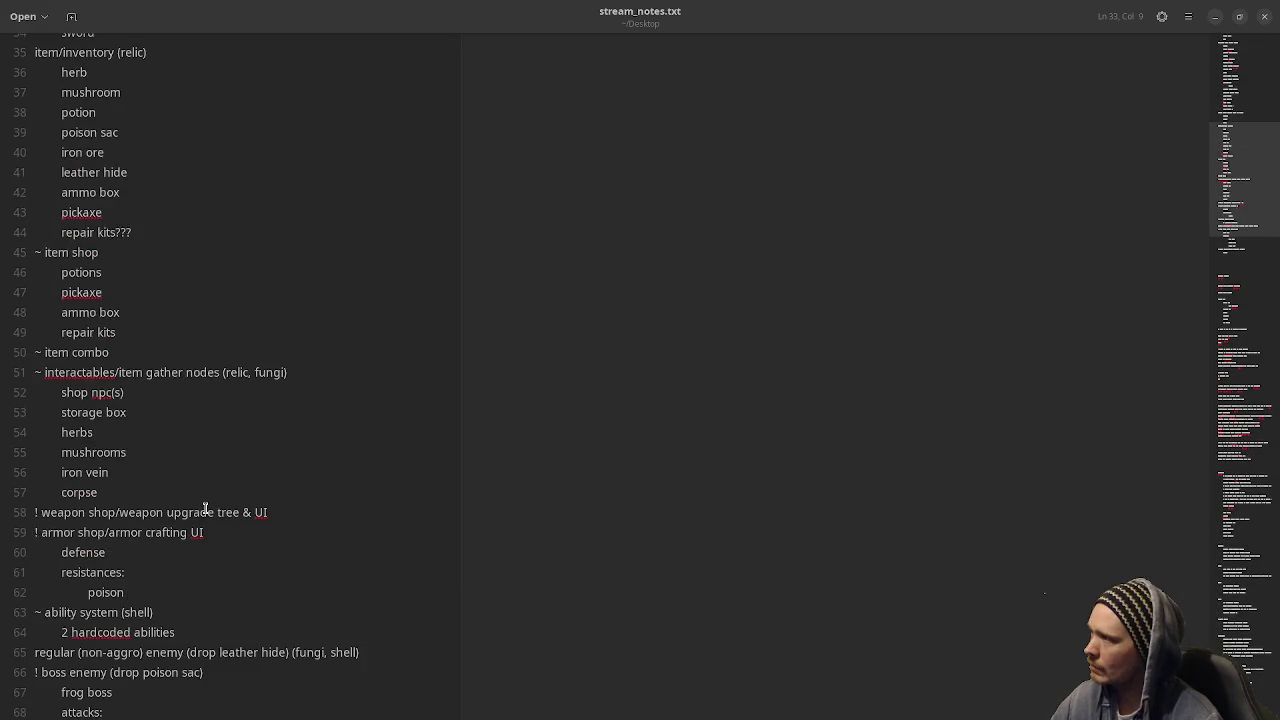
scroll(205, 508, up, 2)
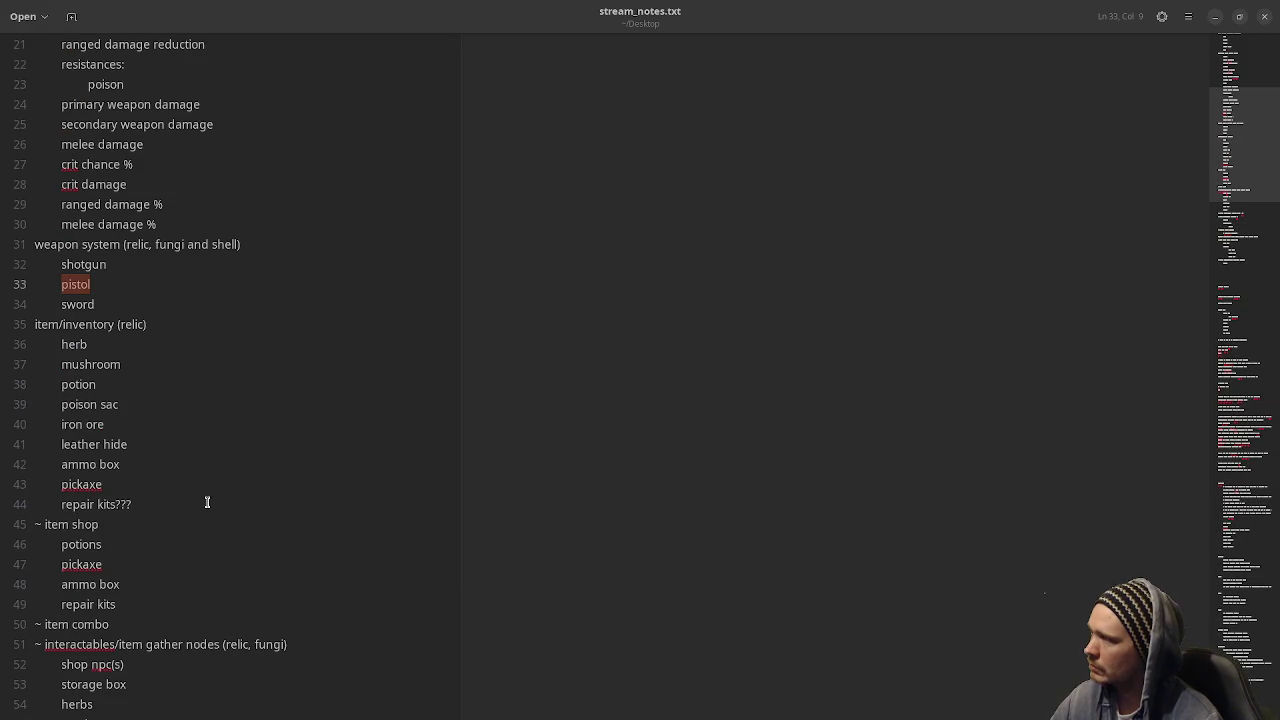
click(69, 325)
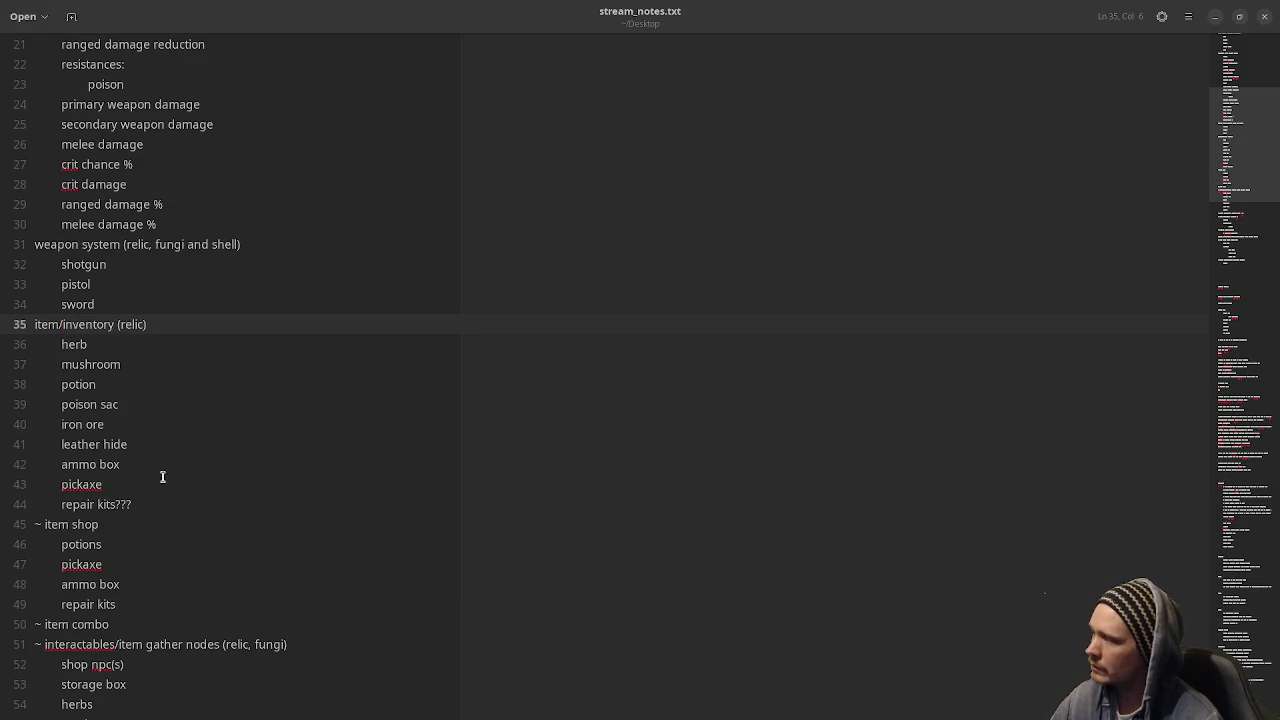
double_click(74, 344)
double_click(98, 364)
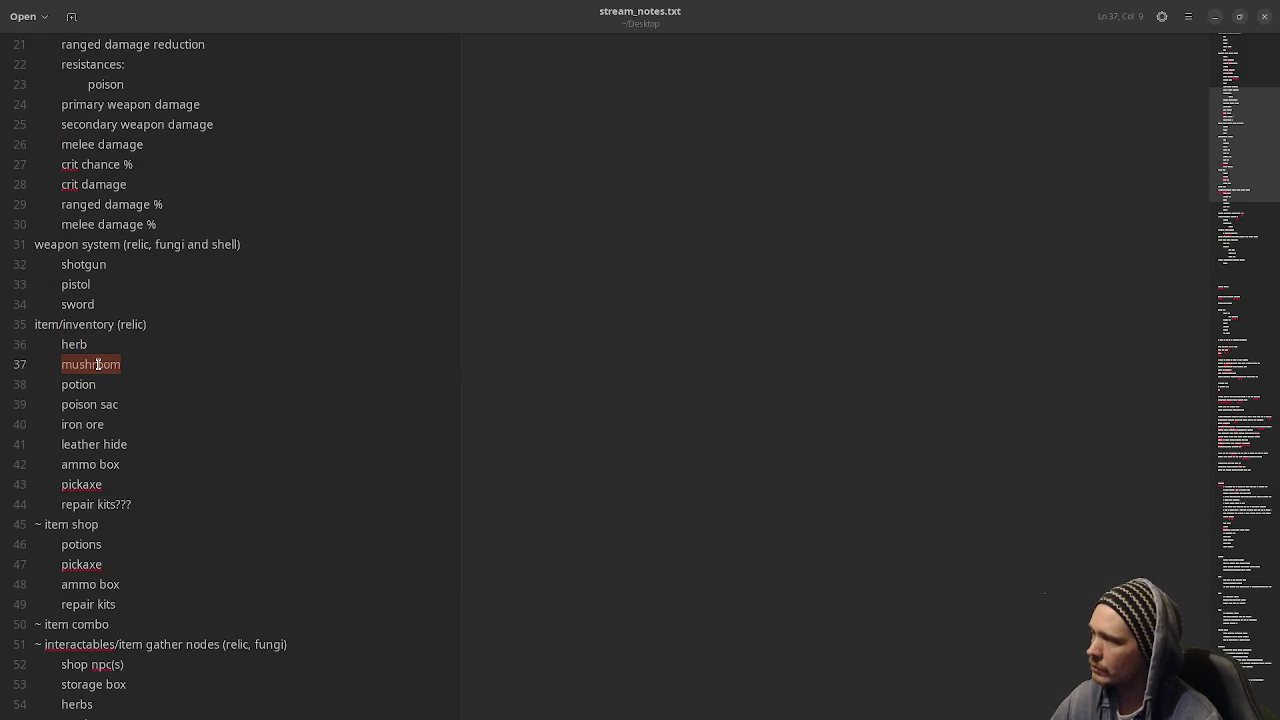
double_click(80, 384)
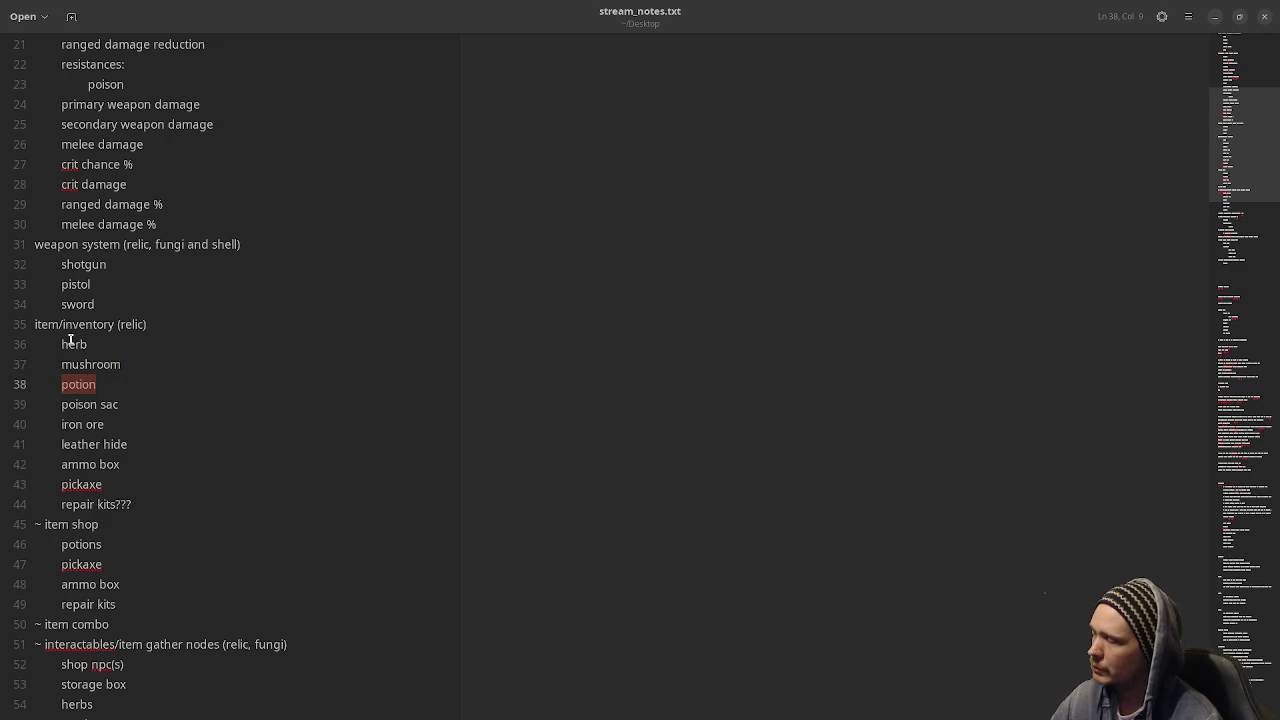
double_click(74, 344)
click(80, 366)
double_click(80, 366)
double_click(74, 384)
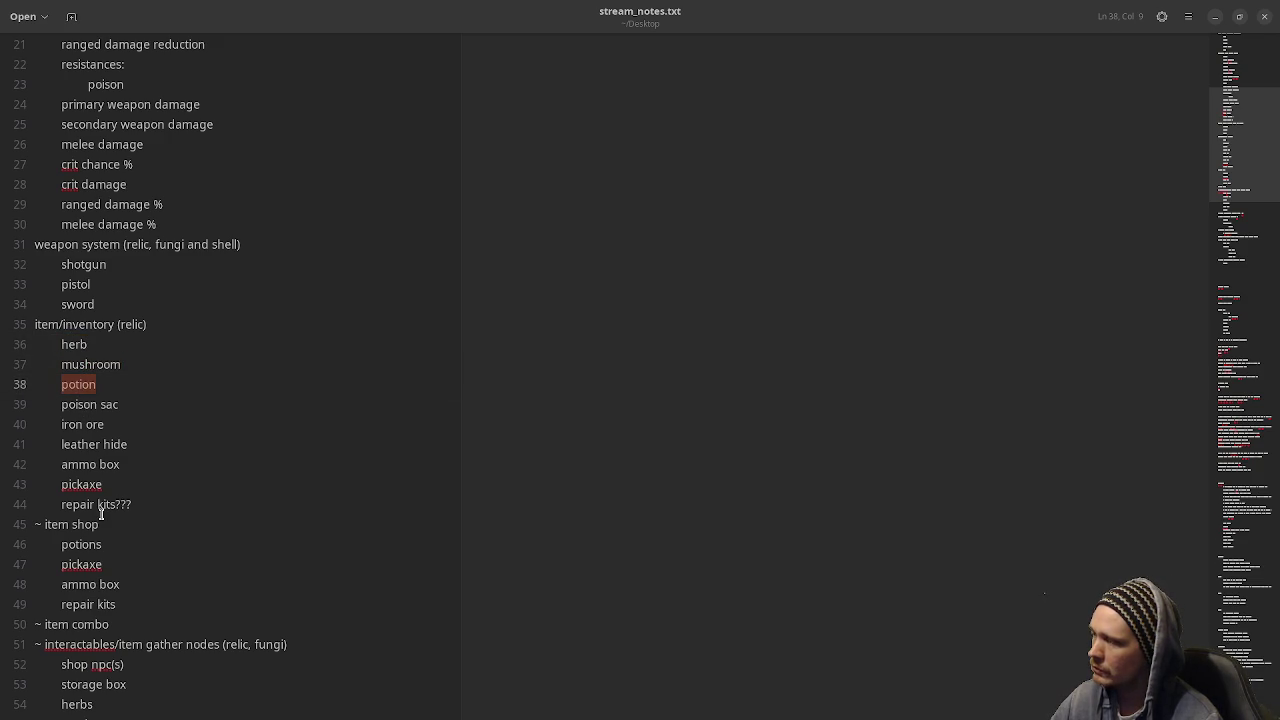
scroll(101, 512, down, 7)
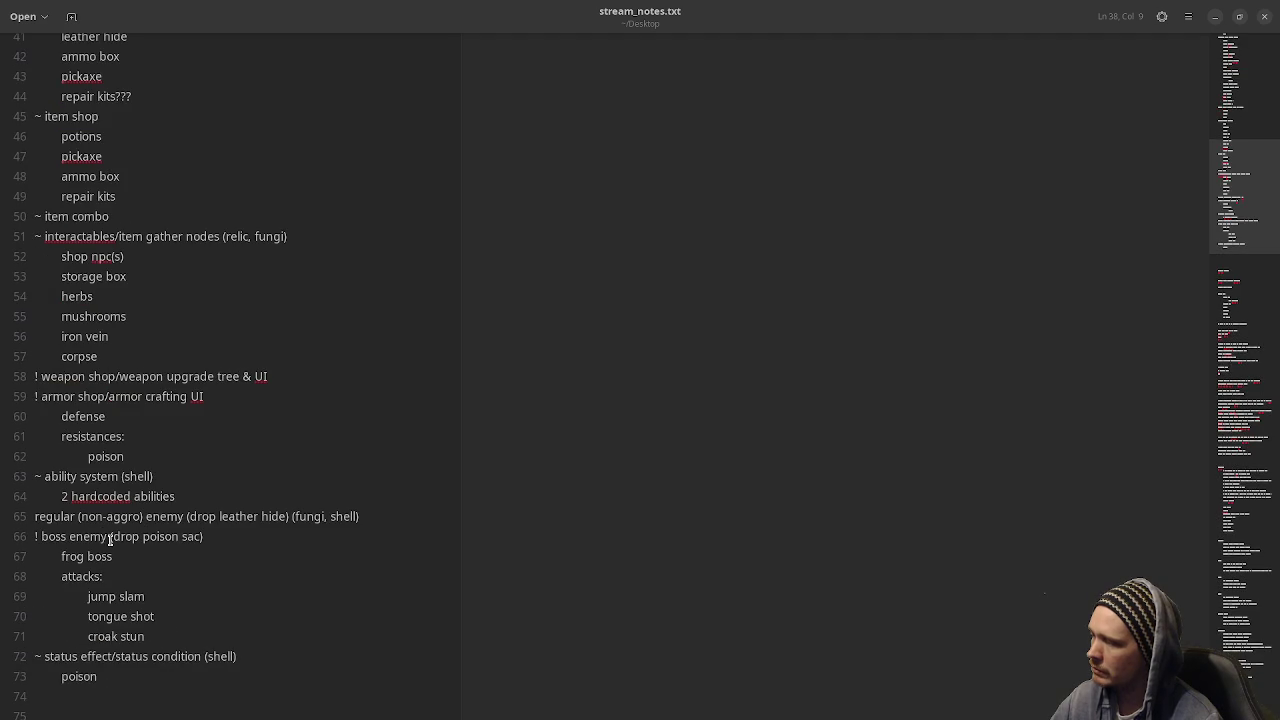
drag(70, 556, 108, 553)
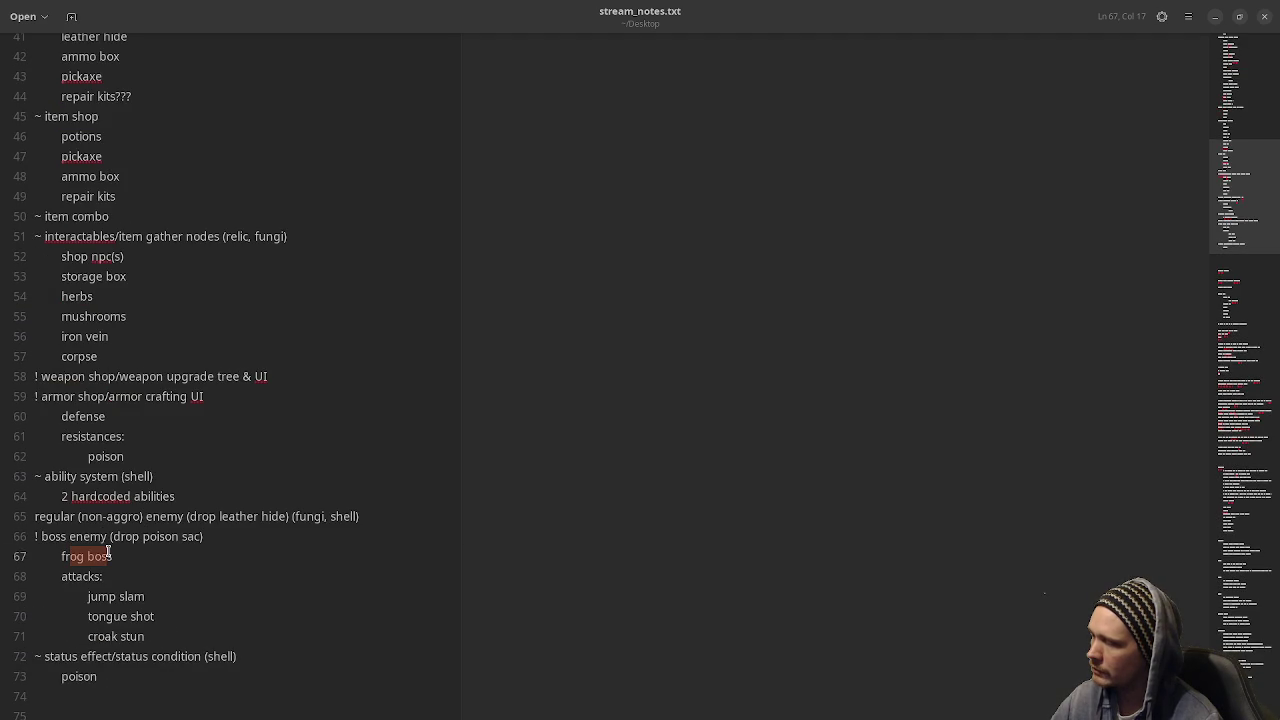
drag(85, 596, 151, 637)
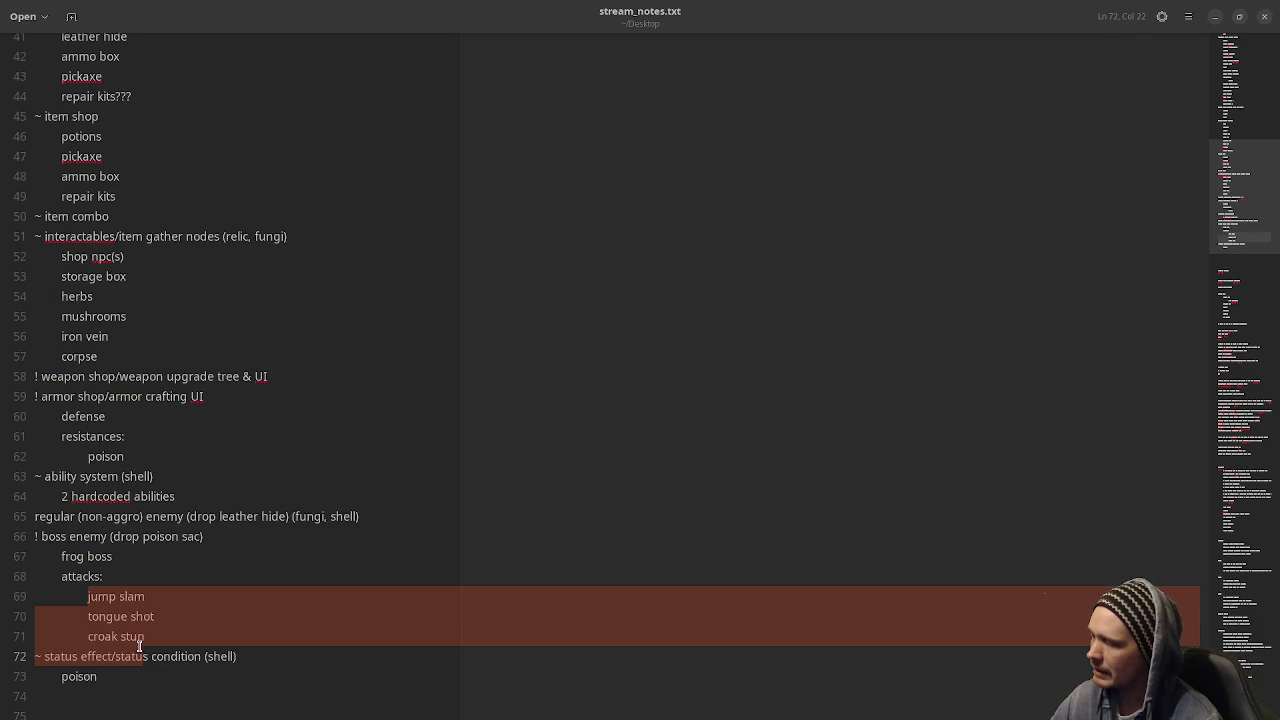
double_click(142, 537)
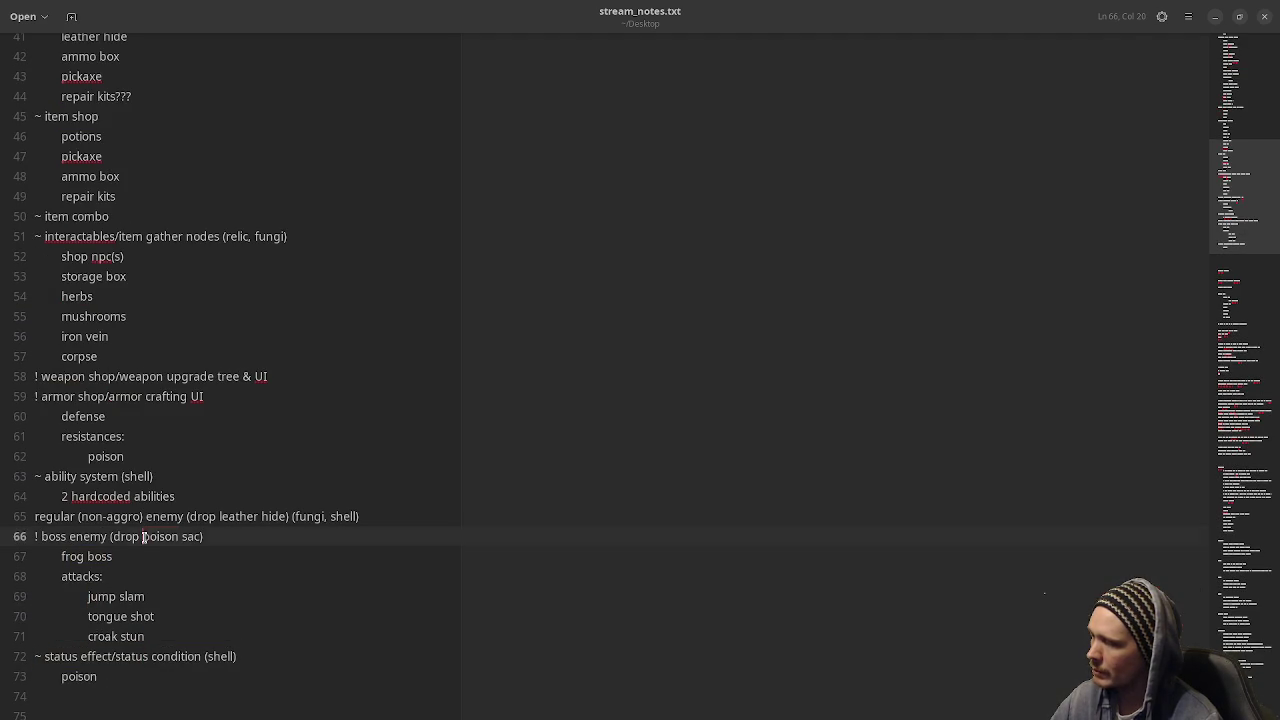
scroll(76, 323, up, 2)
double_click(76, 134)
scroll(108, 196, up, 3)
double_click(78, 215)
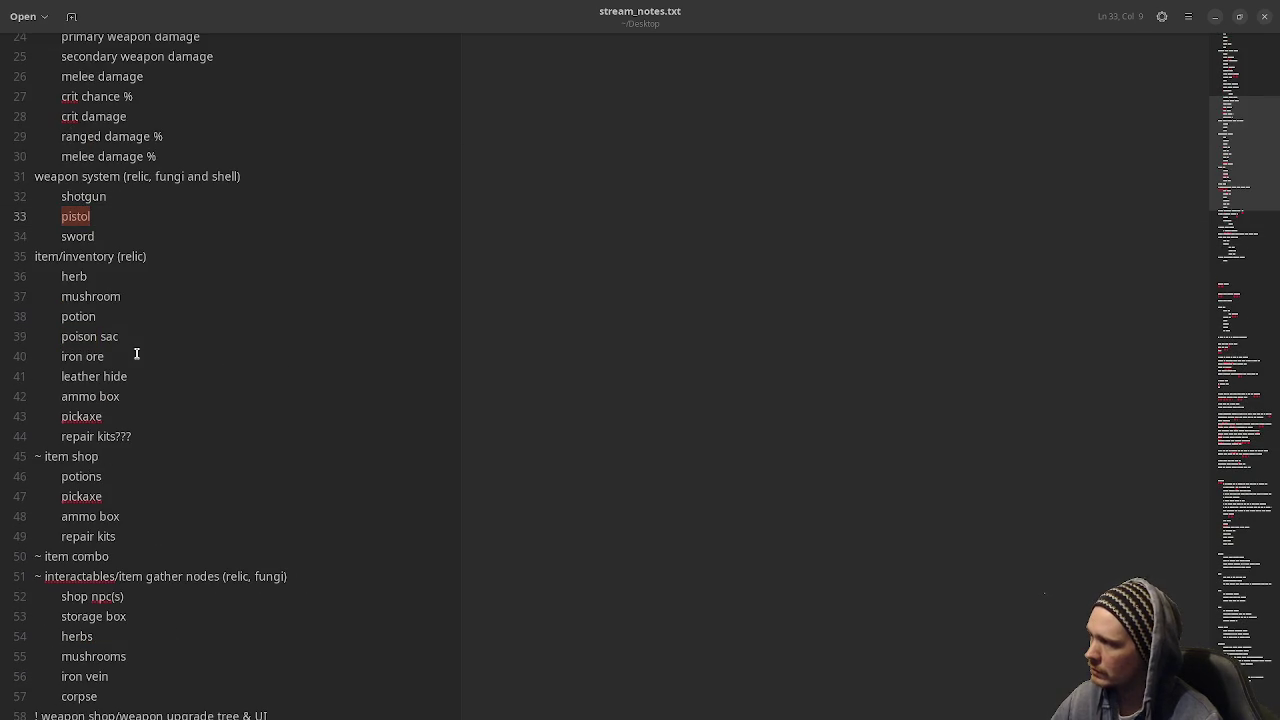
drag(105, 356, 54, 356)
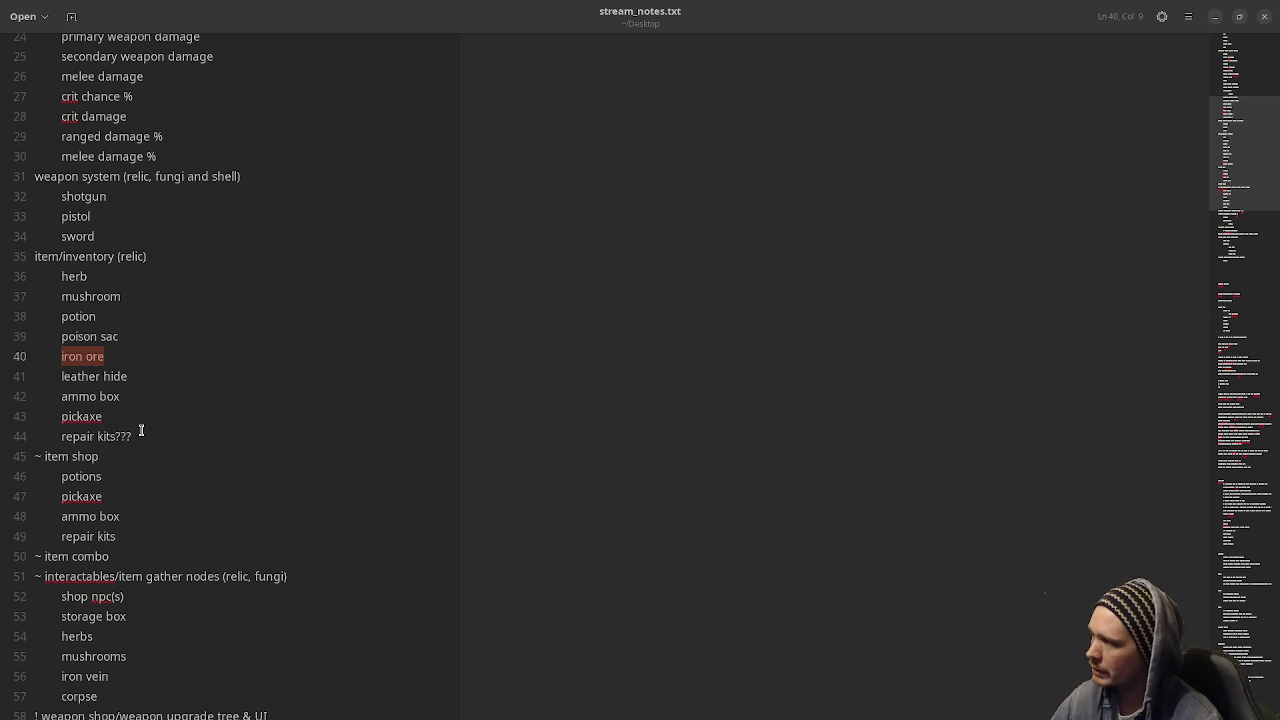
double_click(117, 374)
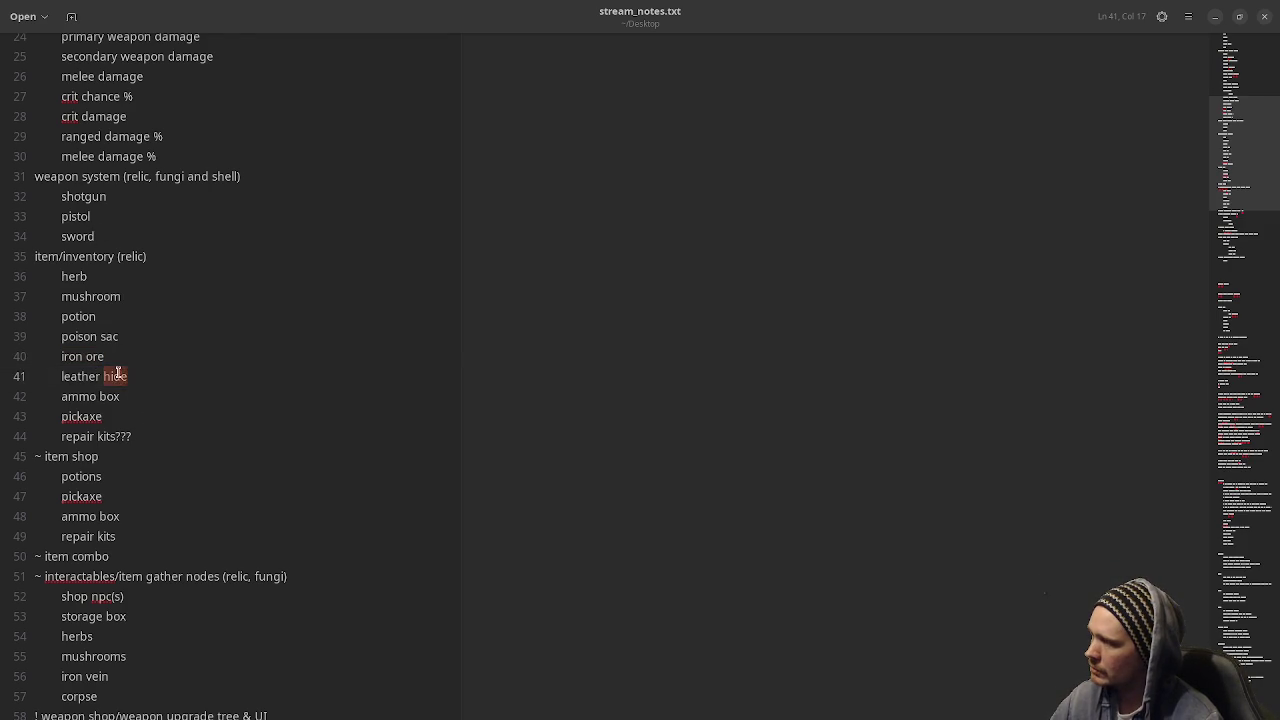
scroll(205, 486, down, 3)
scroll(205, 486, down, 2)
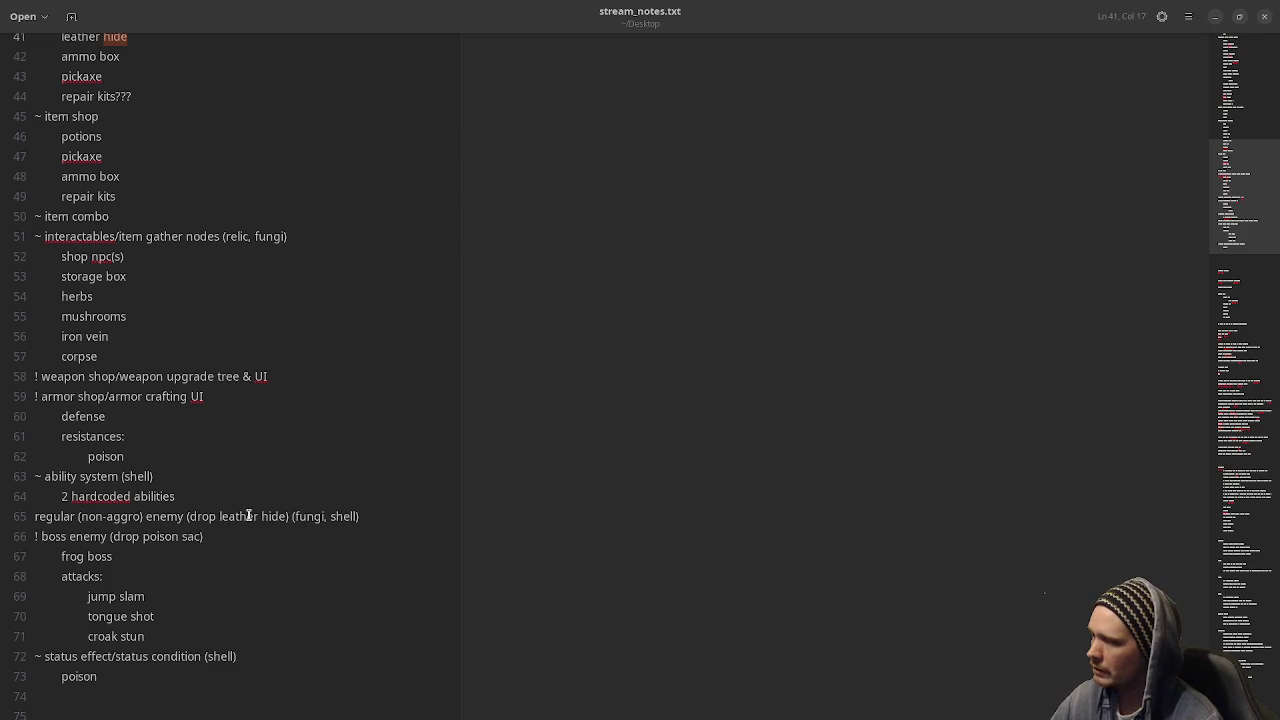
scroll(304, 499, up, 4)
click(78, 326)
double_click(80, 310)
double_click(78, 330)
double_click(85, 370)
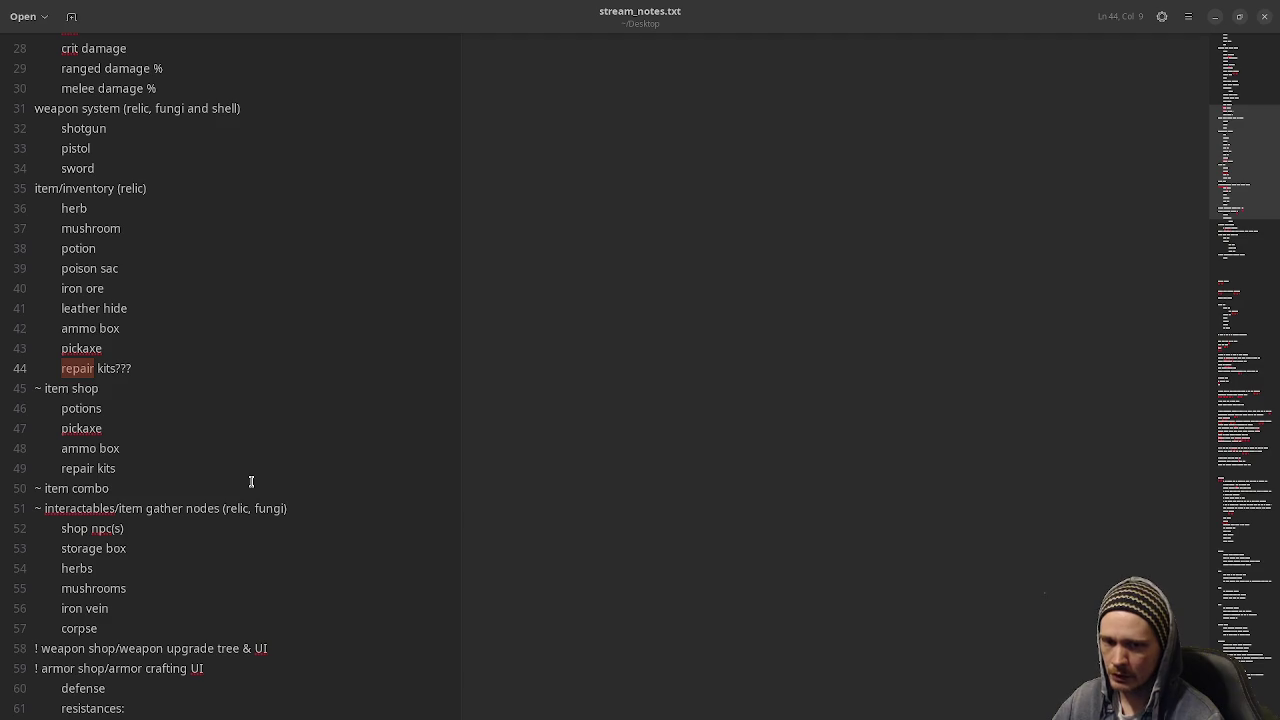
click(85, 345)
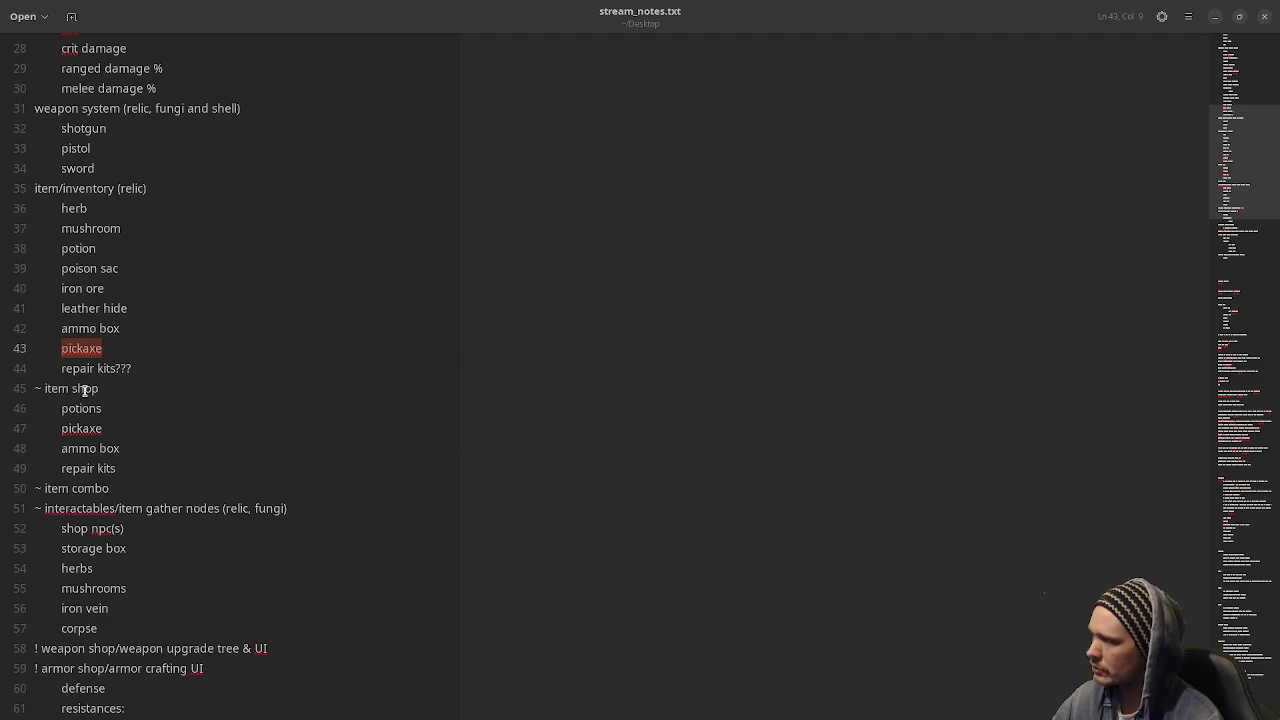
drag(70, 390, 120, 464)
click(140, 470)
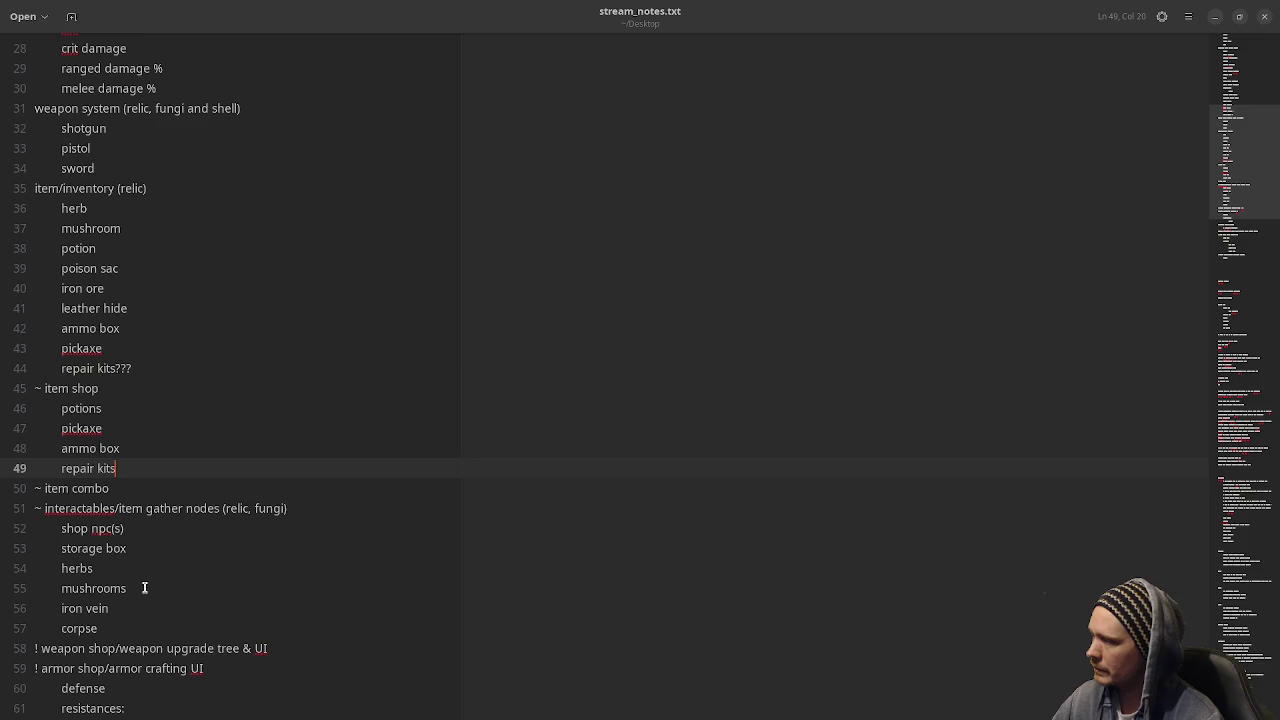
scroll(145, 588, down, 3)
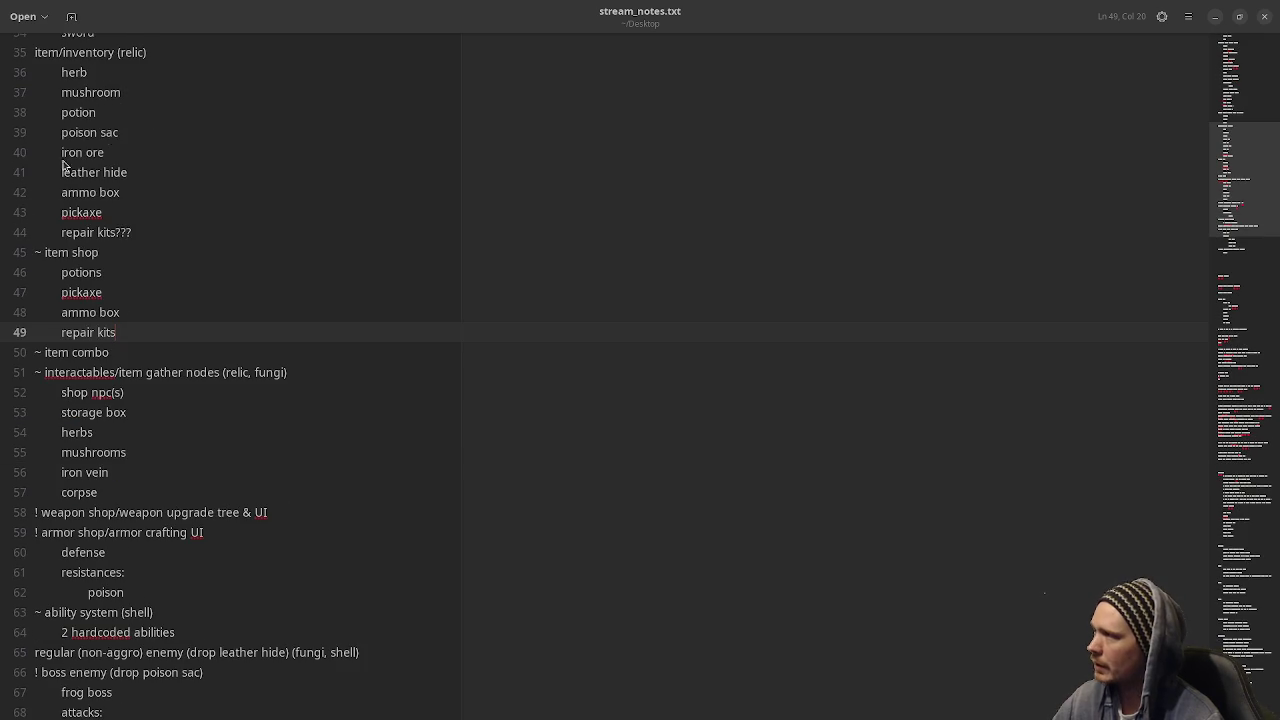
click(70, 373)
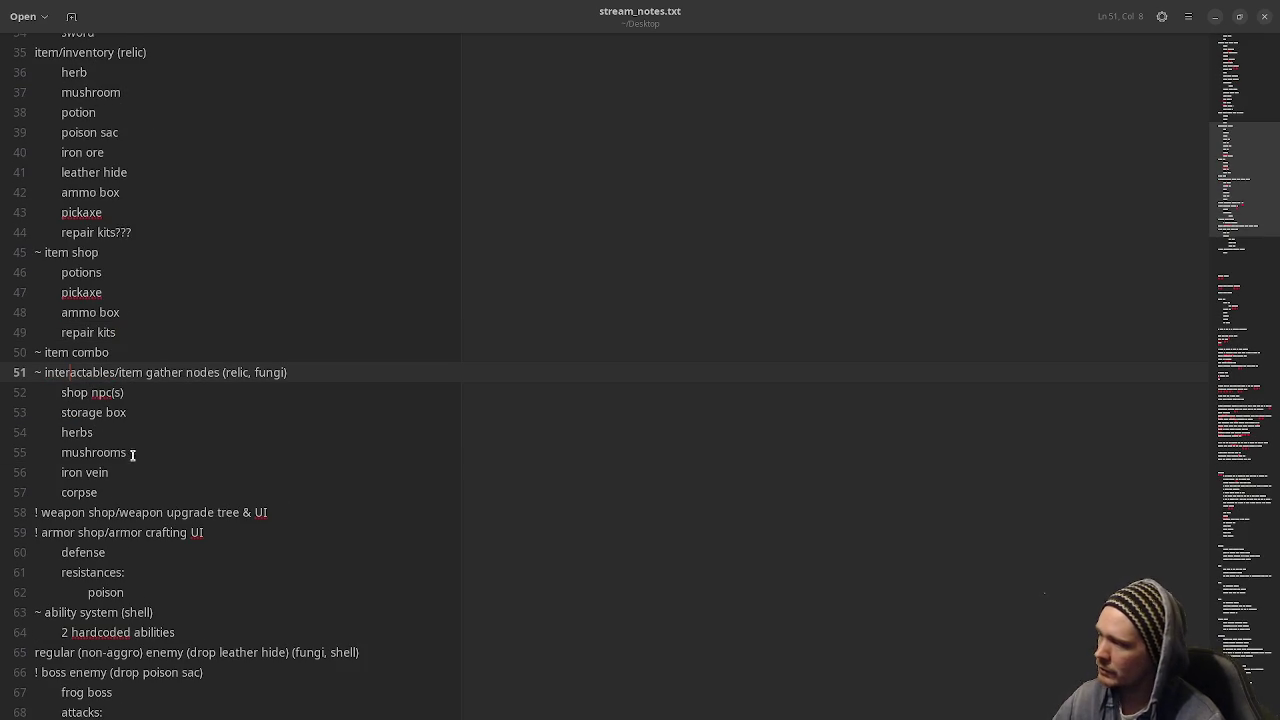
double_click(88, 493)
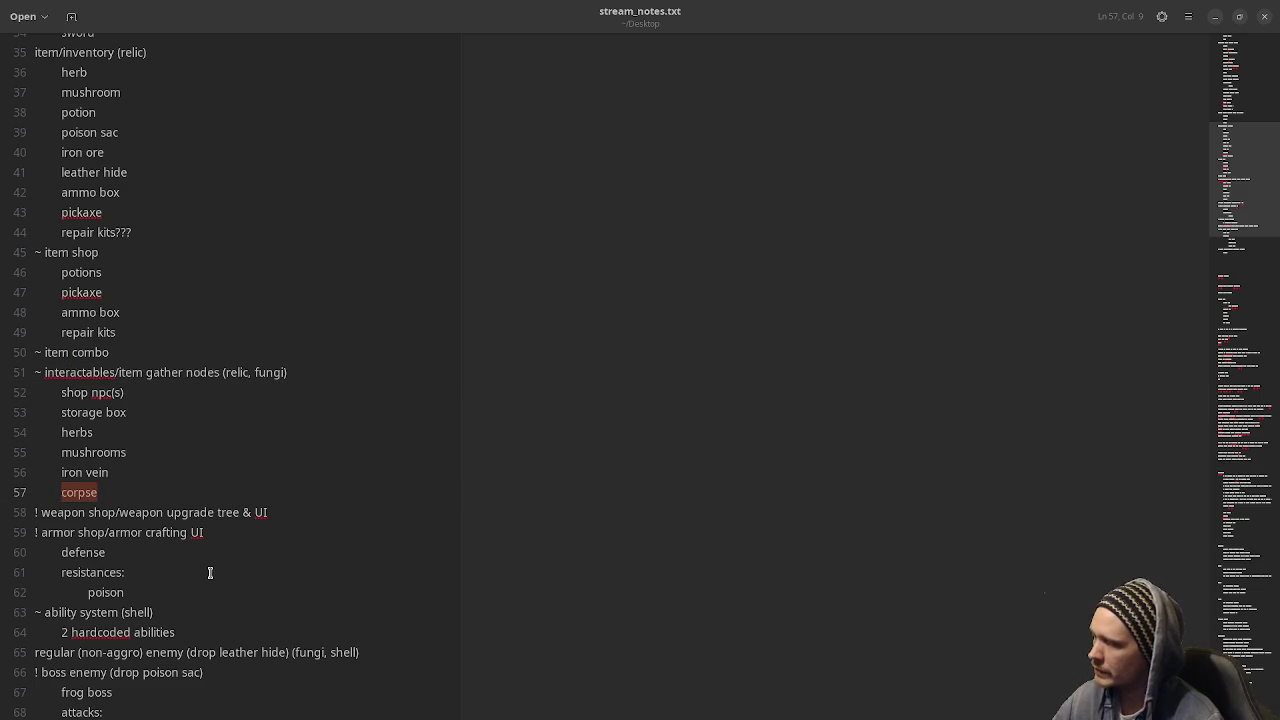
click(77, 512)
drag(264, 515, 142, 517)
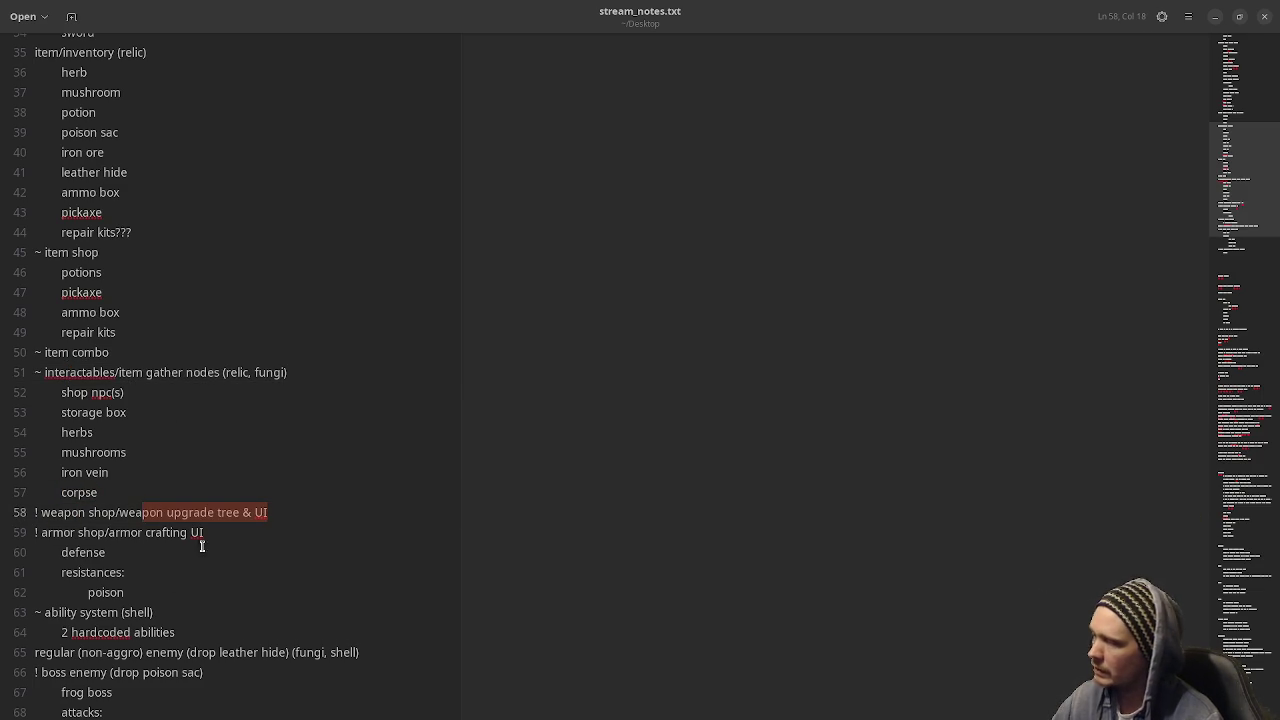
scroll(236, 534, down, 3)
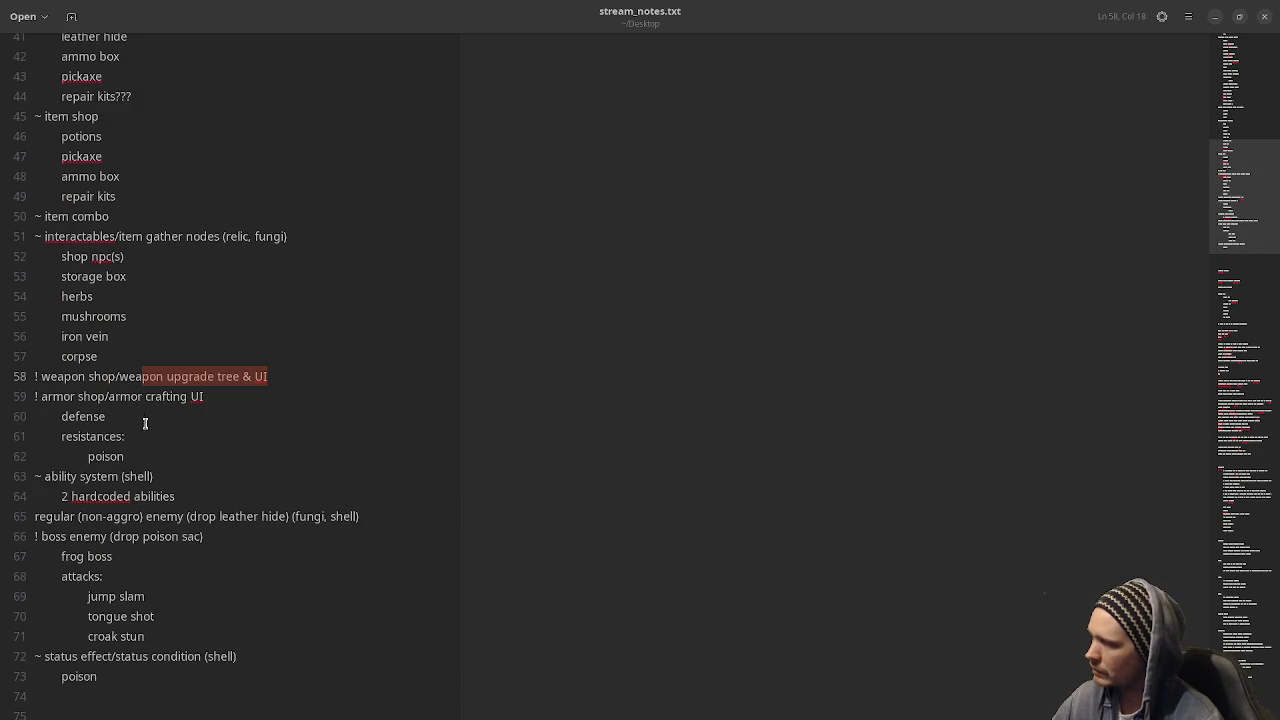
double_click(137, 398)
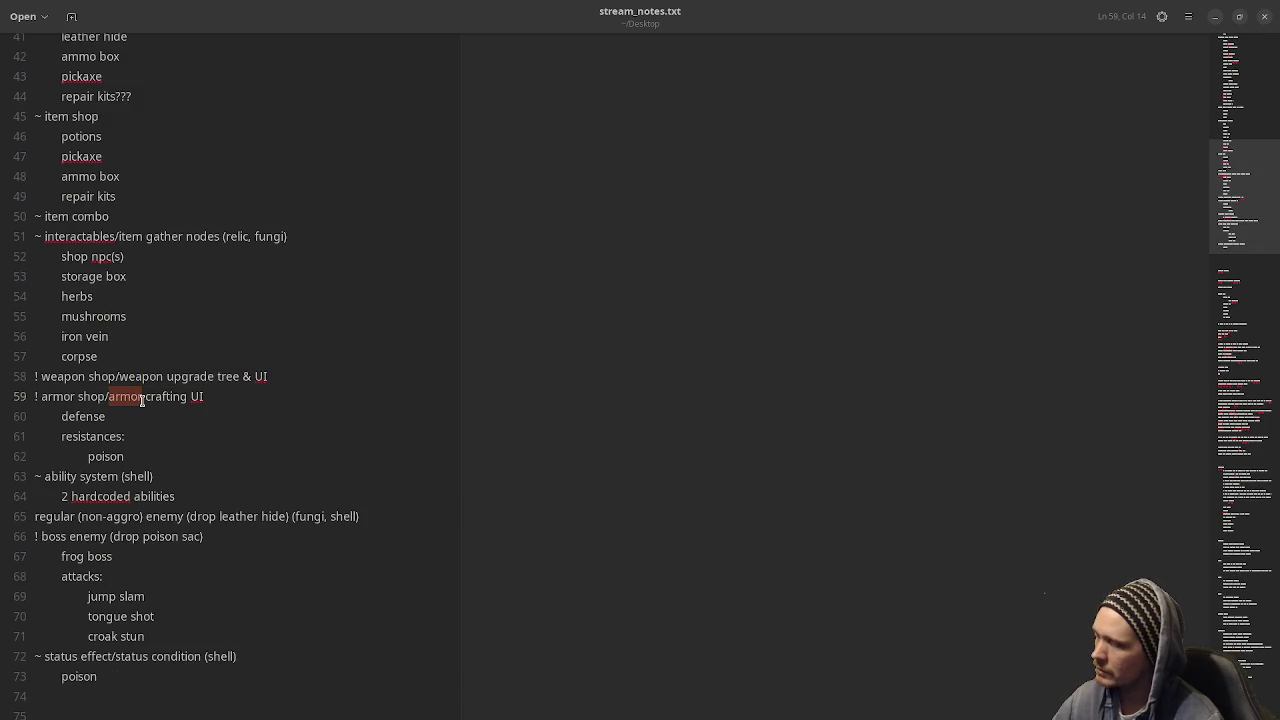
double_click(98, 458)
scroll(188, 564, down, 5)
scroll(188, 564, up, 5)
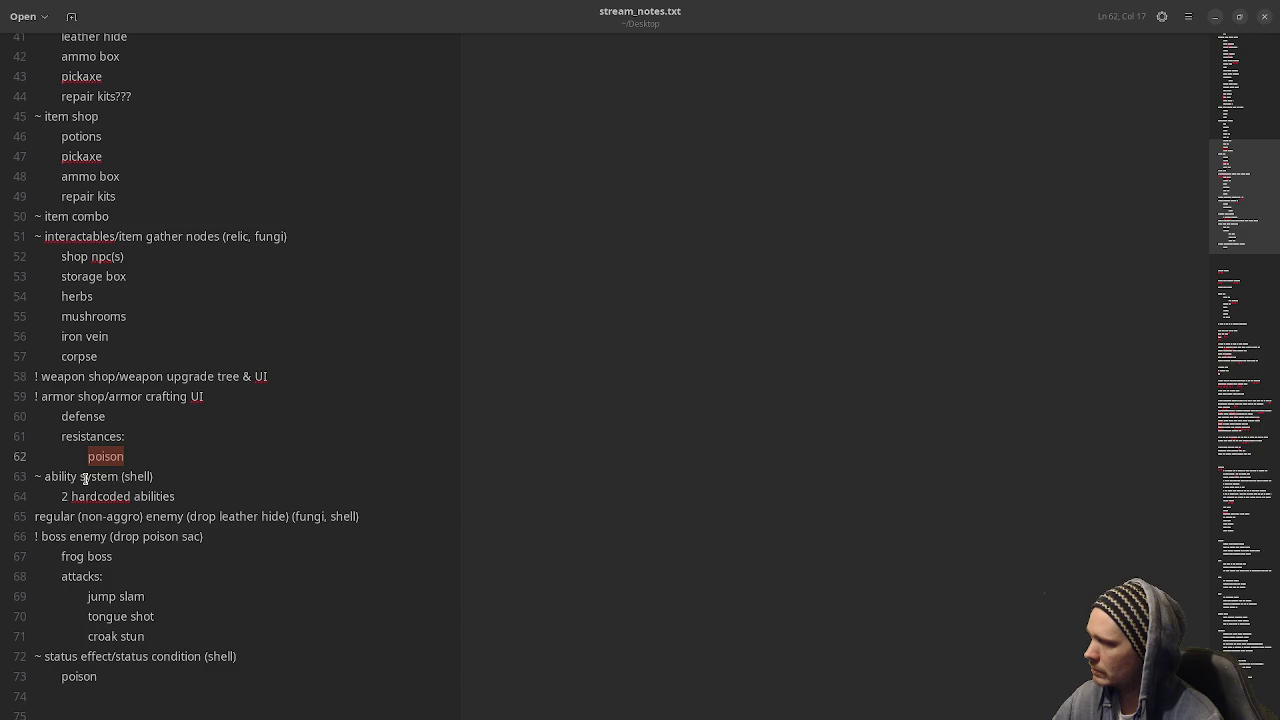
mouse_move(62, 480)
mouse_down()
mouse_move(172, 500)
mouse_move(108, 498)
mouse_up()
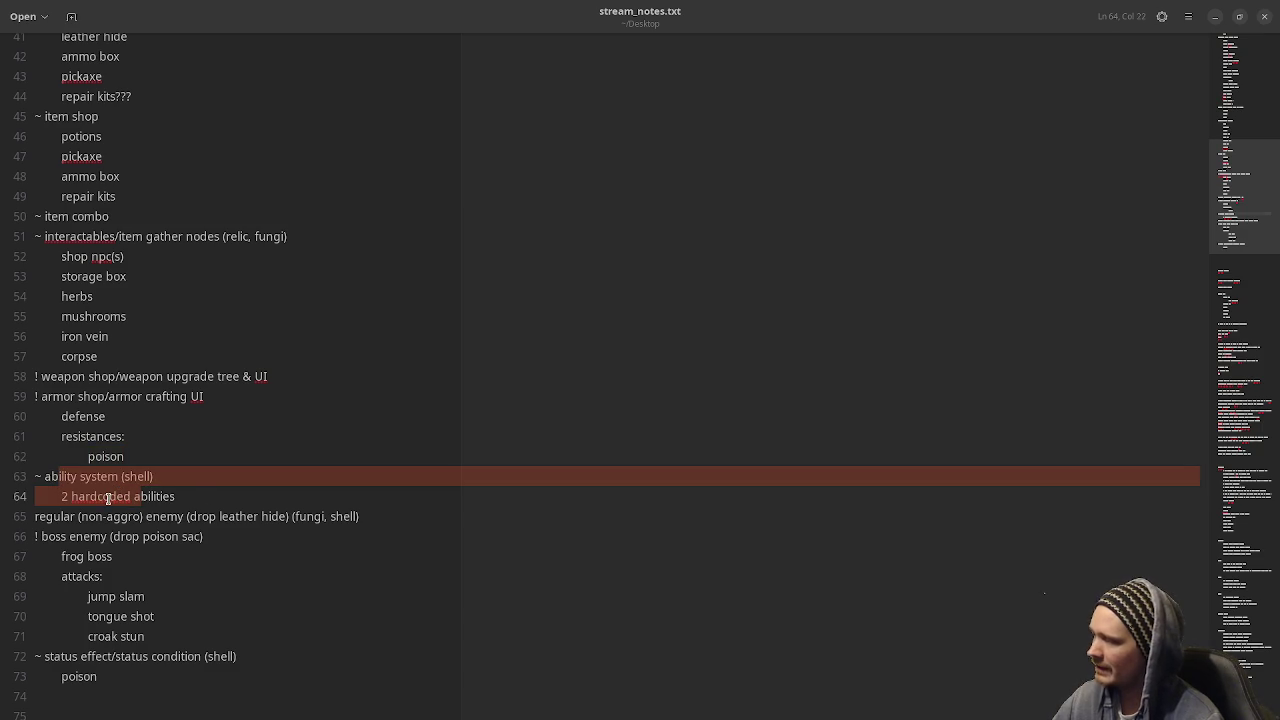
click(108, 498)
click(66, 498)
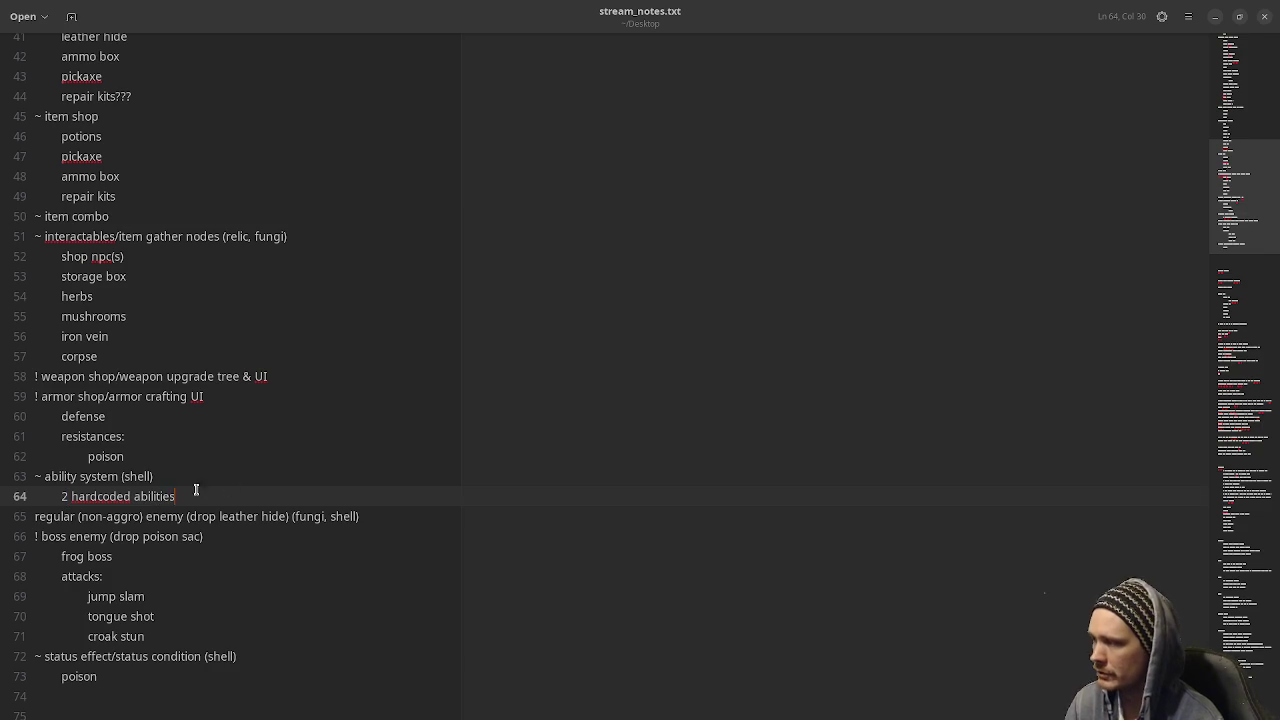
drag(228, 489, 80, 476)
scroll(277, 473, down, 3)
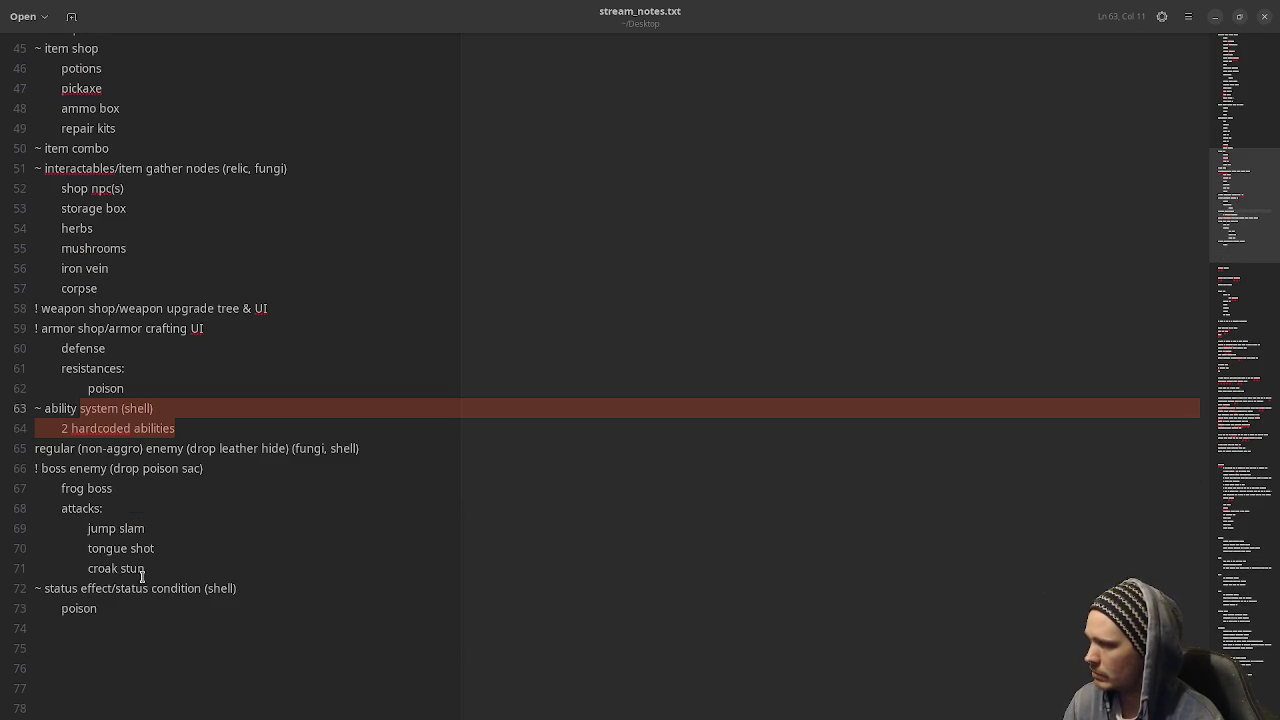
scroll(288, 621, up, 10)
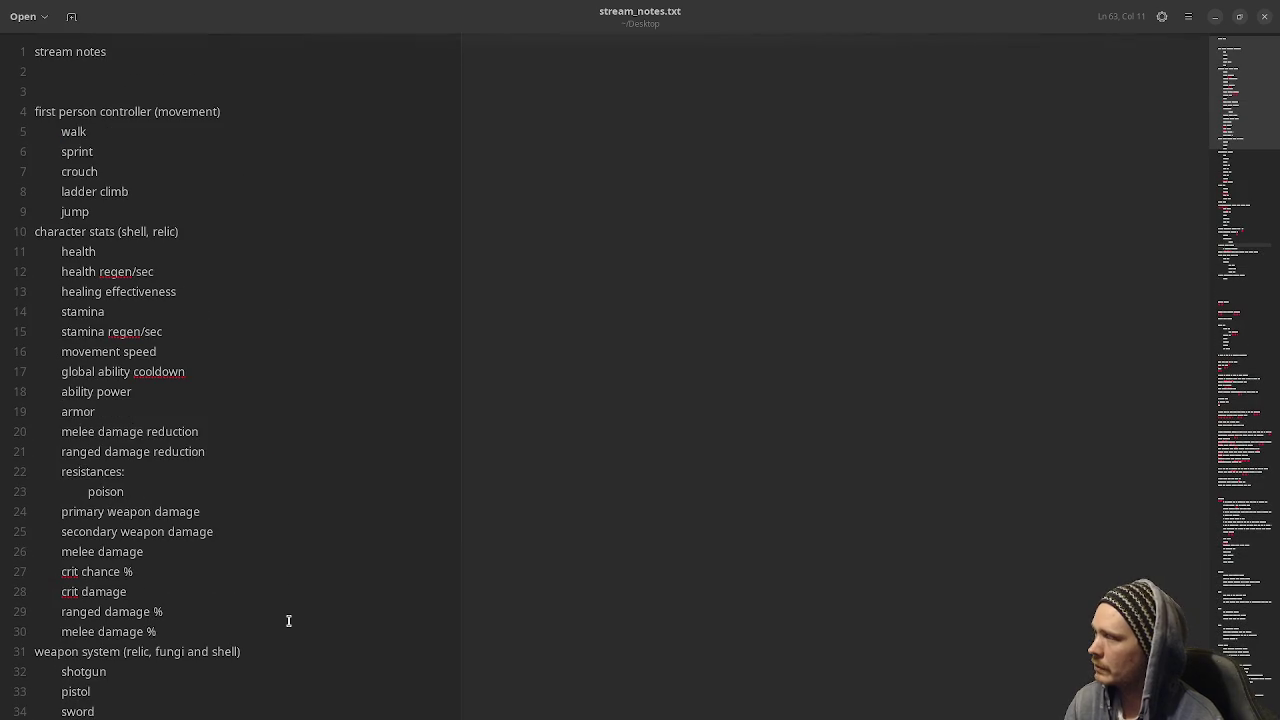
scroll(331, 529, down, 6)
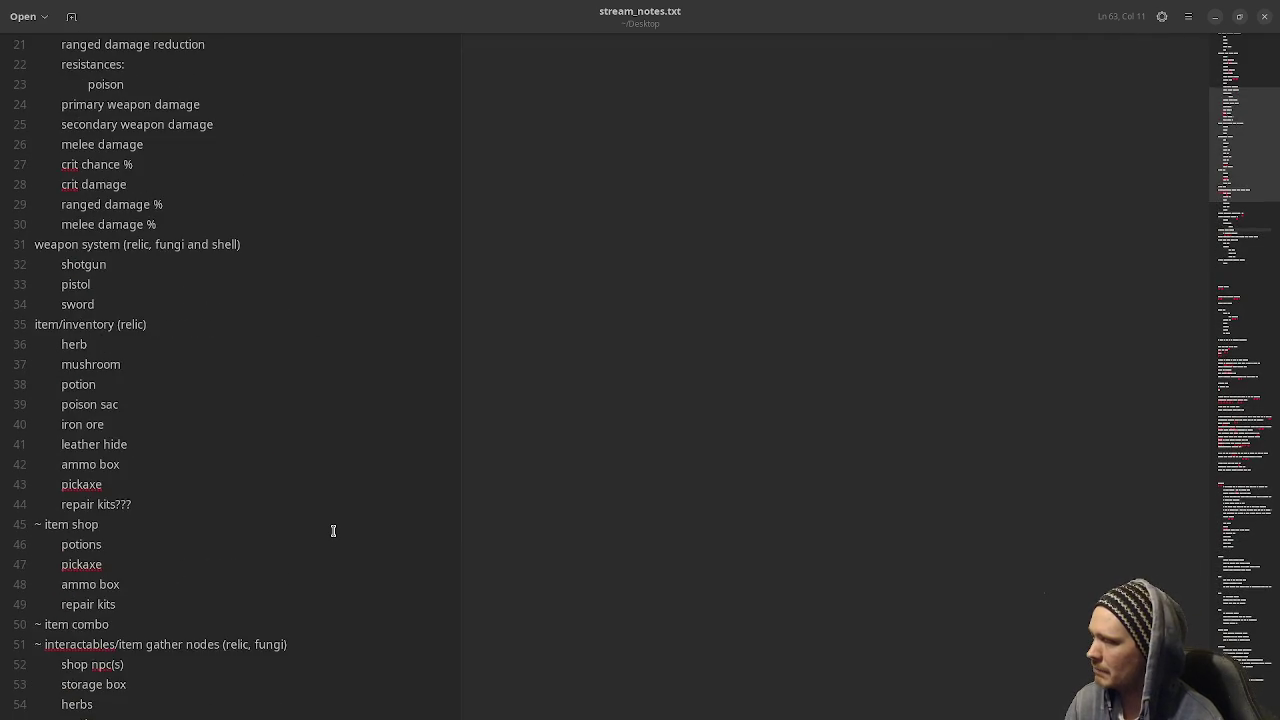
scroll(333, 530, down, 5)
scroll(333, 531, down, 3)
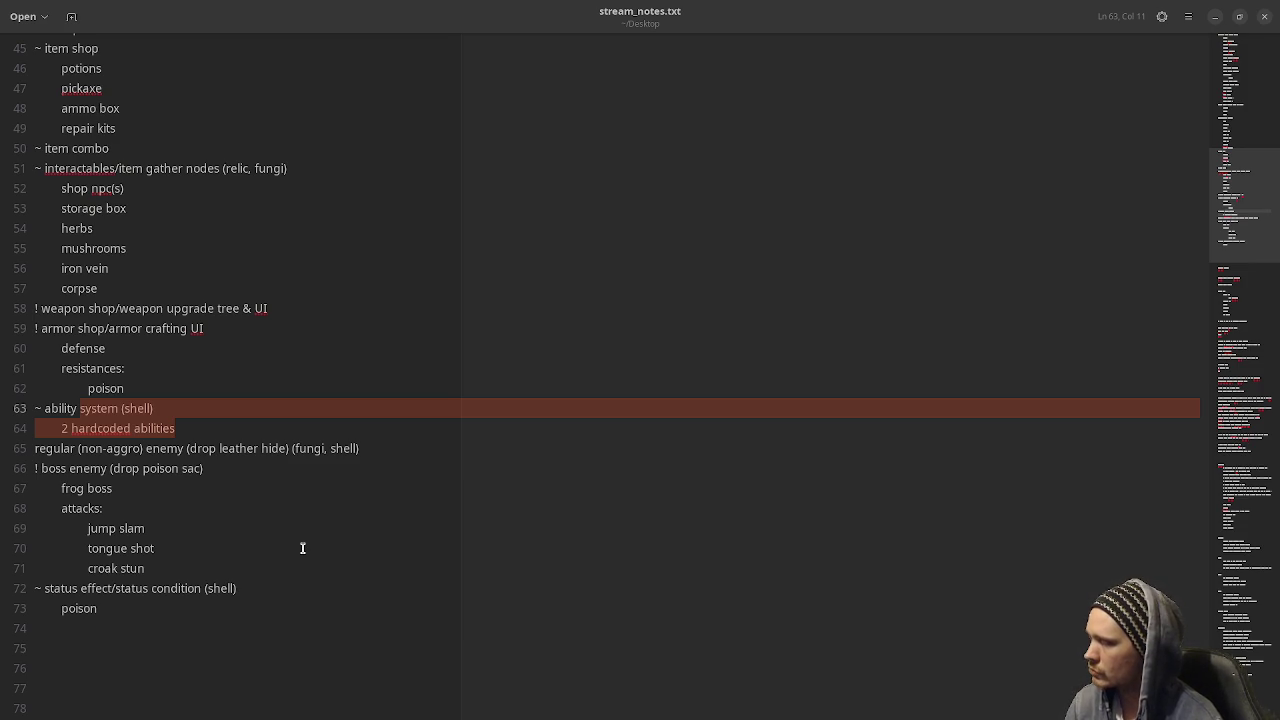
click(302, 548)
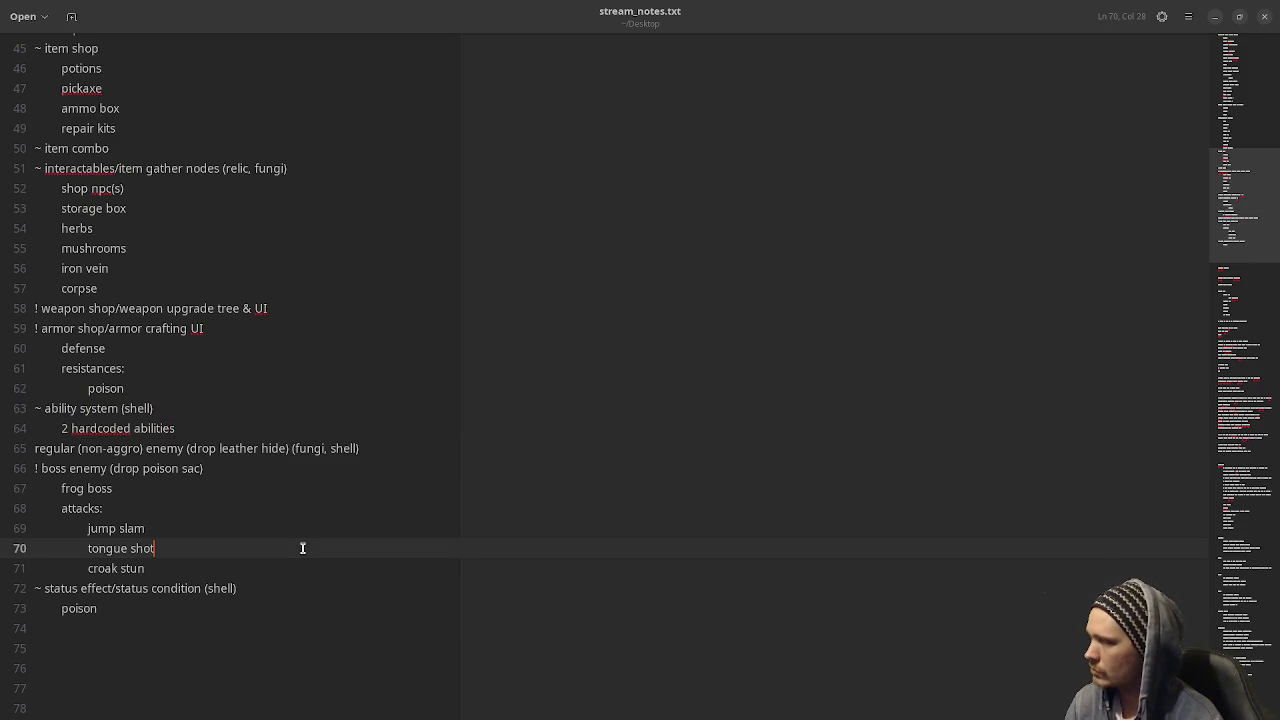
scroll(302, 548, up, 10)
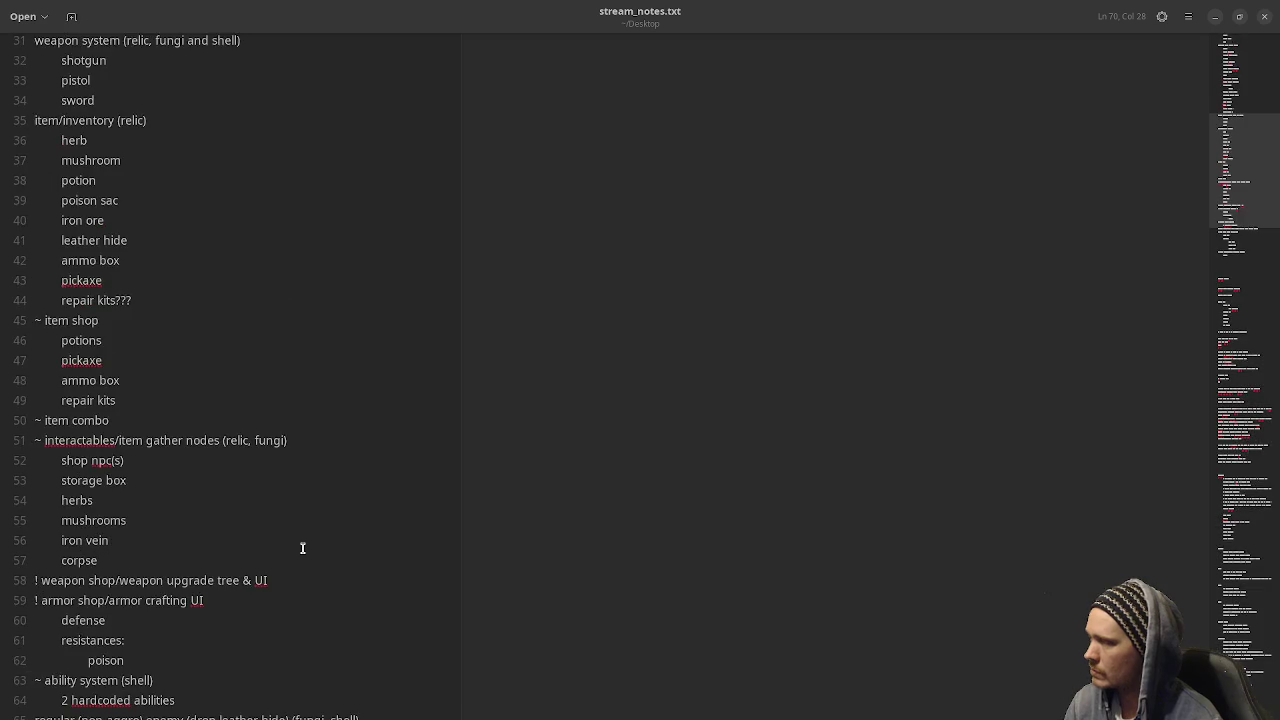
scroll(302, 548, up, 1)
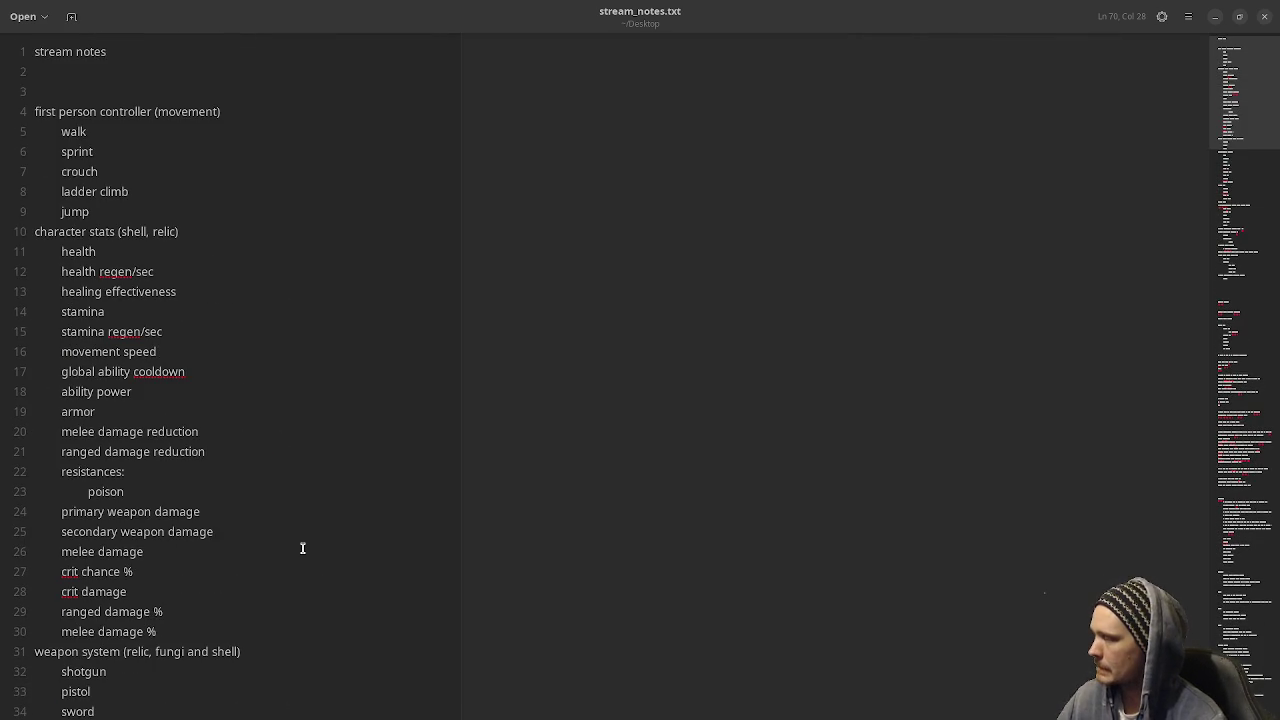
scroll(302, 548, down, 15)
scroll(302, 548, up, 5)
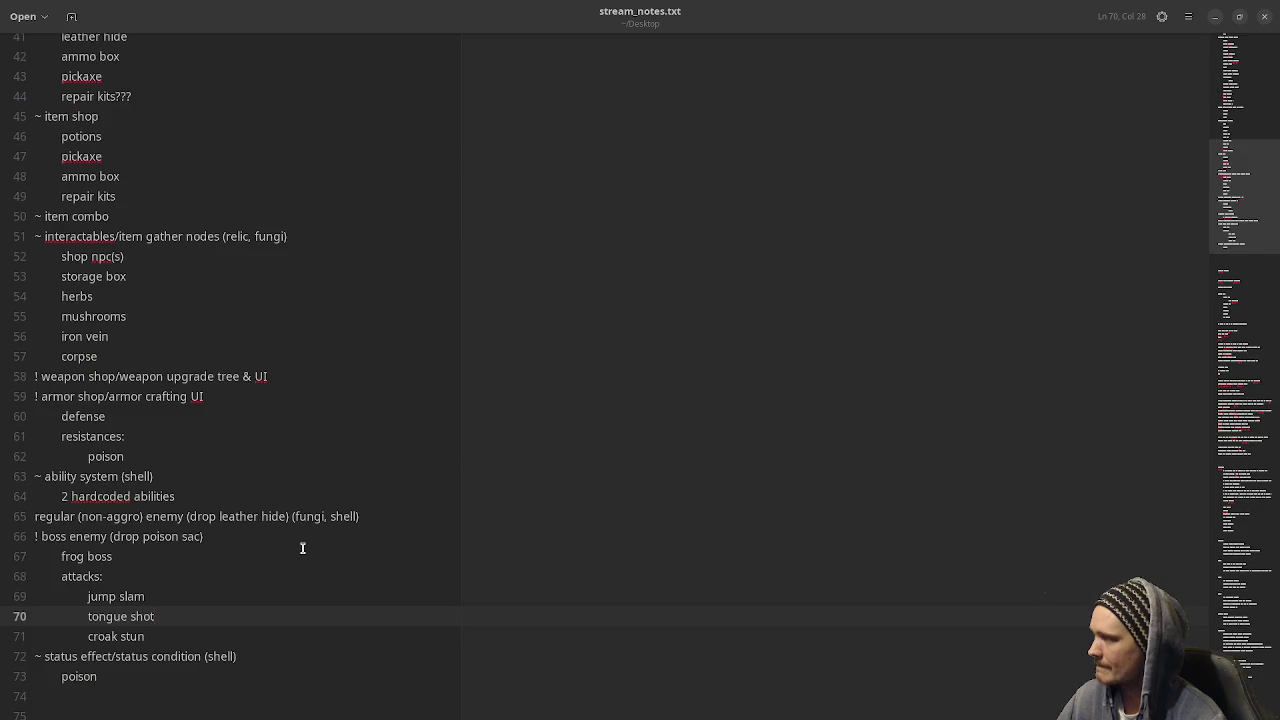
scroll(302, 548, down, 2)
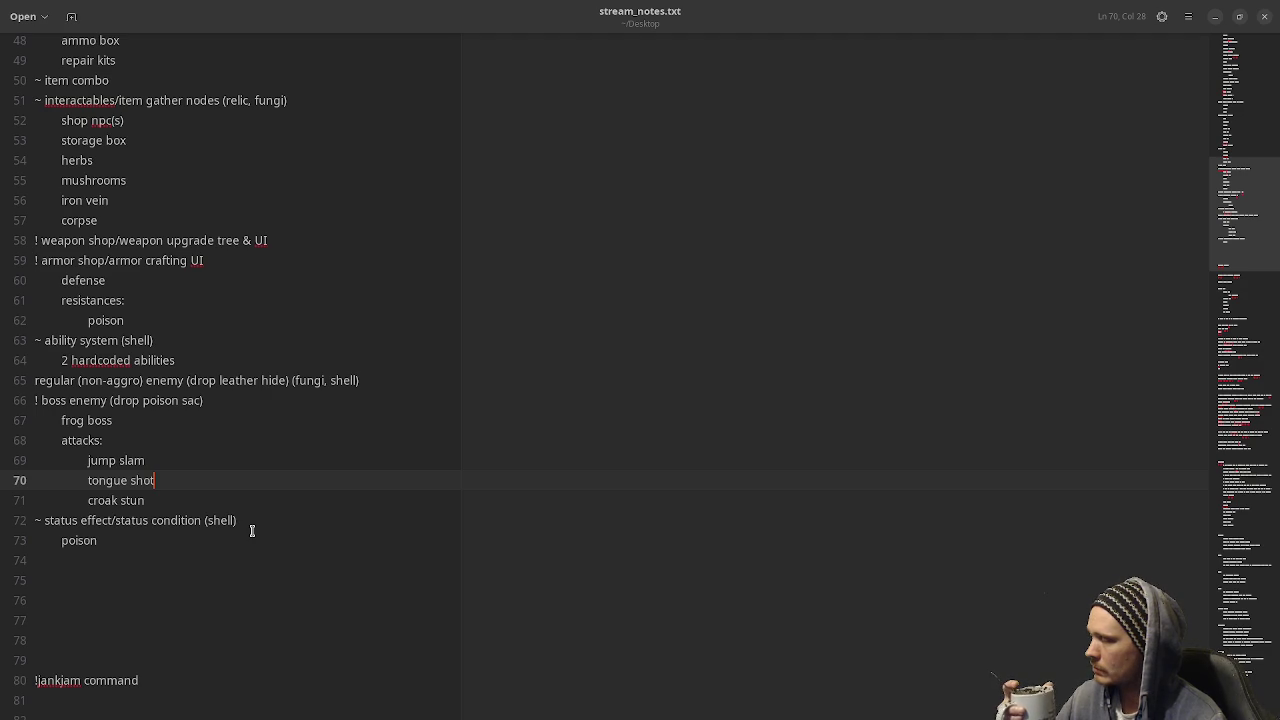
scroll(252, 530, up, 12)
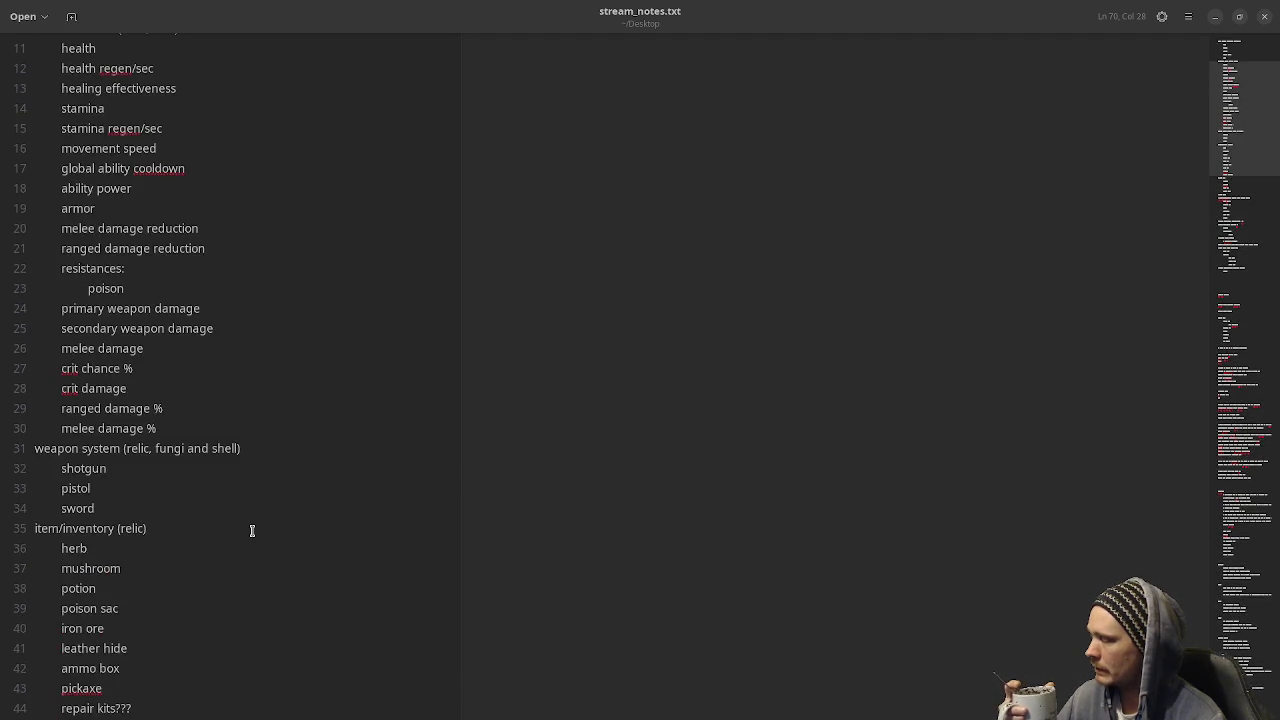
scroll(252, 530, up, 4)
scroll(252, 530, down, 12)
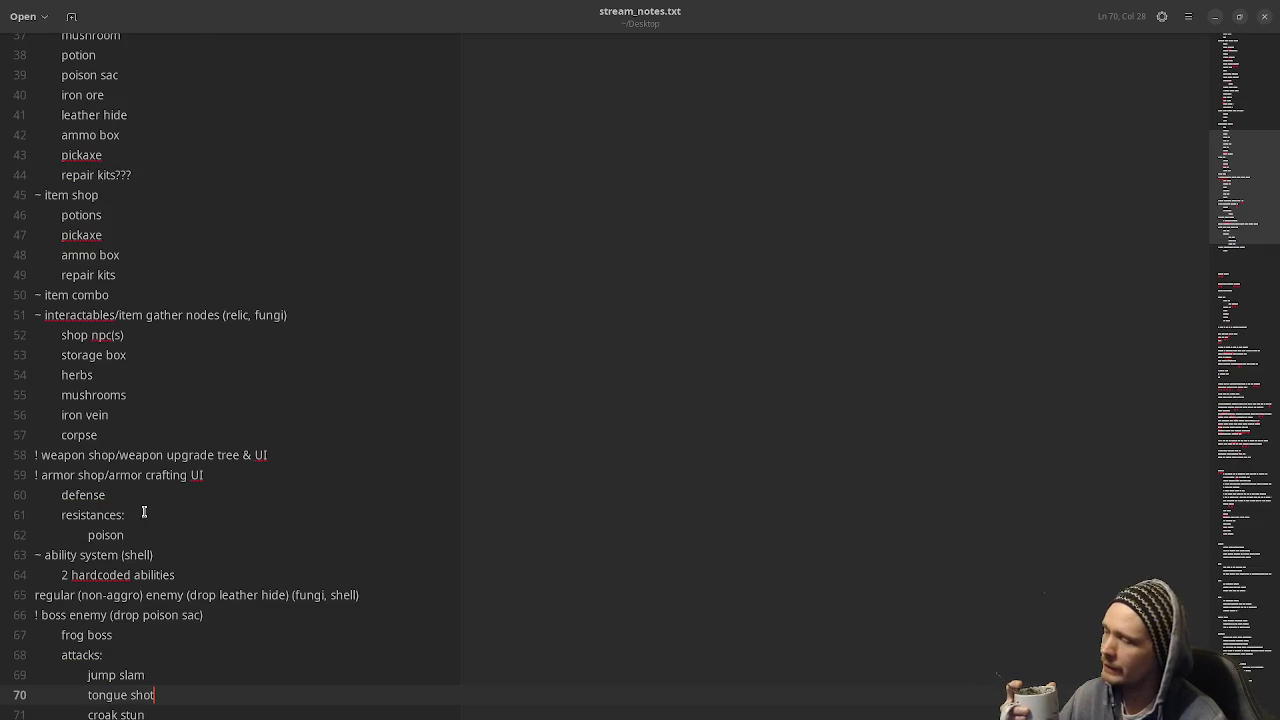
double_click(112, 559)
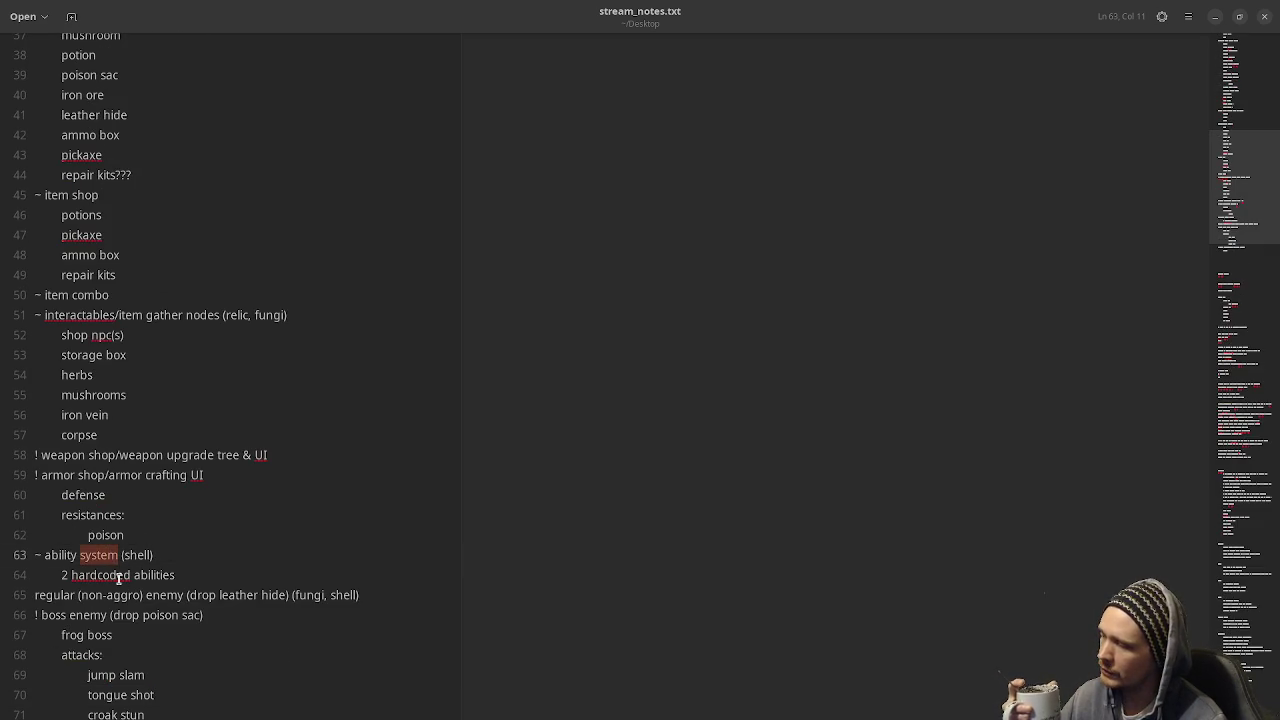
click(176, 577)
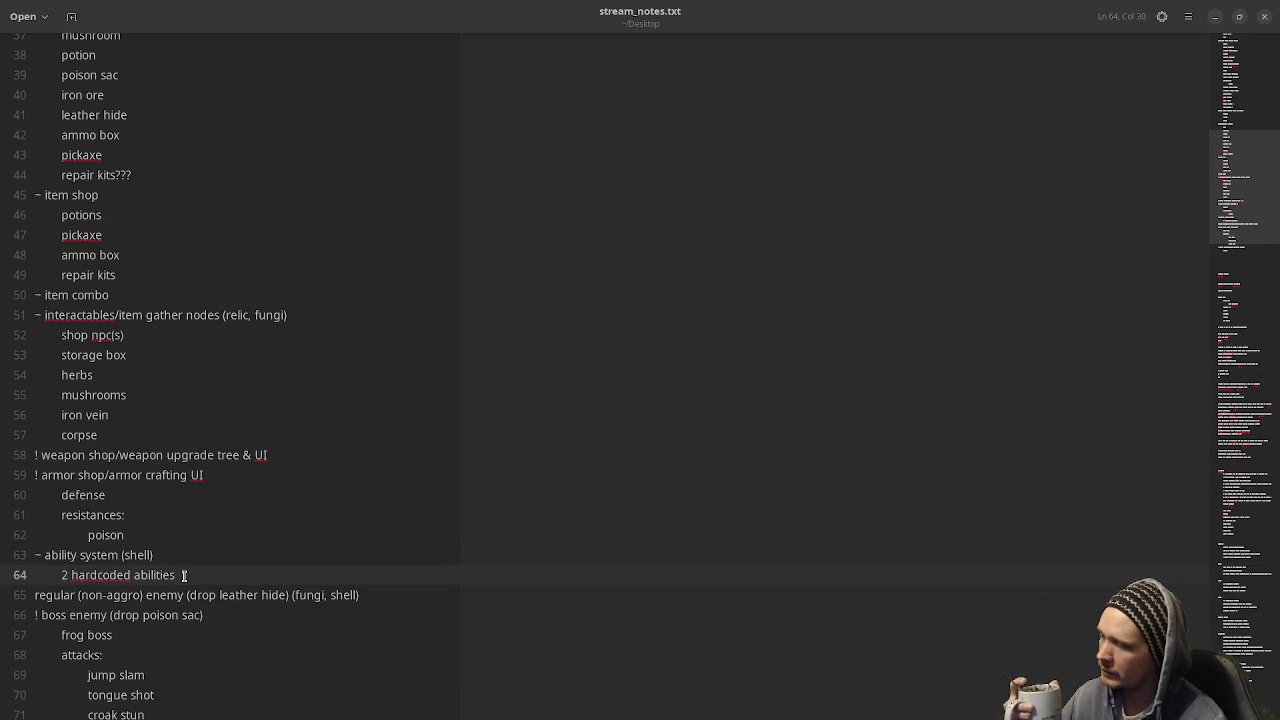
drag(208, 575, 33, 573)
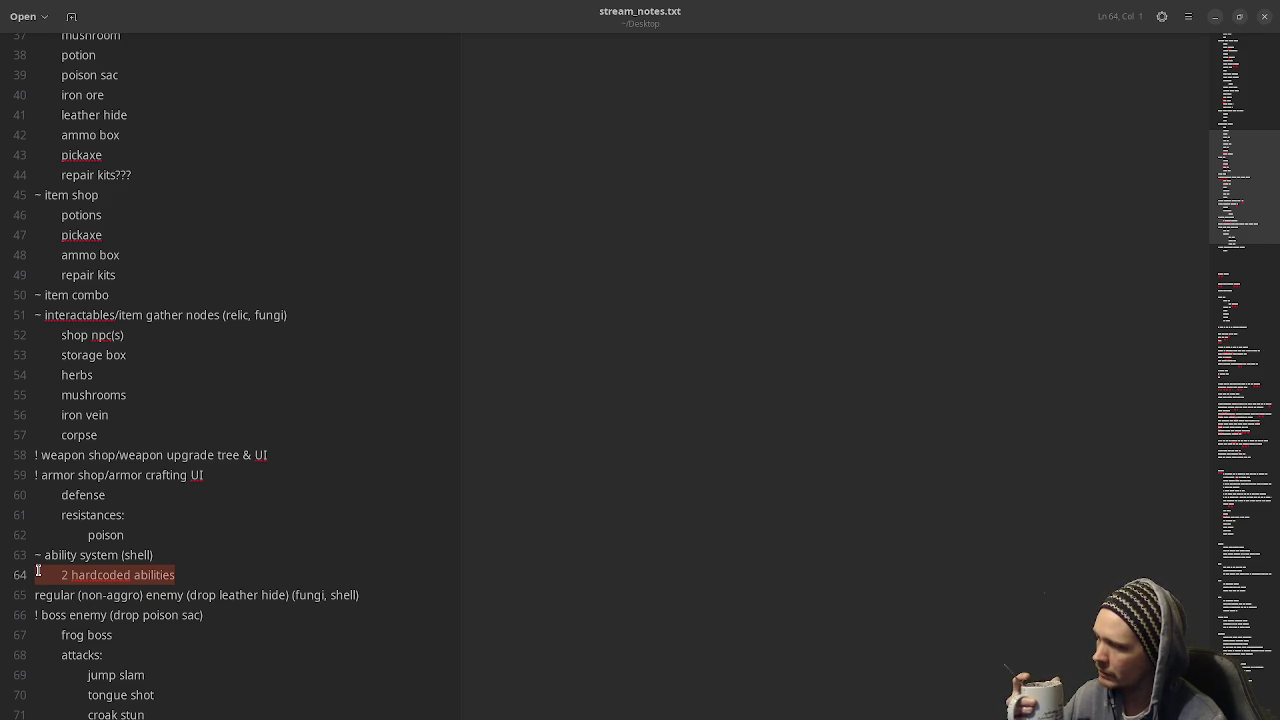
click(130, 475)
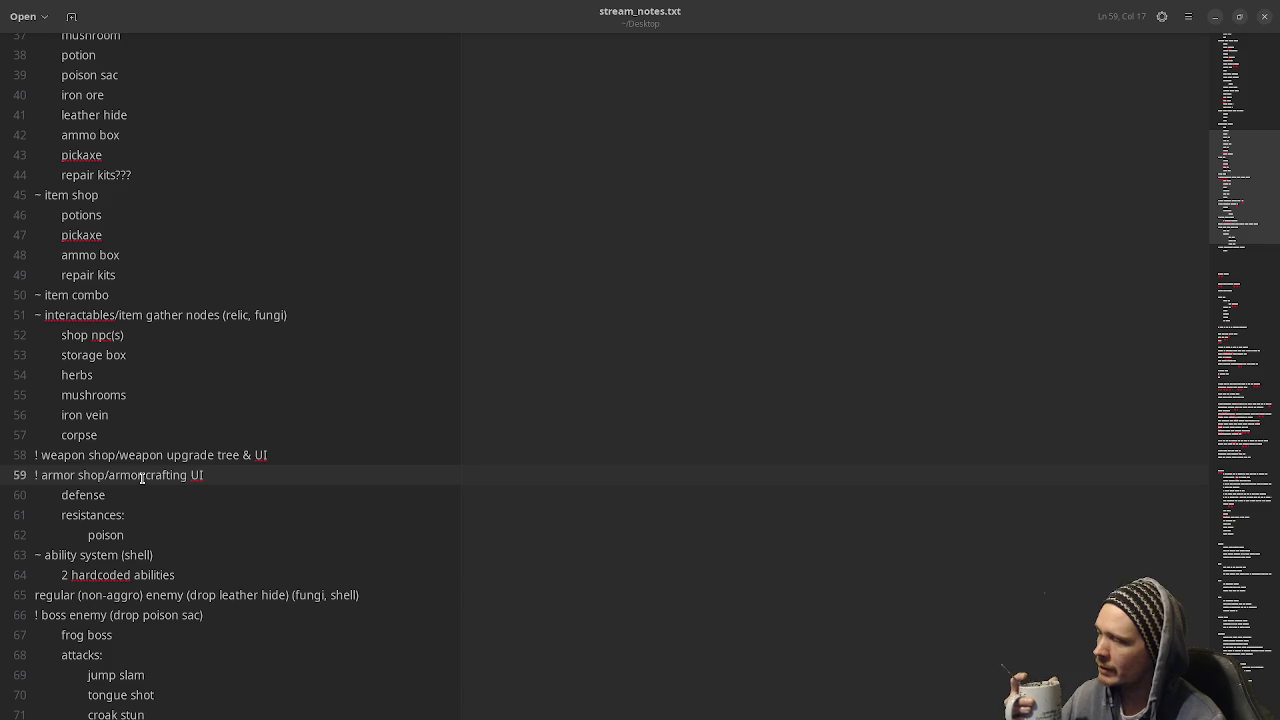
key(Right)
key(Right)
key(ctrl+shift+Left)
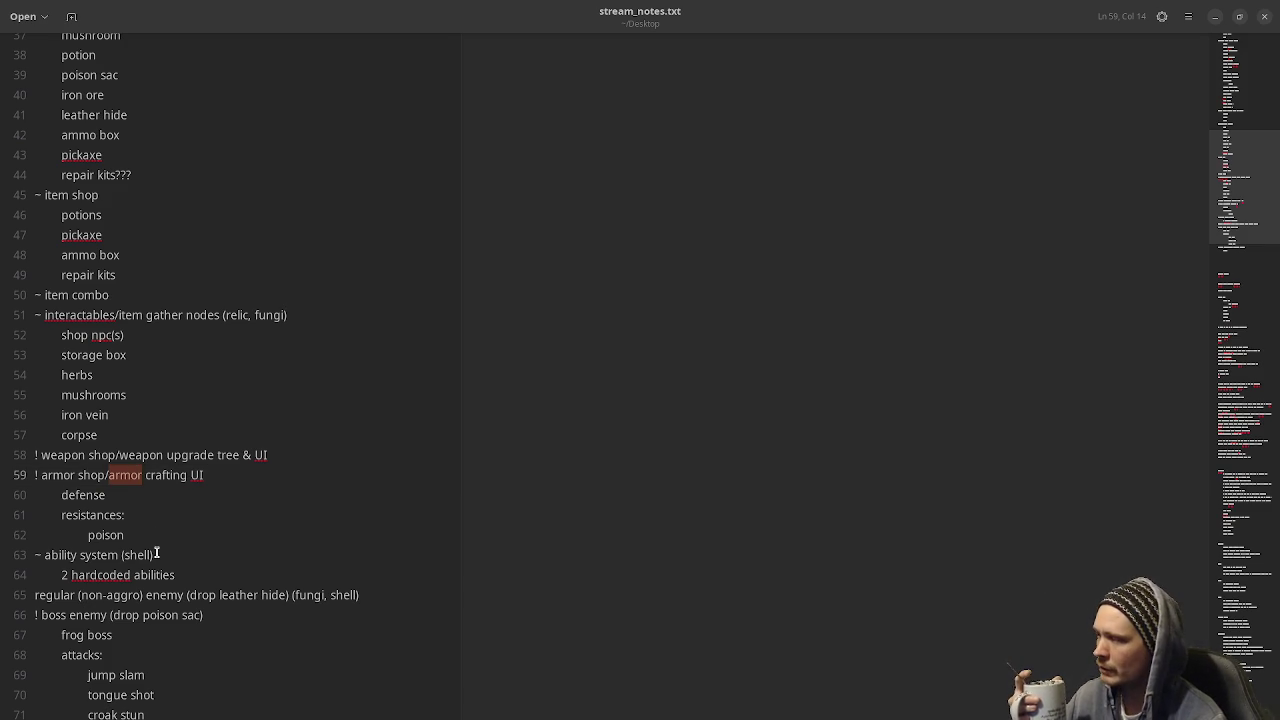
click(166, 456)
drag(166, 456, 240, 459)
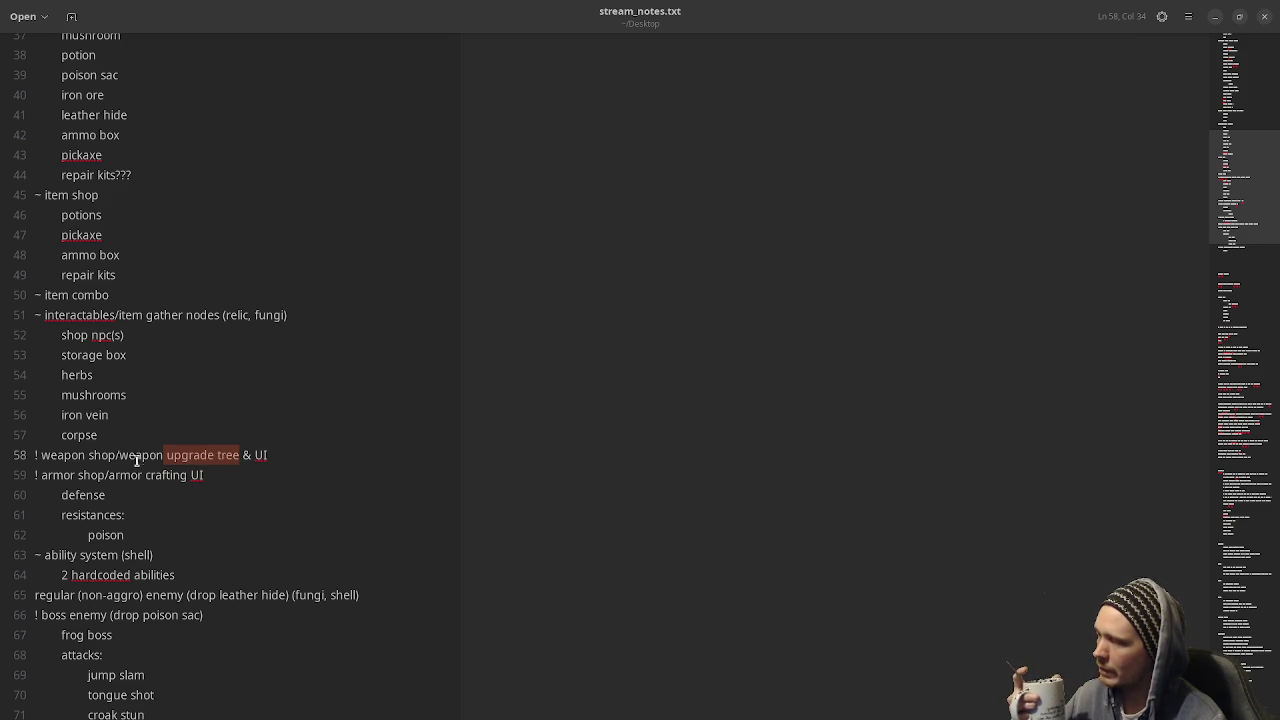
click(107, 490)
double_click(93, 495)
click(105, 521)
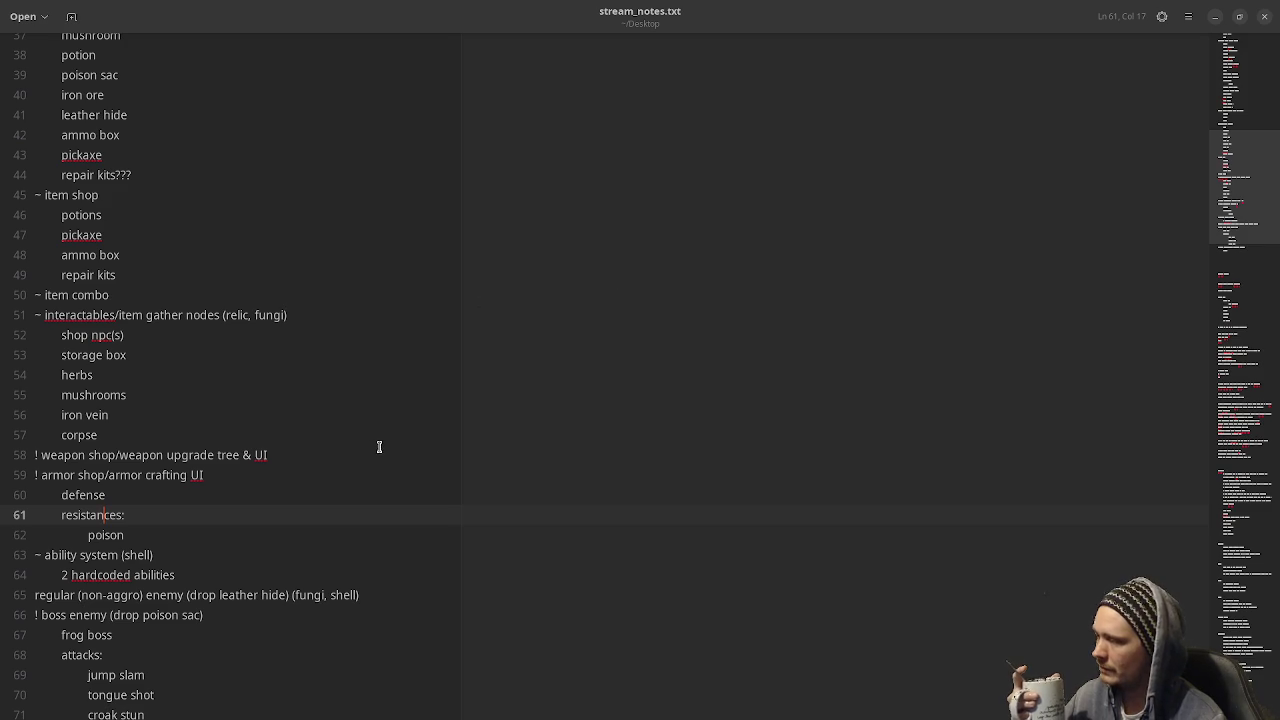
mouse_move(48, 475)
mouse_down()
mouse_move(123, 503)
mouse_move(147, 529)
mouse_up()
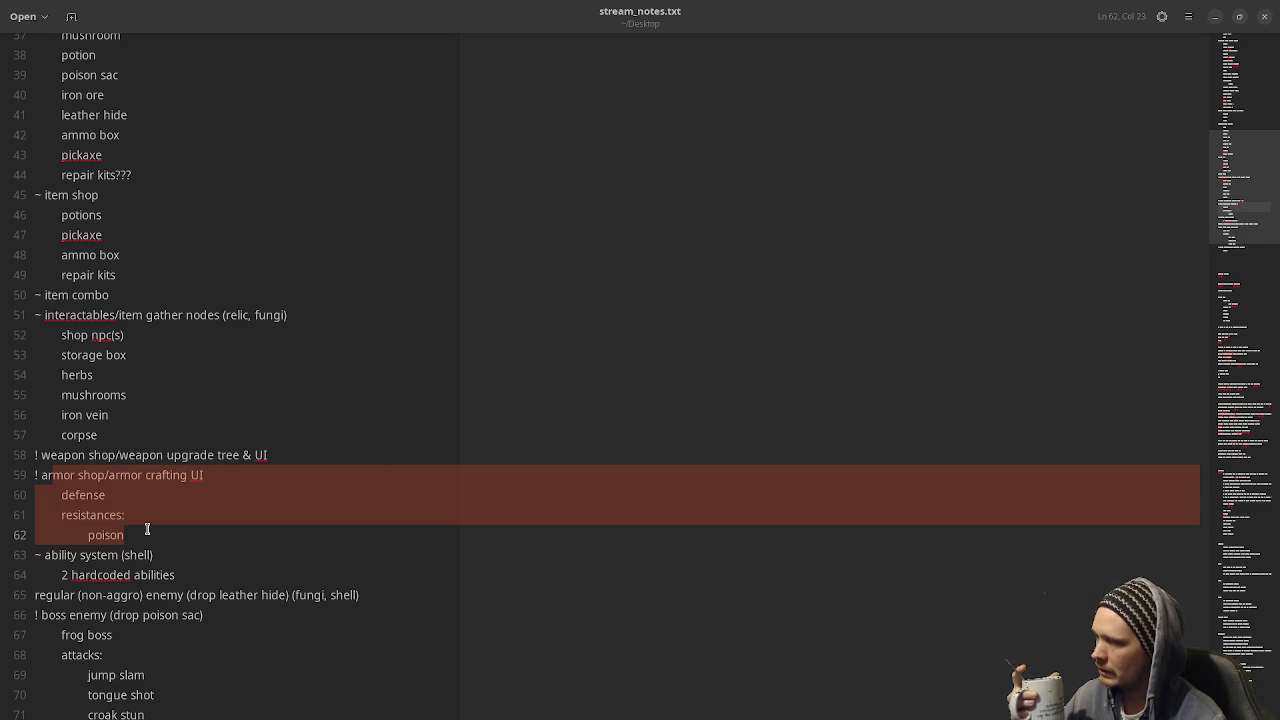
click(155, 530)
shift+click(36, 476)
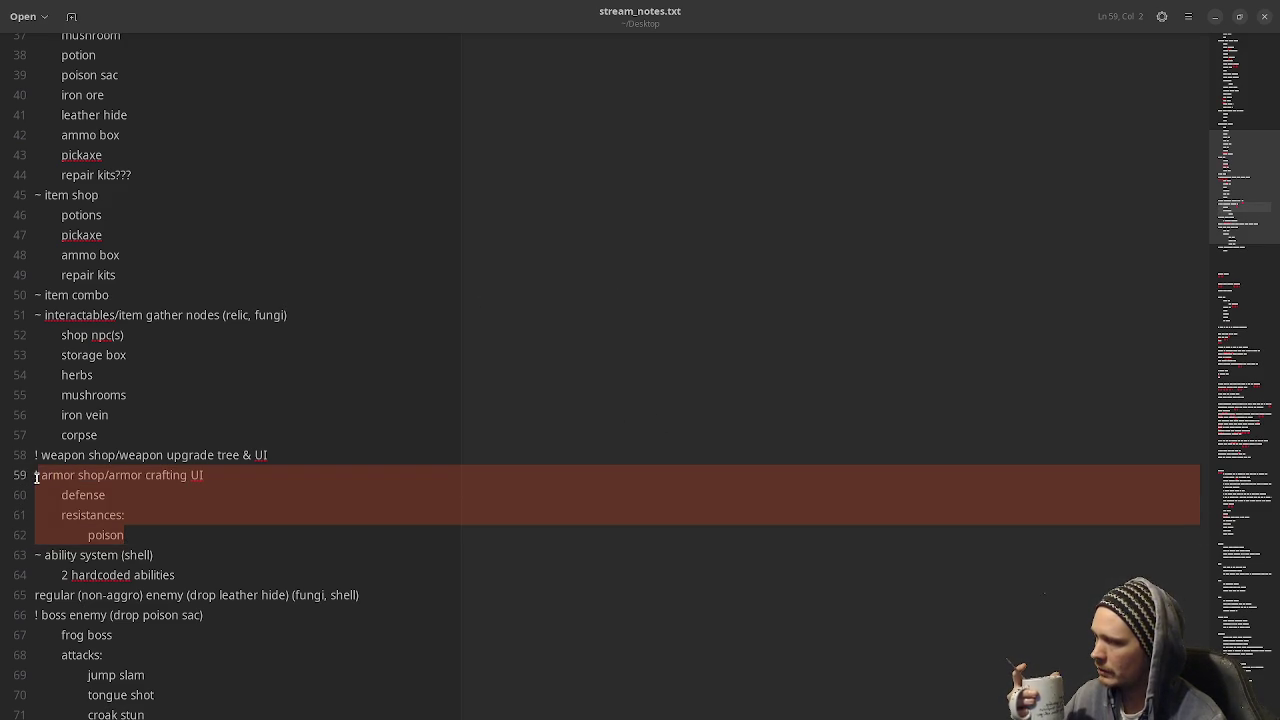
click(35, 475)
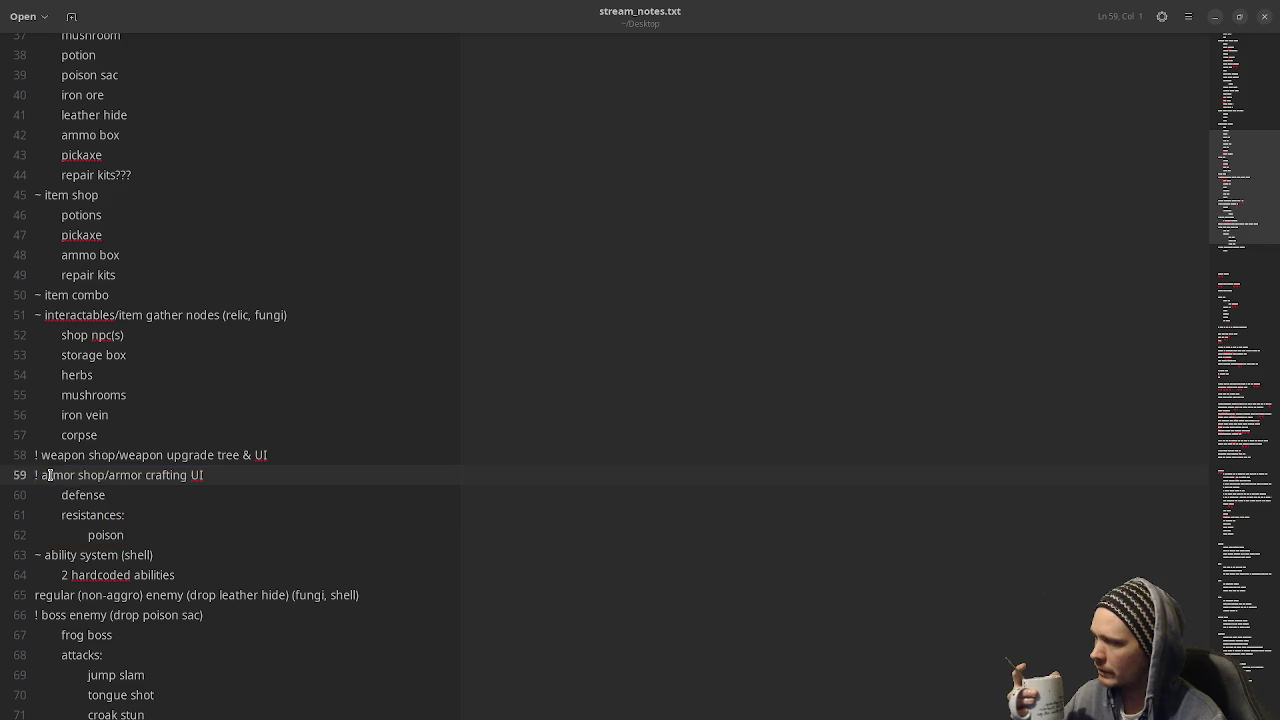
Prefix the armor shop and ability system lines with a question mark.
text(?)
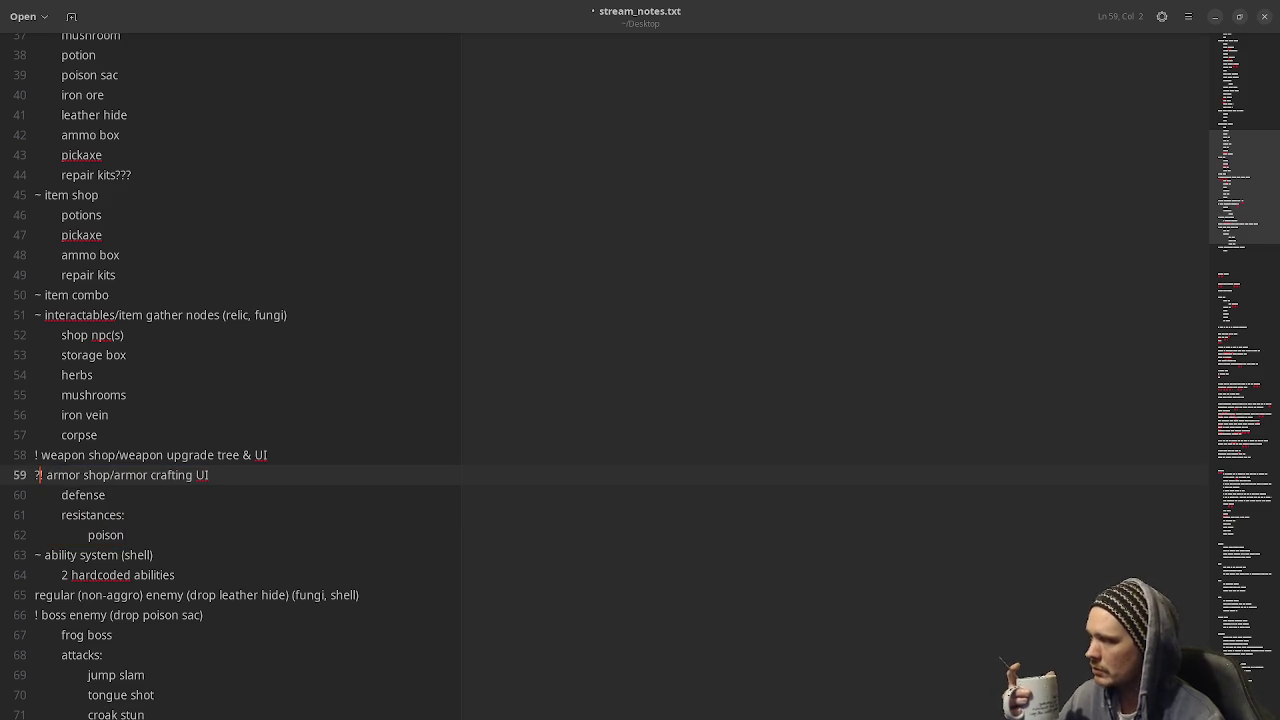
click(36, 555)
text(?)
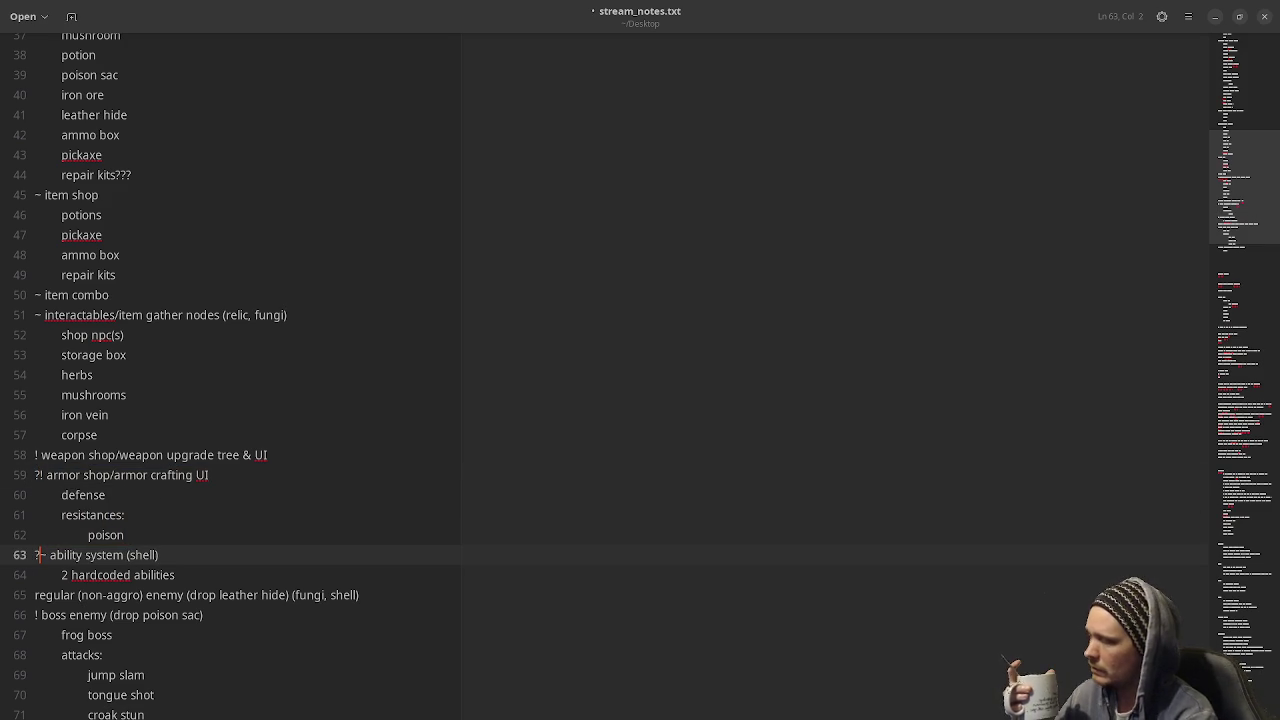
Move down to the frog boss entry and place the cursor after the jump slam line.
scroll(245, 521, down, 2)
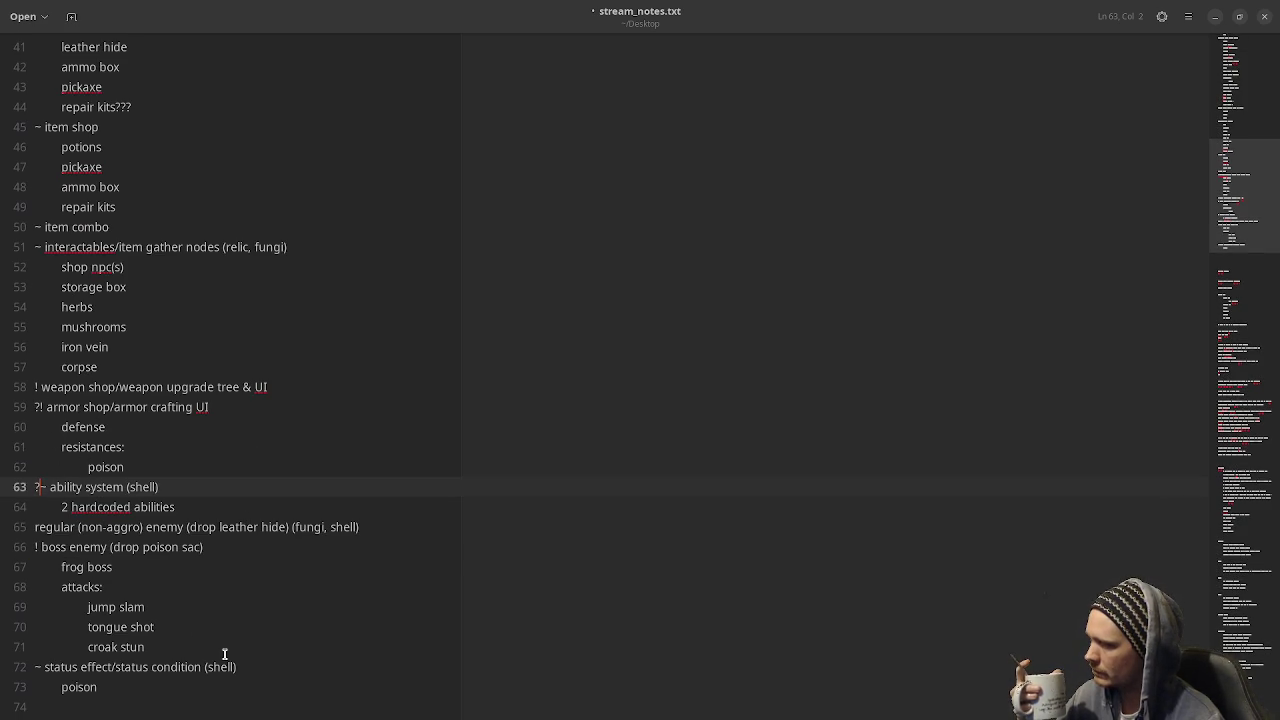
scroll(224, 654, down, 3)
scroll(224, 654, up, 2)
scroll(224, 654, up, 2)
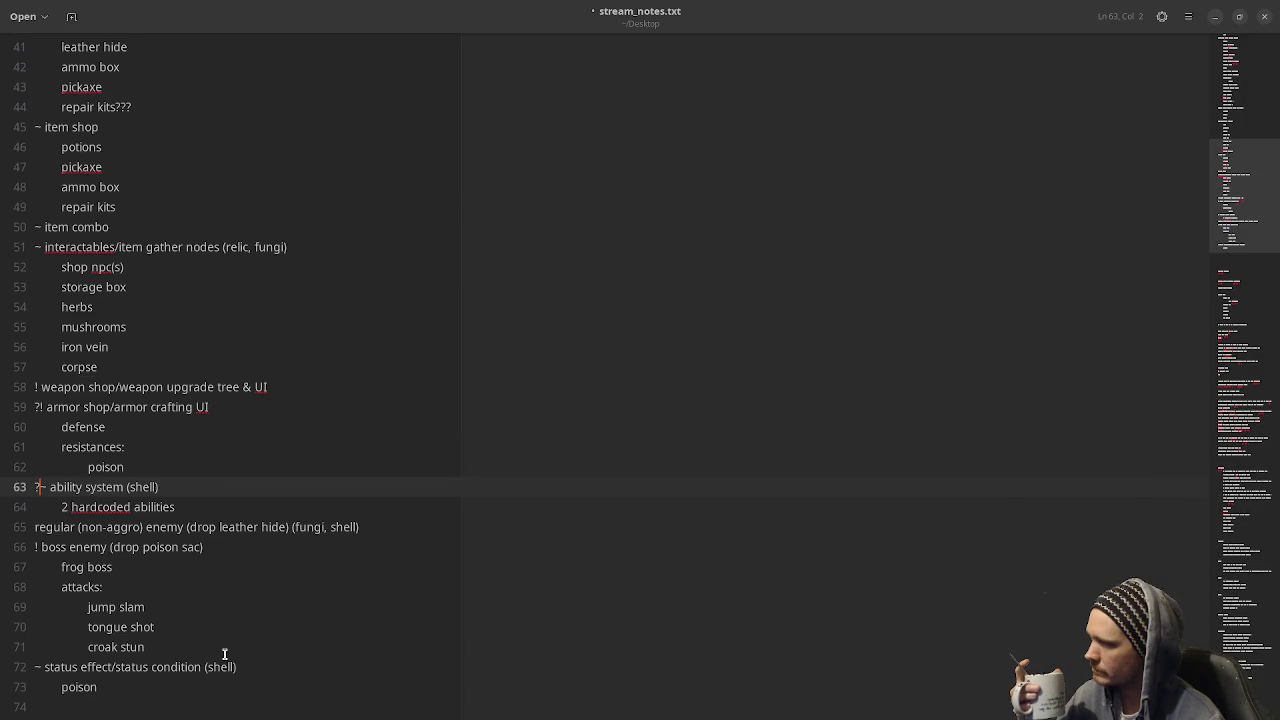
double_click(80, 548)
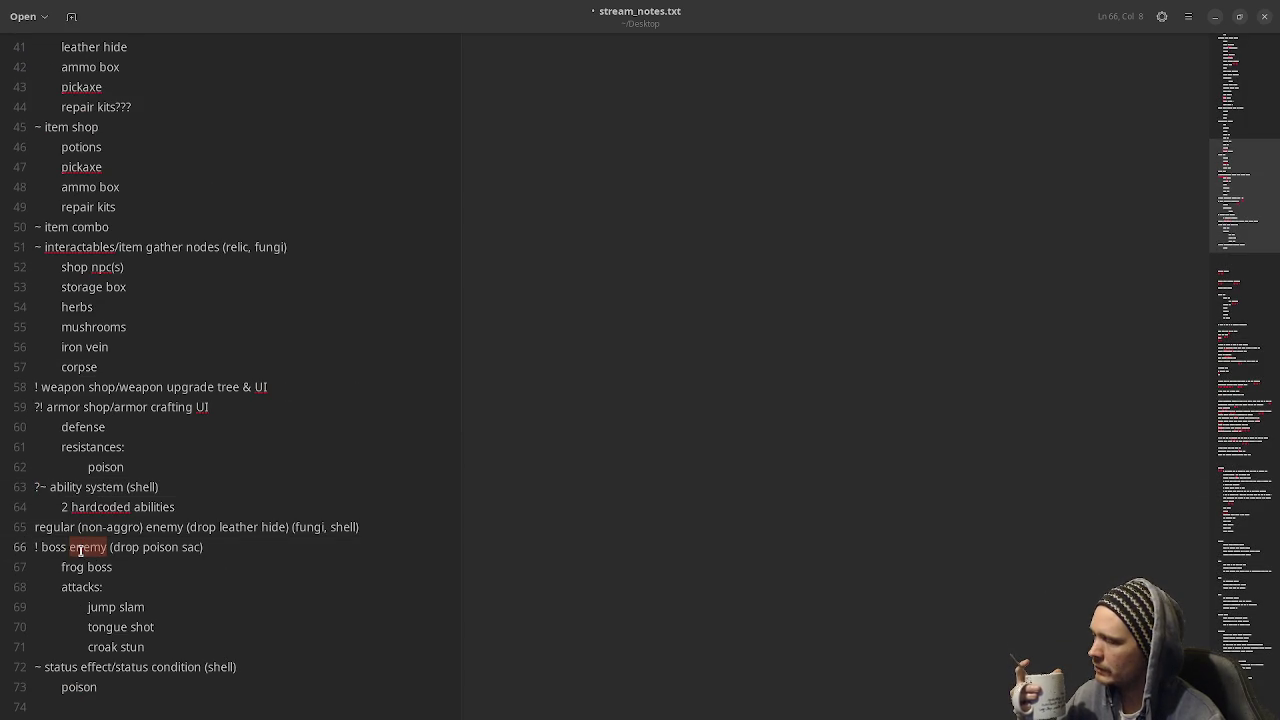
double_click(76, 568)
key(End)
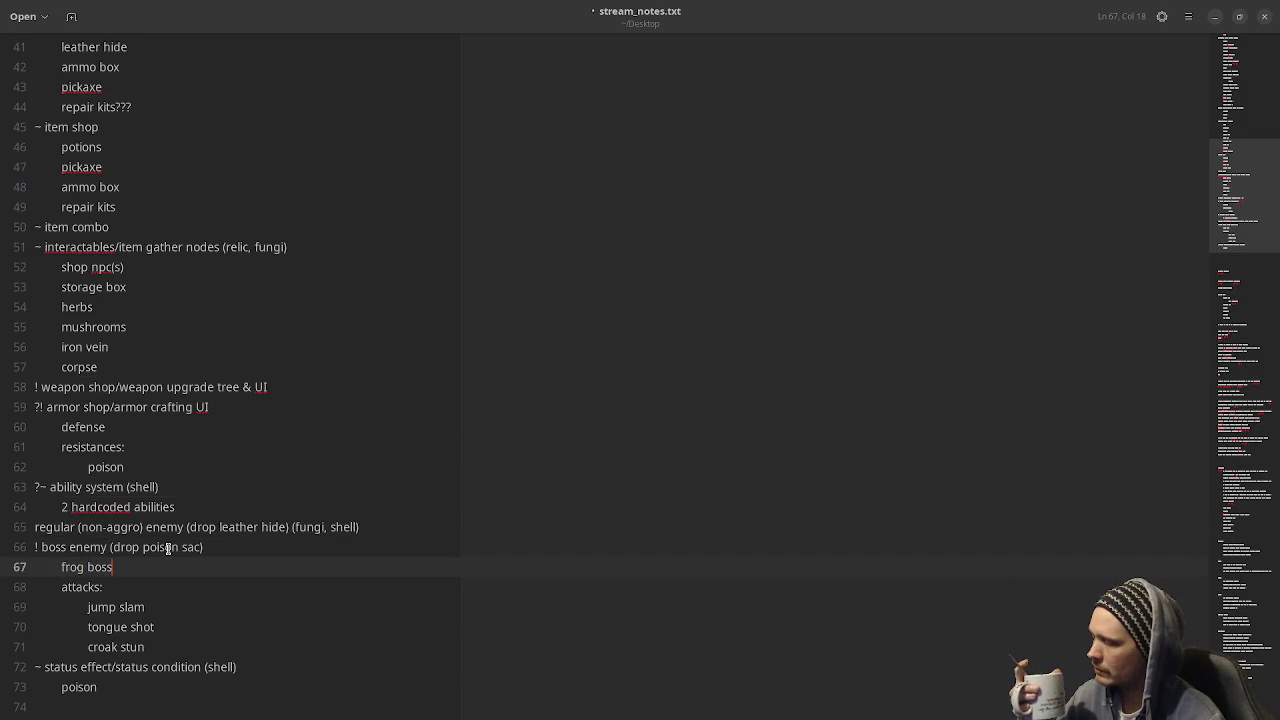
scroll(164, 551, down, 2)
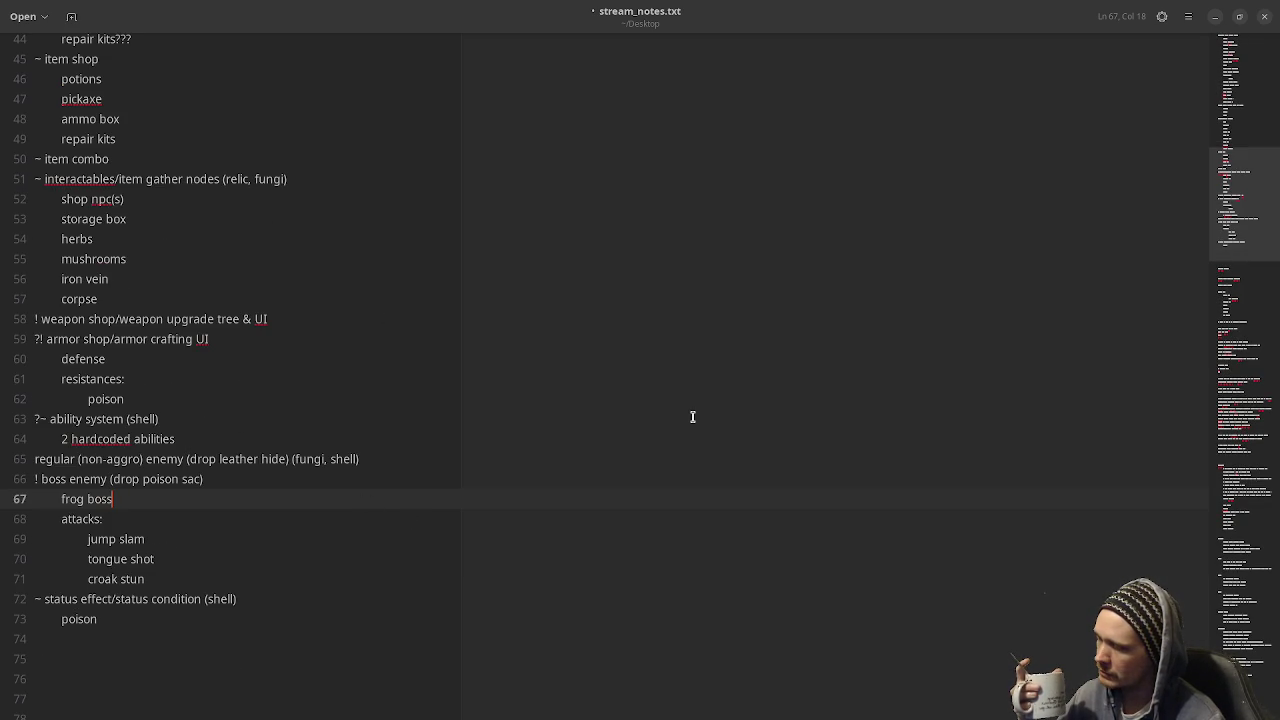
click(239, 542)
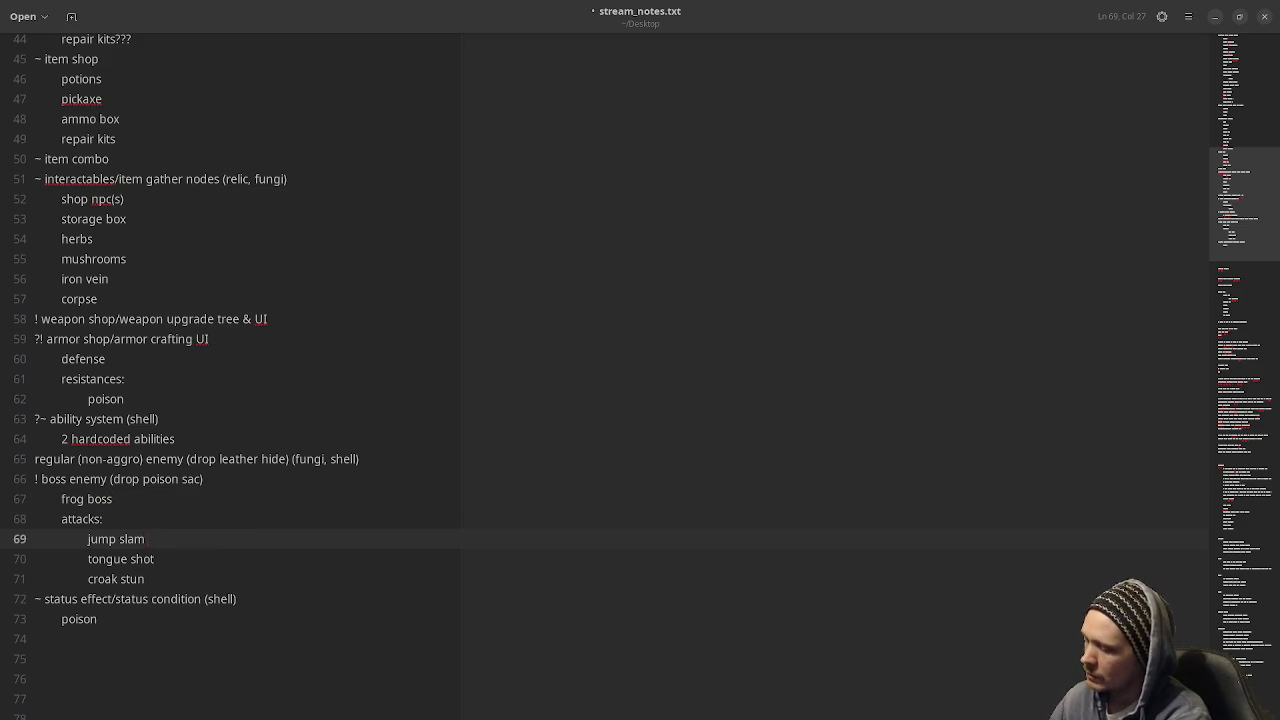
Annotate frog boss attacks: jump slam (physical dmg), tongue shot (poison dmg), croak (stun).
text(phsyic)
key(BackSpace)
key(BackSpace)
key(BackSpace)
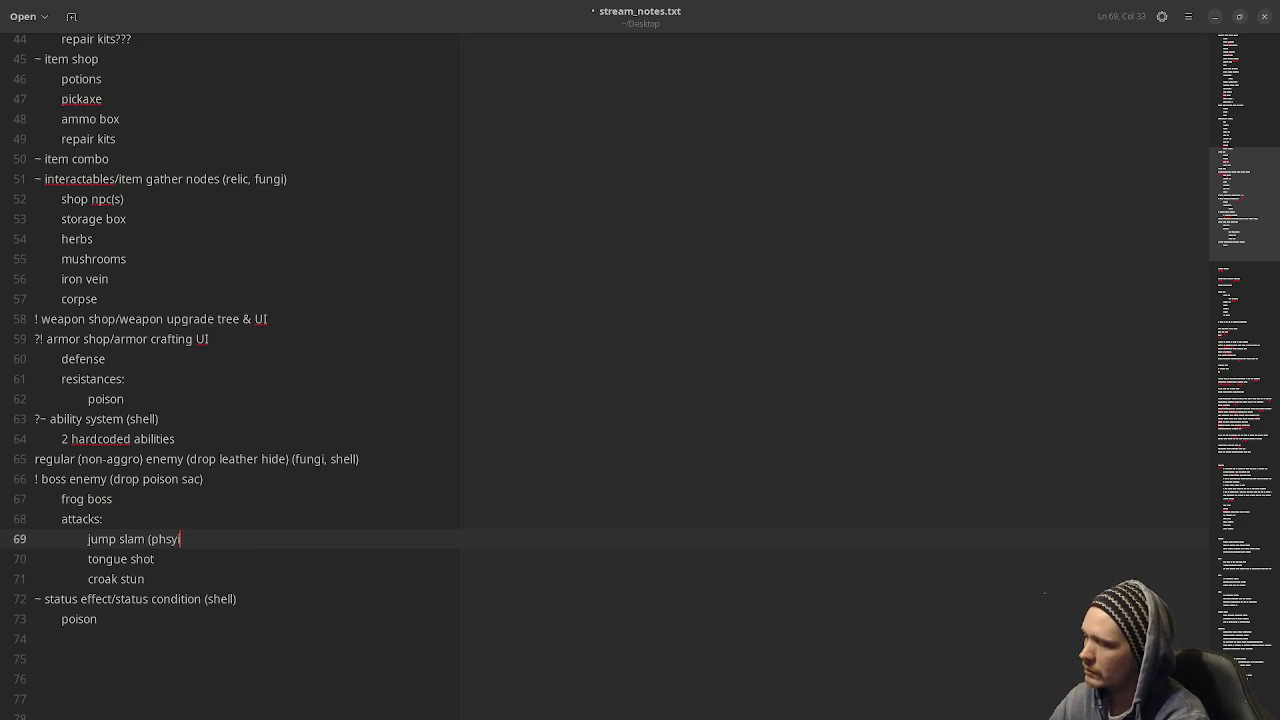
key(BackSpace)
text(ysical))
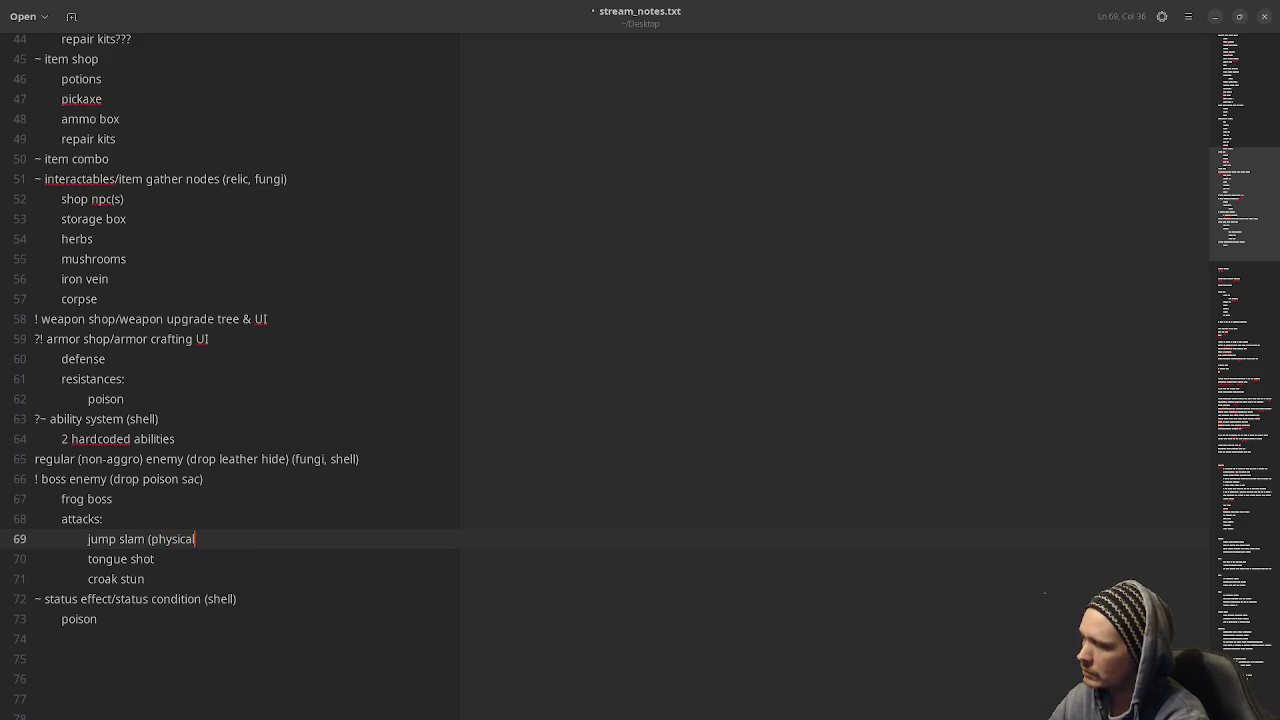
key(Left)
text(dmg)
key(Down)
text(()
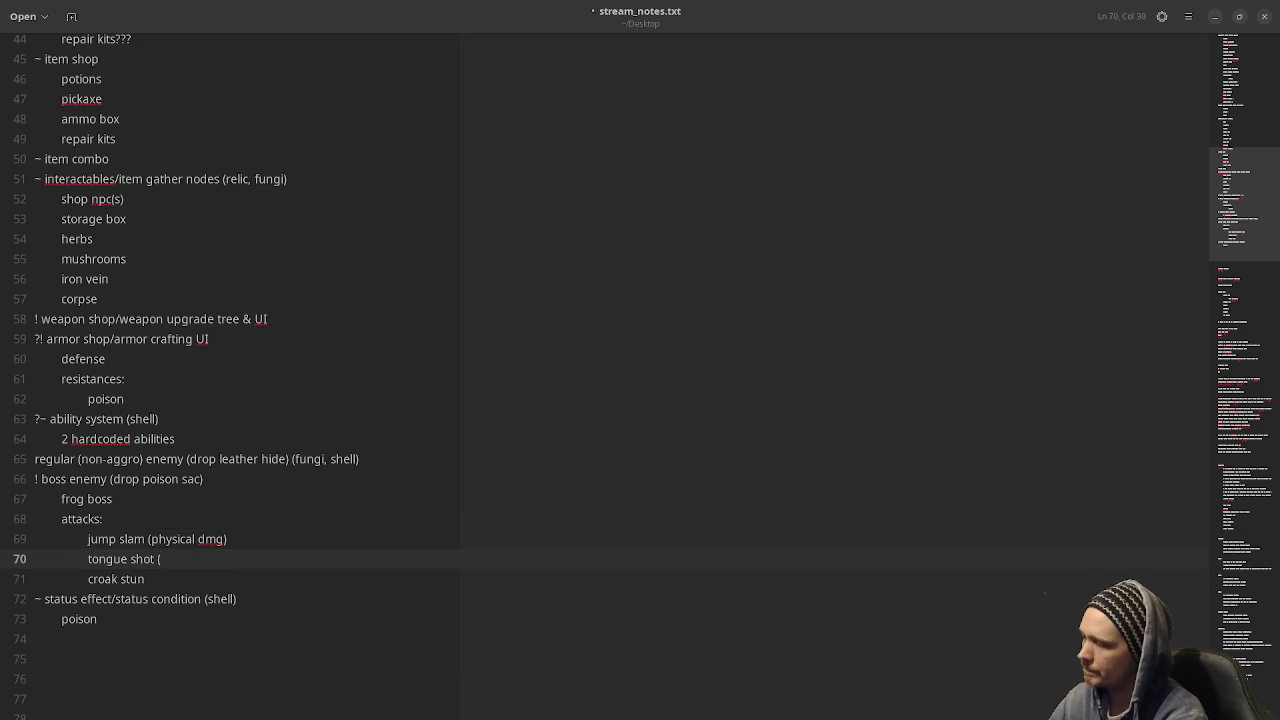
text(p)
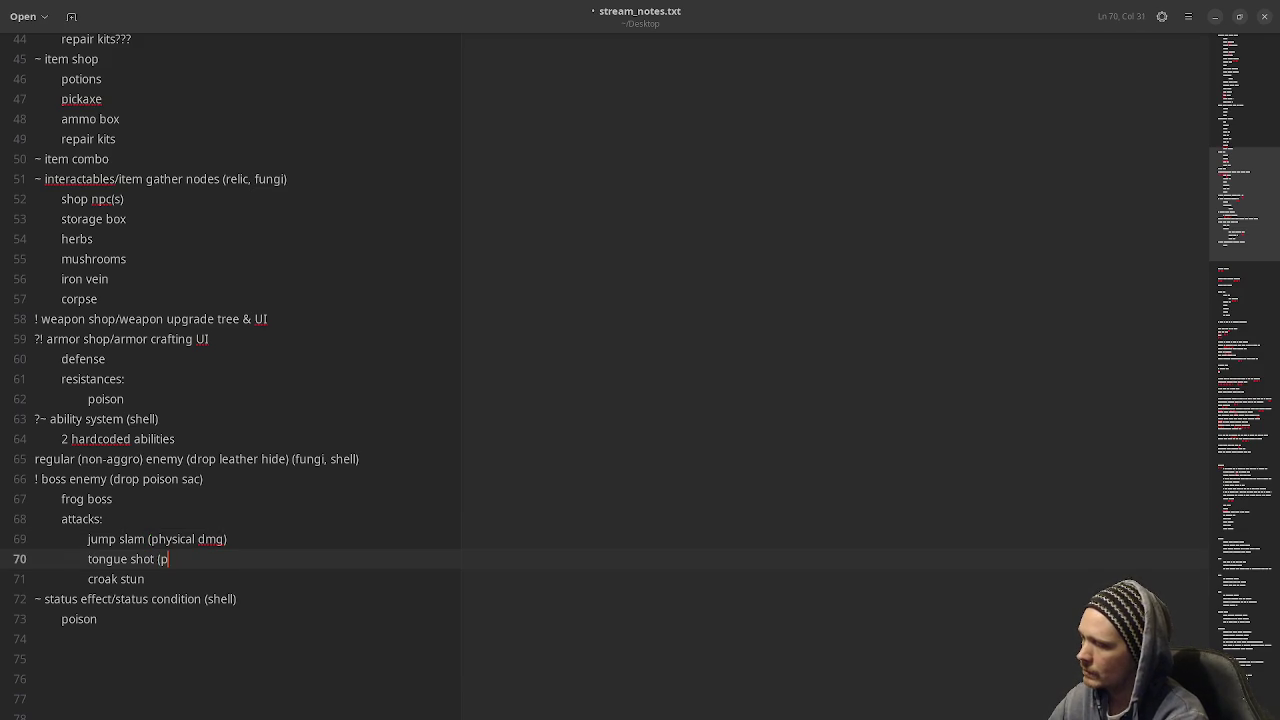
text(oison dmg))
key(Down)
text(()
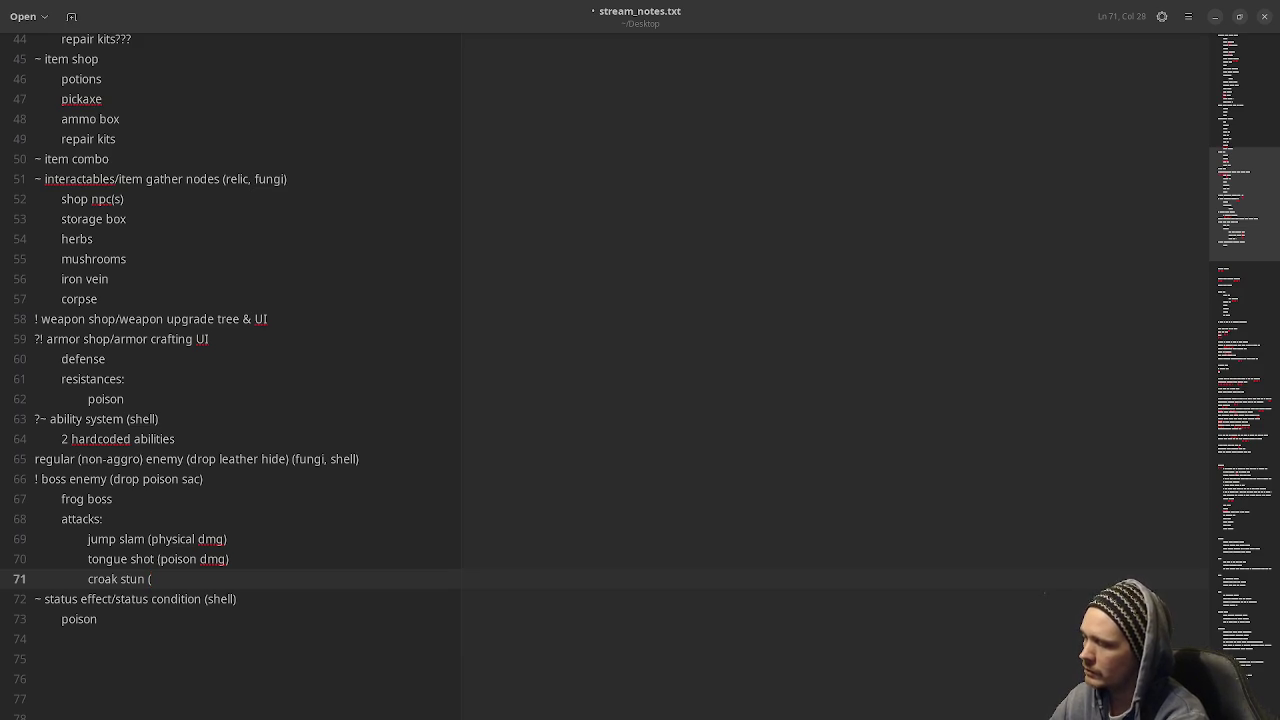
key(BackSpace)
key(BackSpace)
key(BackSpace)
key(BackSpace)
key(BackSpace)
key(BackSpace)
text((stun))
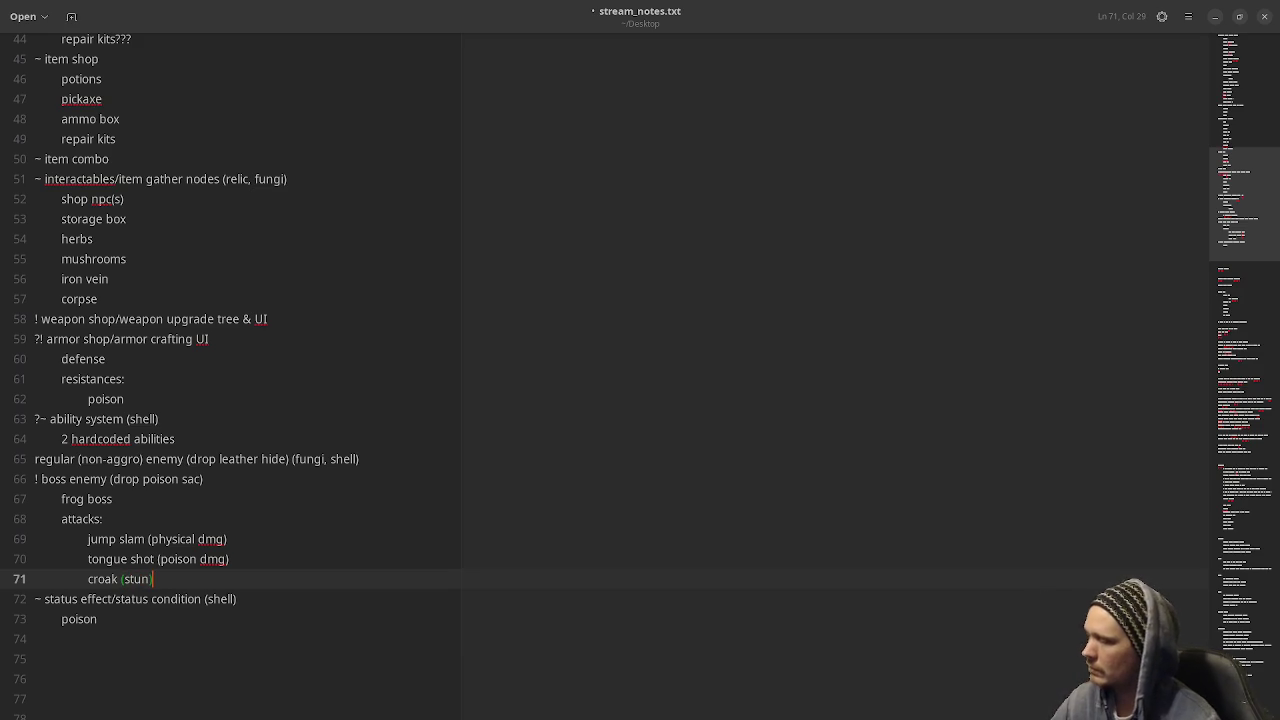
Save the notes and start an indented new line under the regular enemy entry.
click(383, 517)
key(ctrl+s)
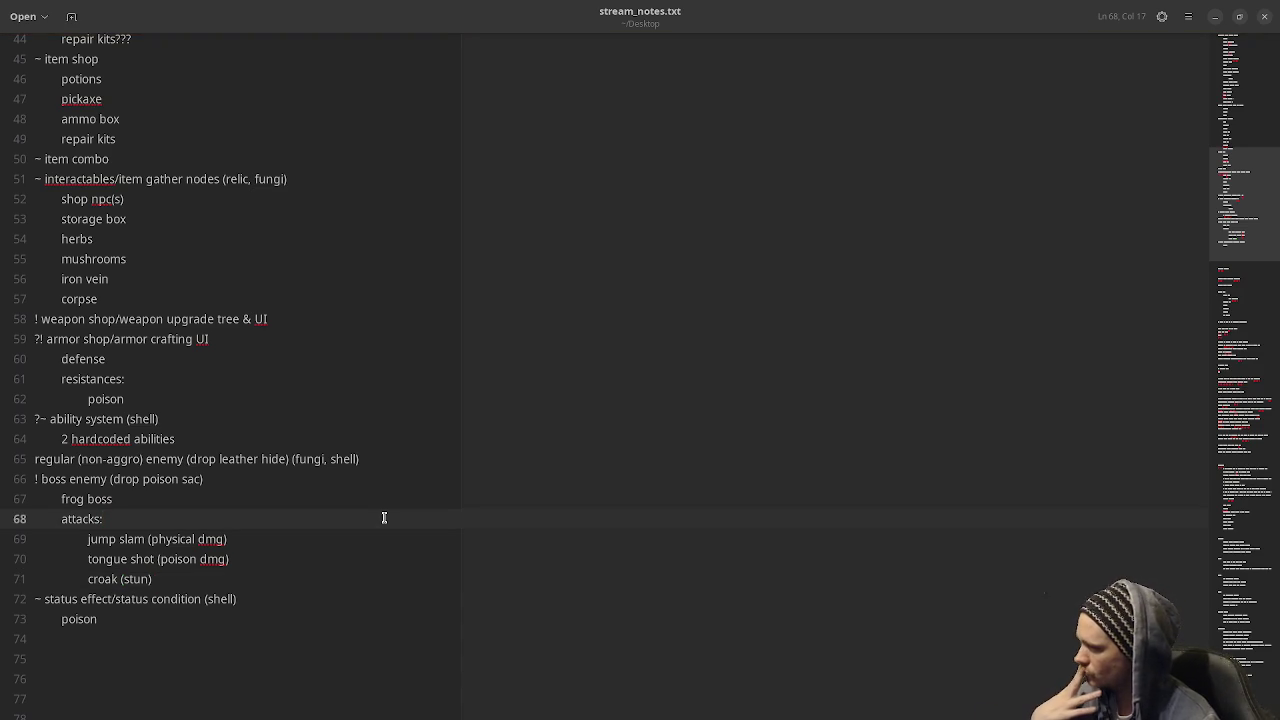
click(383, 458)
key(Return)
key(Tab)
Add 'boar' under the regular enemy line and save stream_notes.txt.
text(boar)
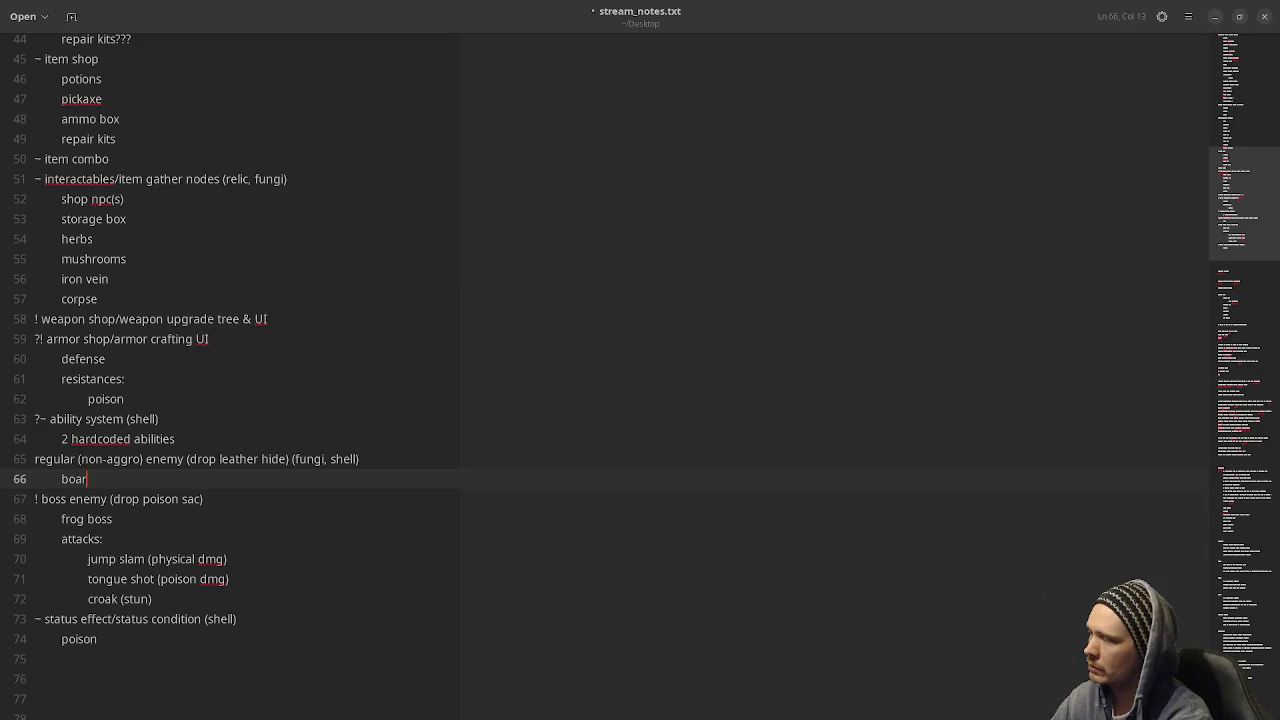
key(ctrl+s)
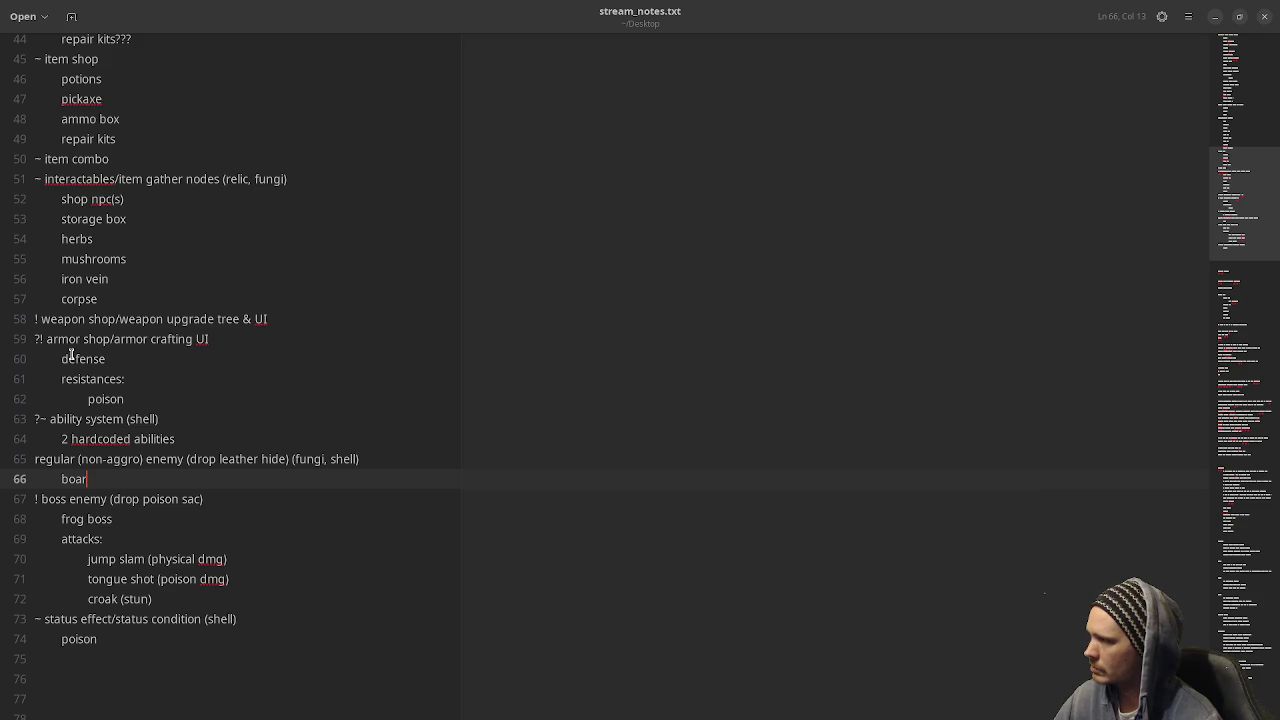
Scroll through stream_notes.txt to review it, then show the Activities overview.
scroll(72, 360, up, 1)
scroll(102, 387, up, 1)
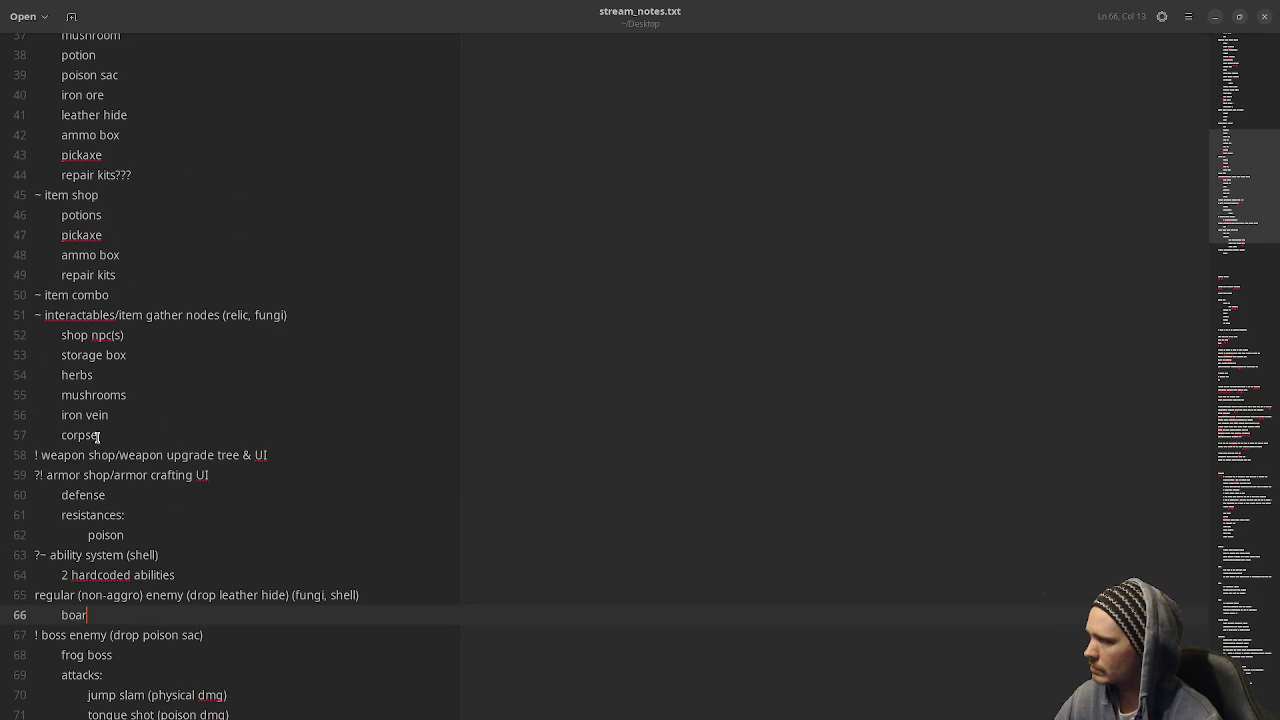
scroll(100, 445, up, 8)
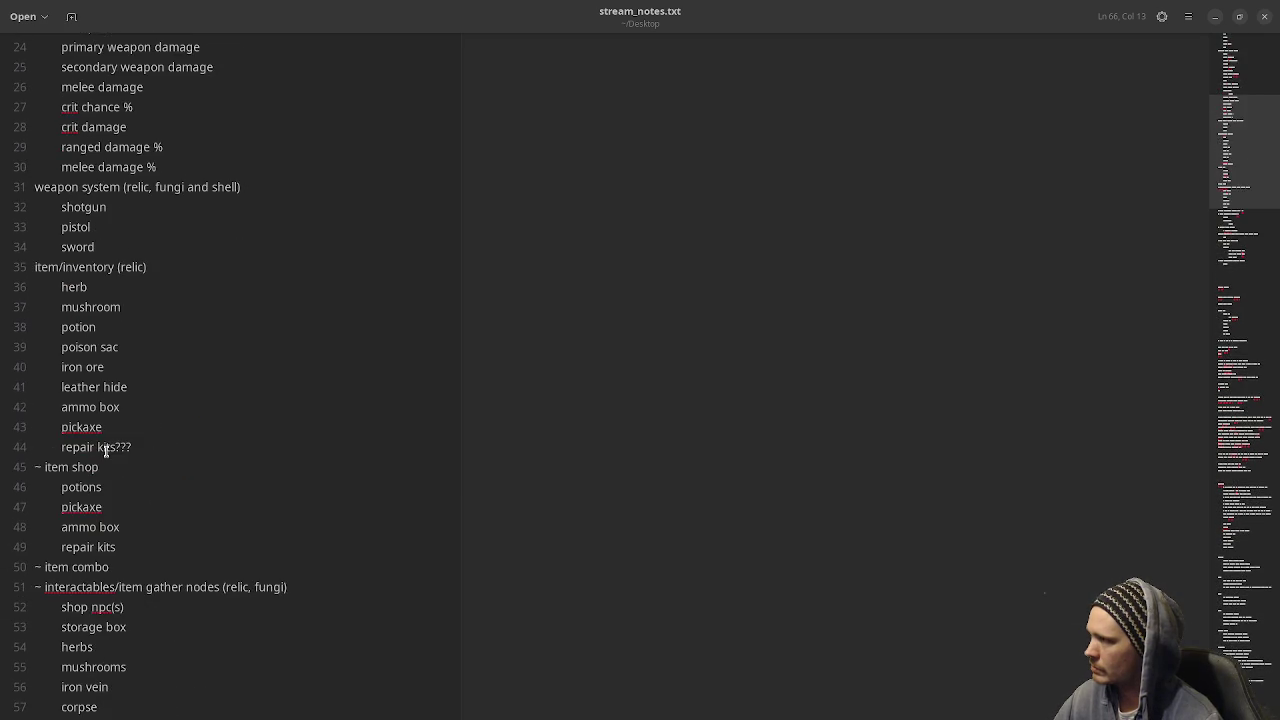
scroll(320, 480, up, 3)
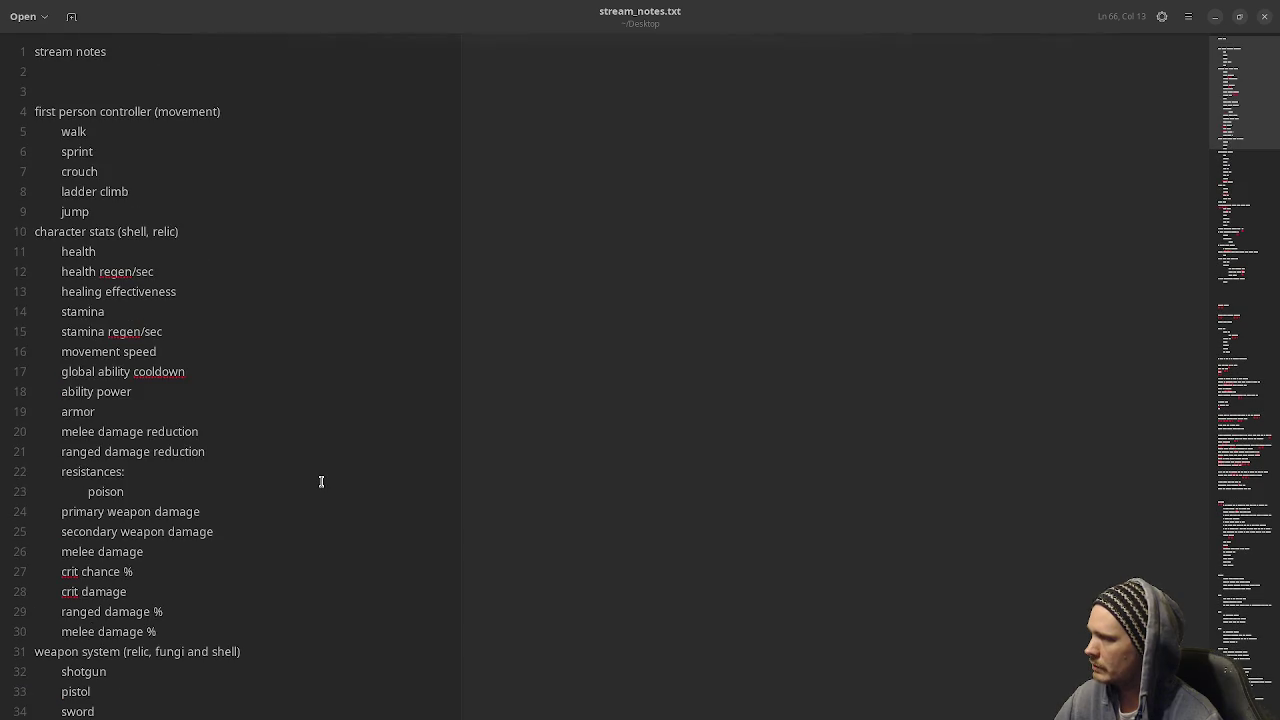
scroll(321, 481, down, 12)
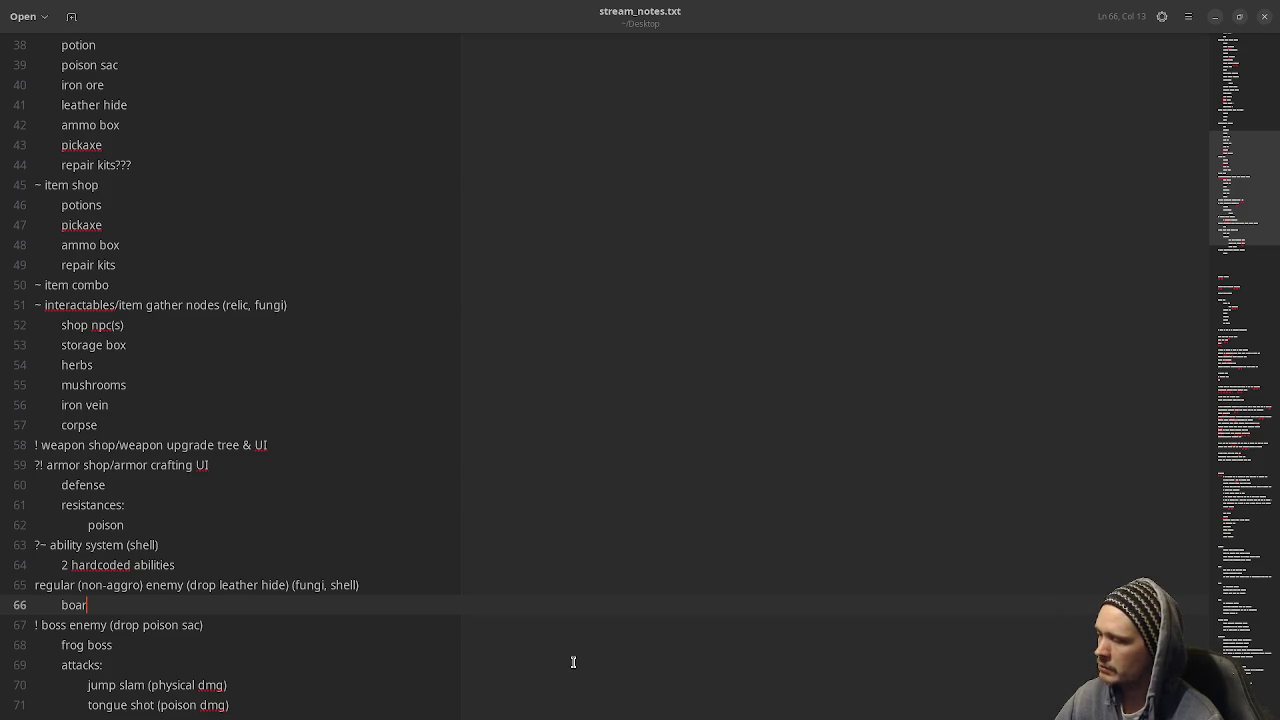
scroll(573, 662, down, 1)
scroll(573, 662, down, 2)
scroll(573, 662, up, 2)
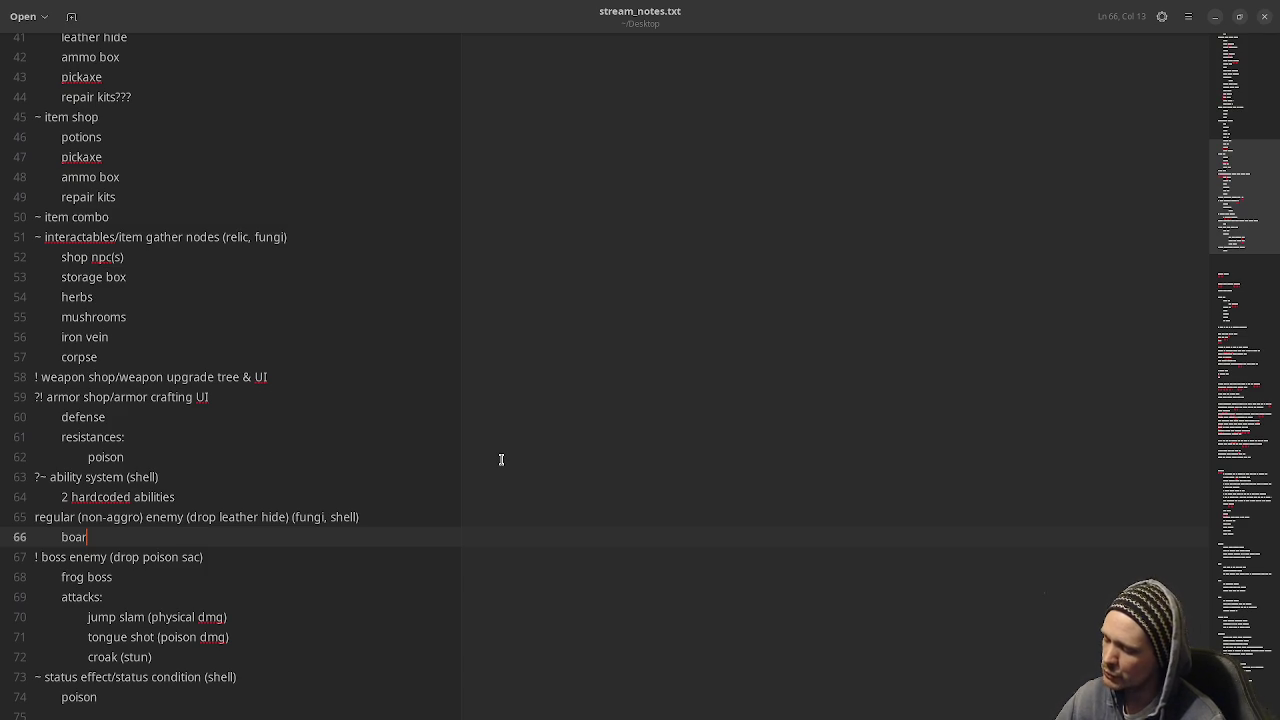
key(super)
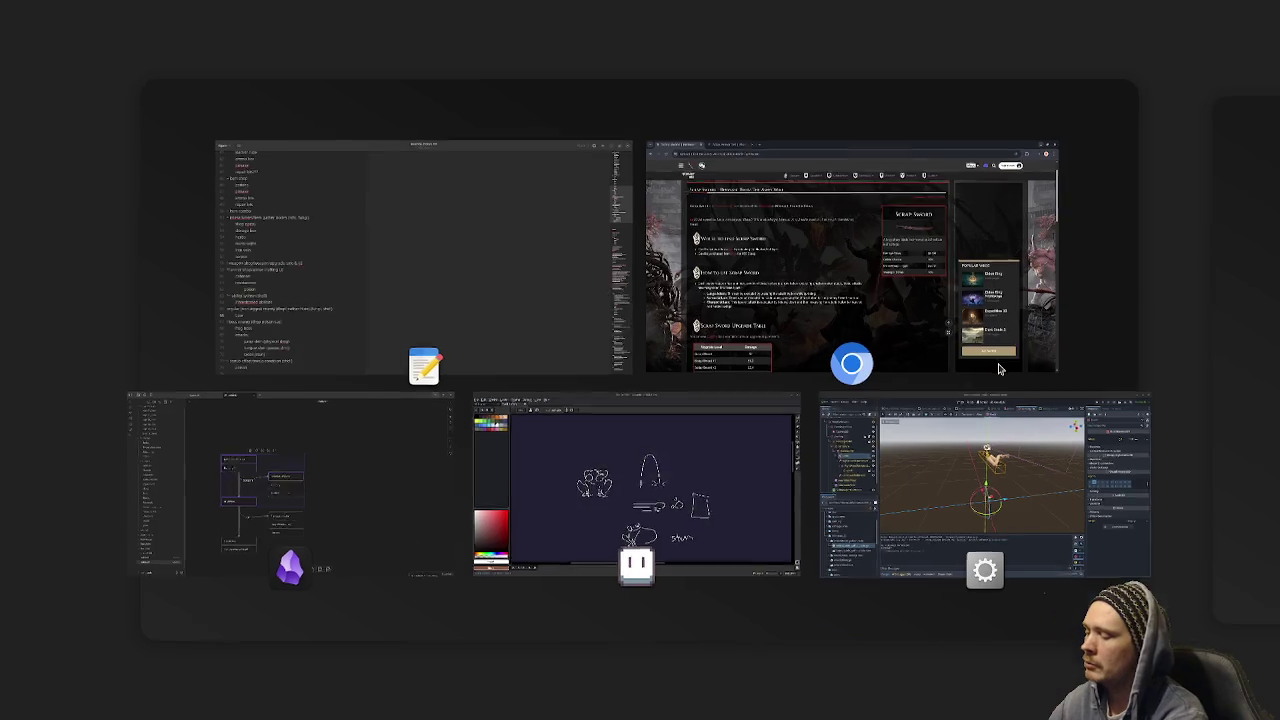
Open mervin_uv.blend from Blender's recent files and orbit around the mushroom character.
key(super)
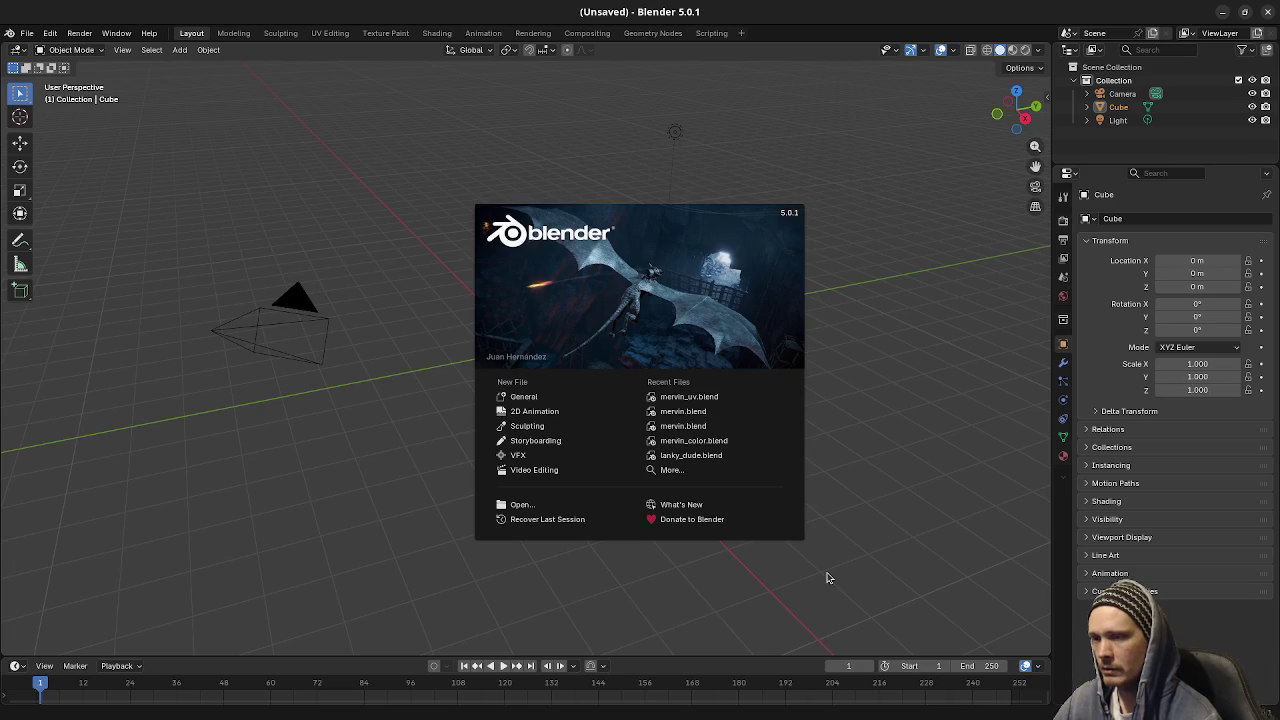
click(693, 400)
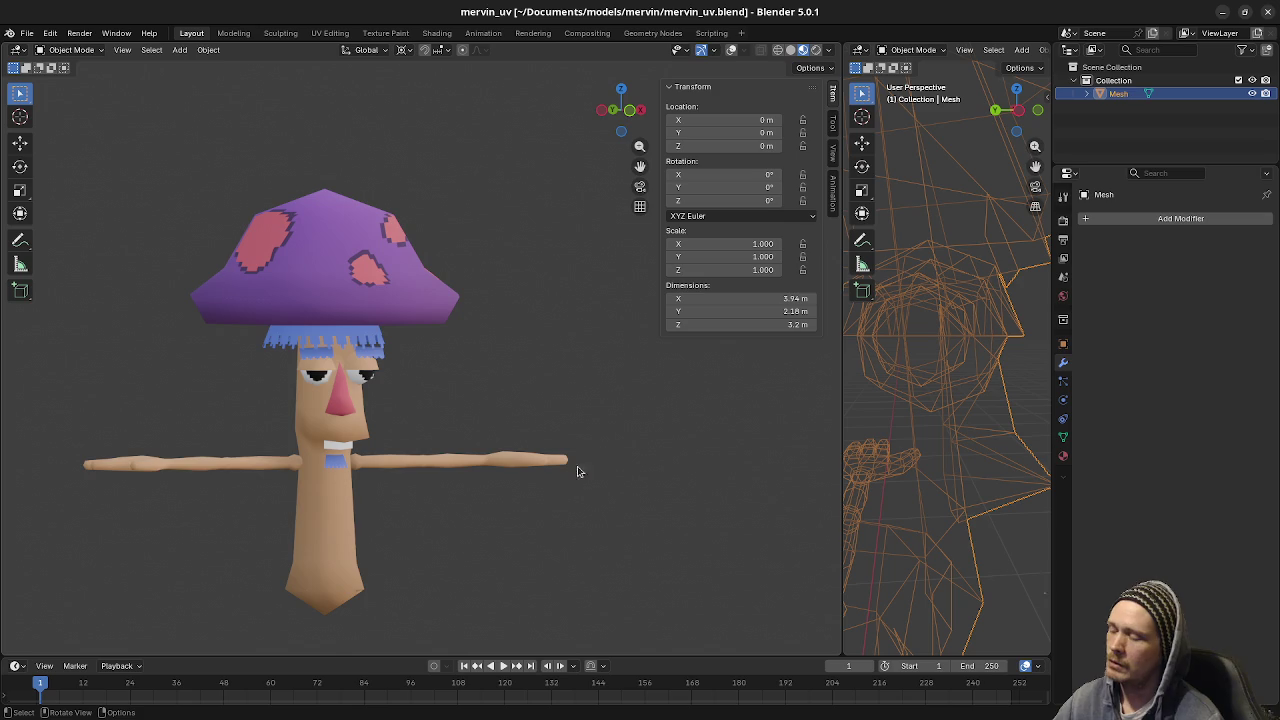
mouse_move(549, 494)
mouse_down()
mouse_move(573, 496)
mouse_move(509, 546)
mouse_move(528, 531)
mouse_move(537, 566)
mouse_move(408, 59)
mouse_move(370, 70)
mouse_up()
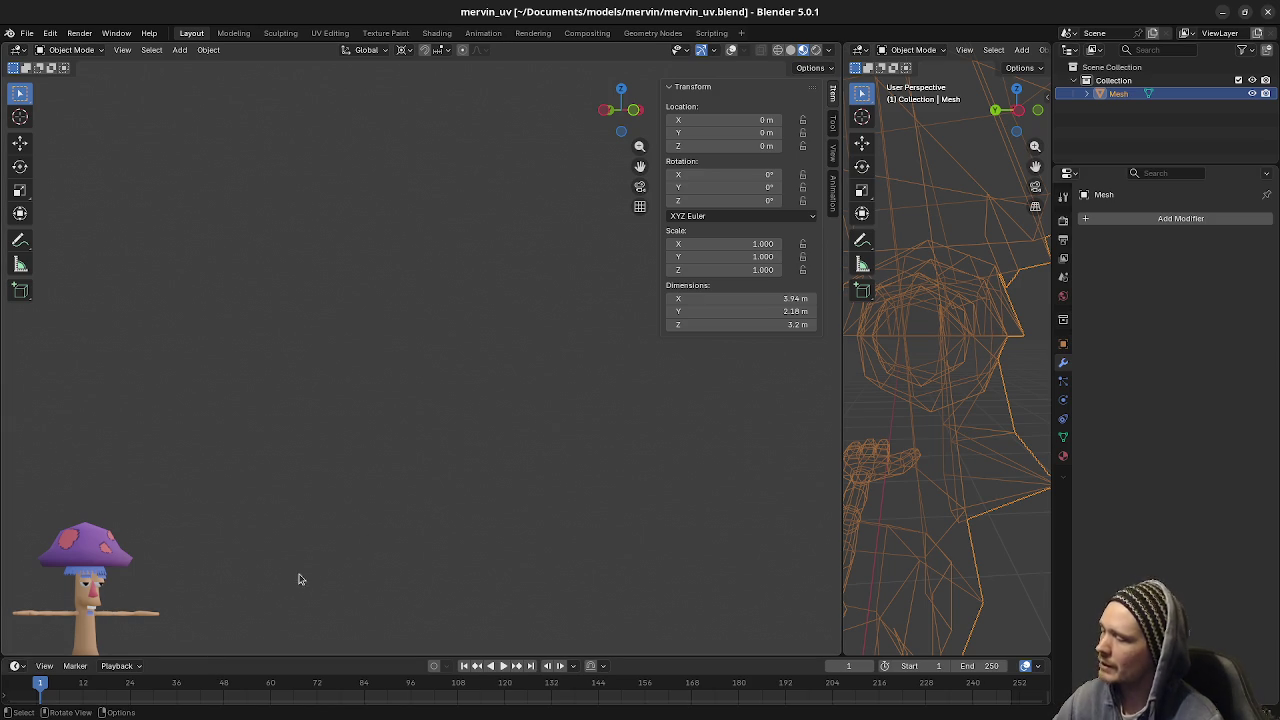
key(KP_Decimal)
scroll(603, 534, up, 2)
scroll(513, 549, up, 5)
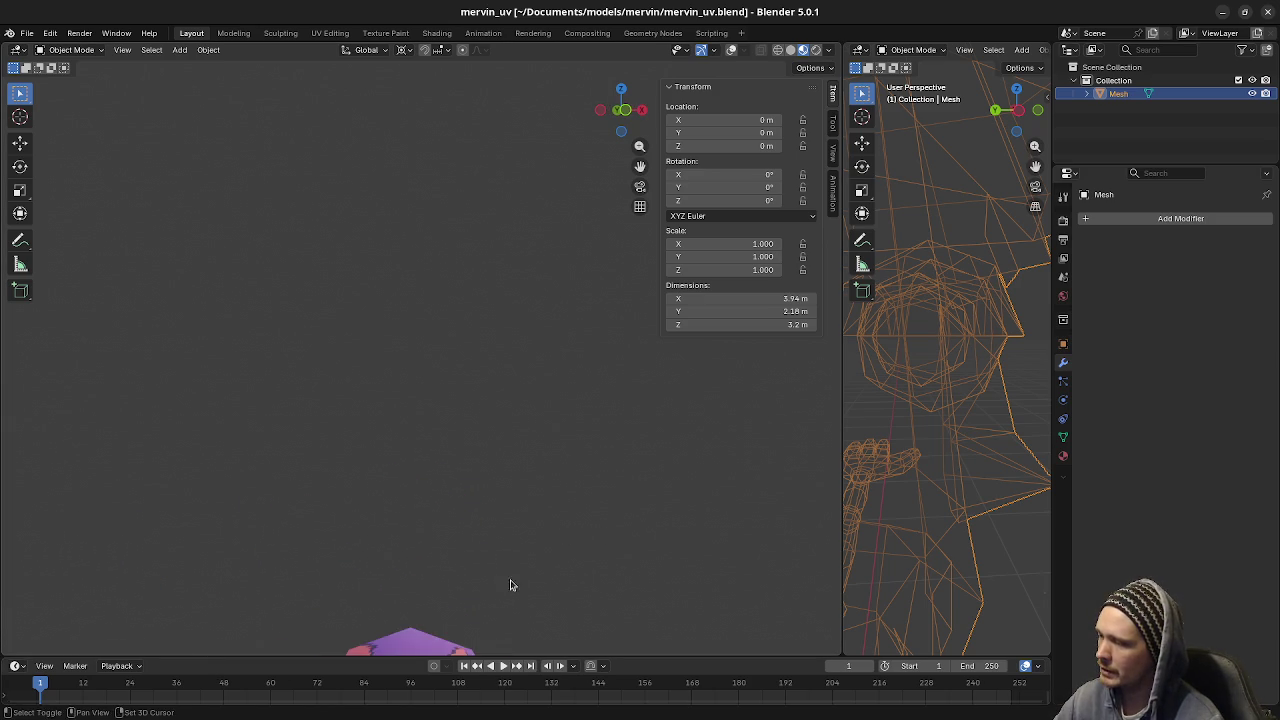
mouse_move(511, 349)
mouse_down()
mouse_move(491, 397)
mouse_move(532, 397)
mouse_move(477, 391)
mouse_move(250, 223)
mouse_move(503, 386)
mouse_move(532, 321)
mouse_move(516, 481)
mouse_move(532, 377)
mouse_move(523, 346)
mouse_up()
key(KP_1)
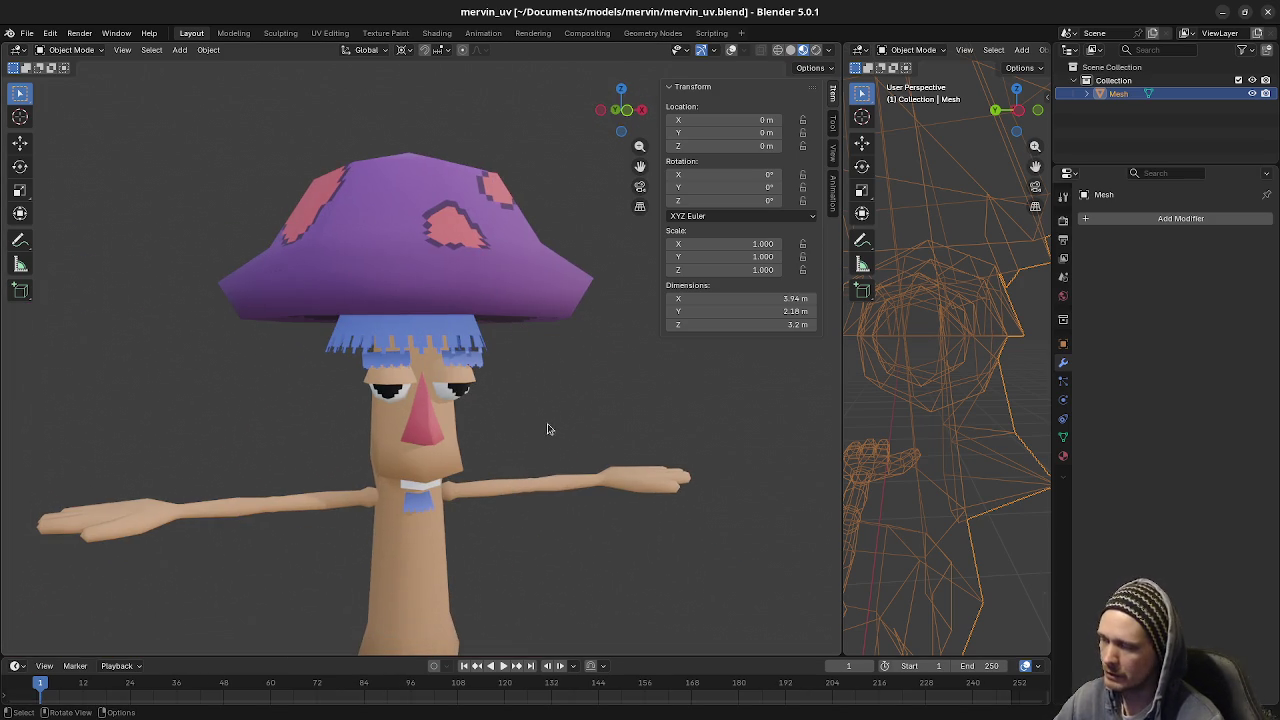
scroll(543, 434, down, 6)
mouse_move(515, 537)
mouse_down()
mouse_move(329, 614)
mouse_move(470, 510)
mouse_move(491, 451)
mouse_move(487, 521)
mouse_up()
scroll(343, 600, up, 2)
scroll(487, 521, up, 5)
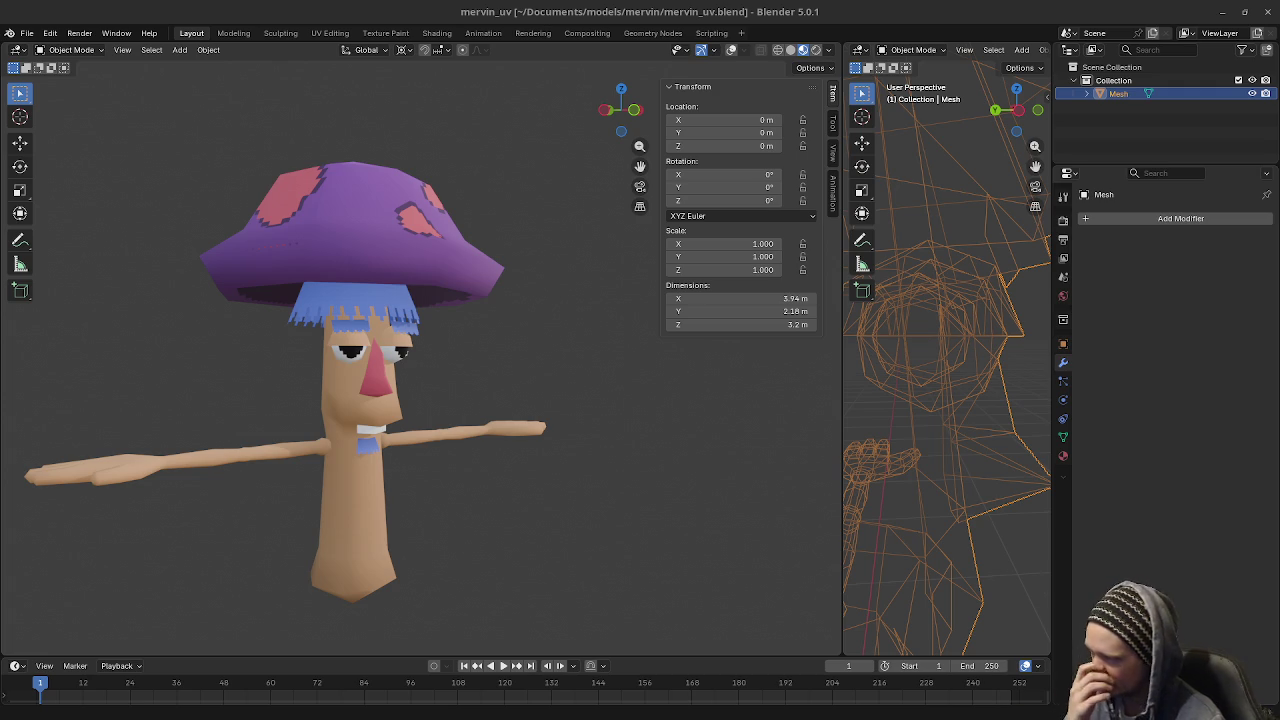
mouse_move(426, 500)
mouse_down()
mouse_move(526, 486)
mouse_move(485, 494)
mouse_move(500, 514)
mouse_move(543, 526)
mouse_move(545, 499)
mouse_move(551, 525)
mouse_move(531, 508)
mouse_move(500, 411)
mouse_move(516, 532)
mouse_move(514, 497)
mouse_move(490, 500)
mouse_up()
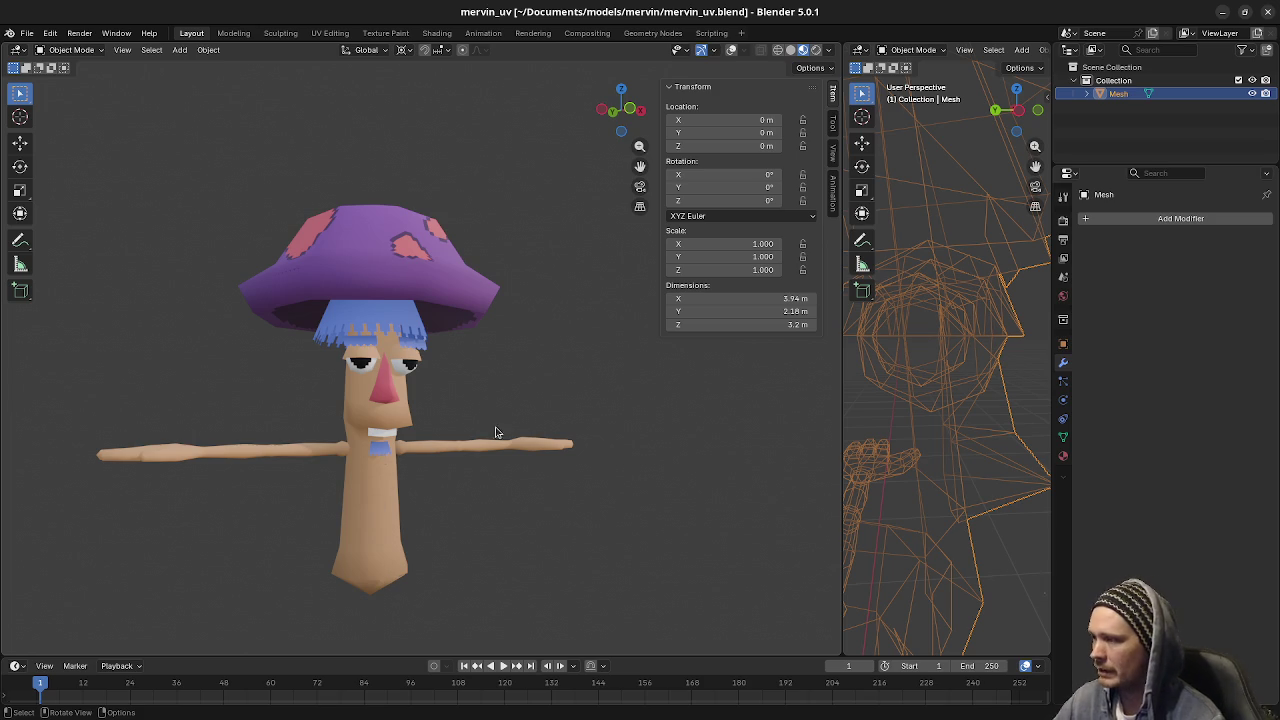
drag(483, 469, 476, 493)
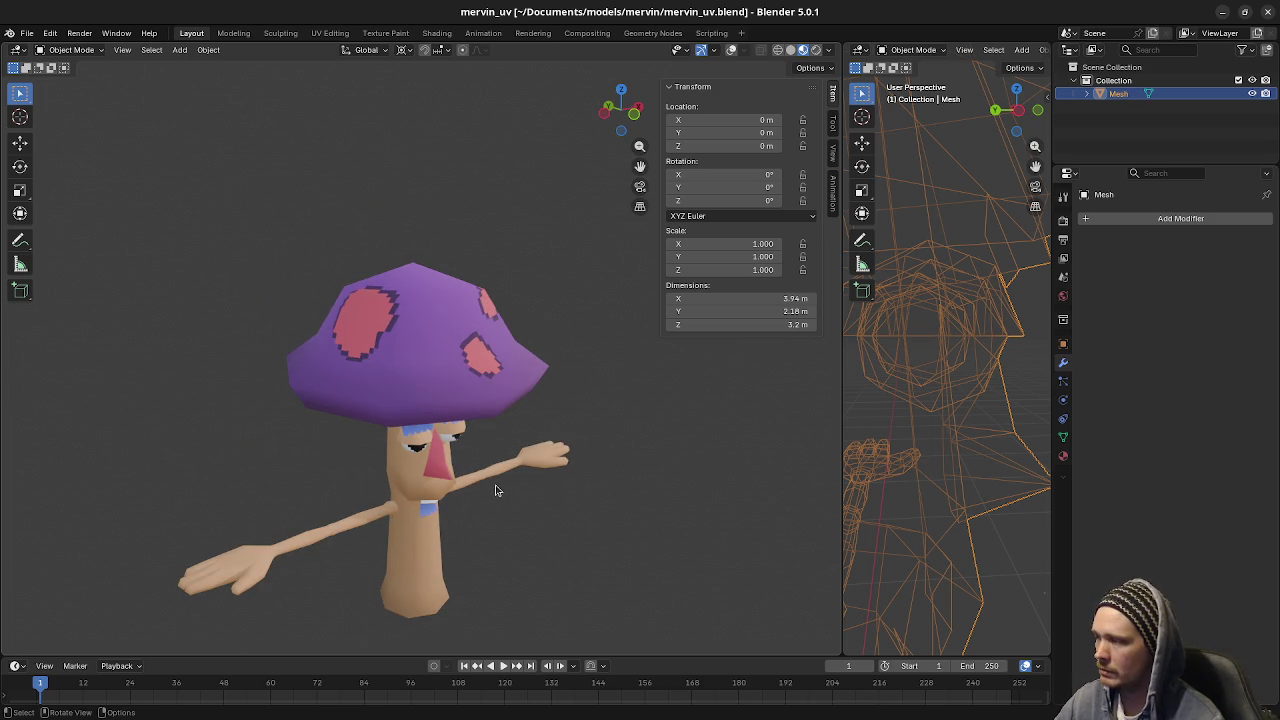
drag(350, 535, 471, 538)
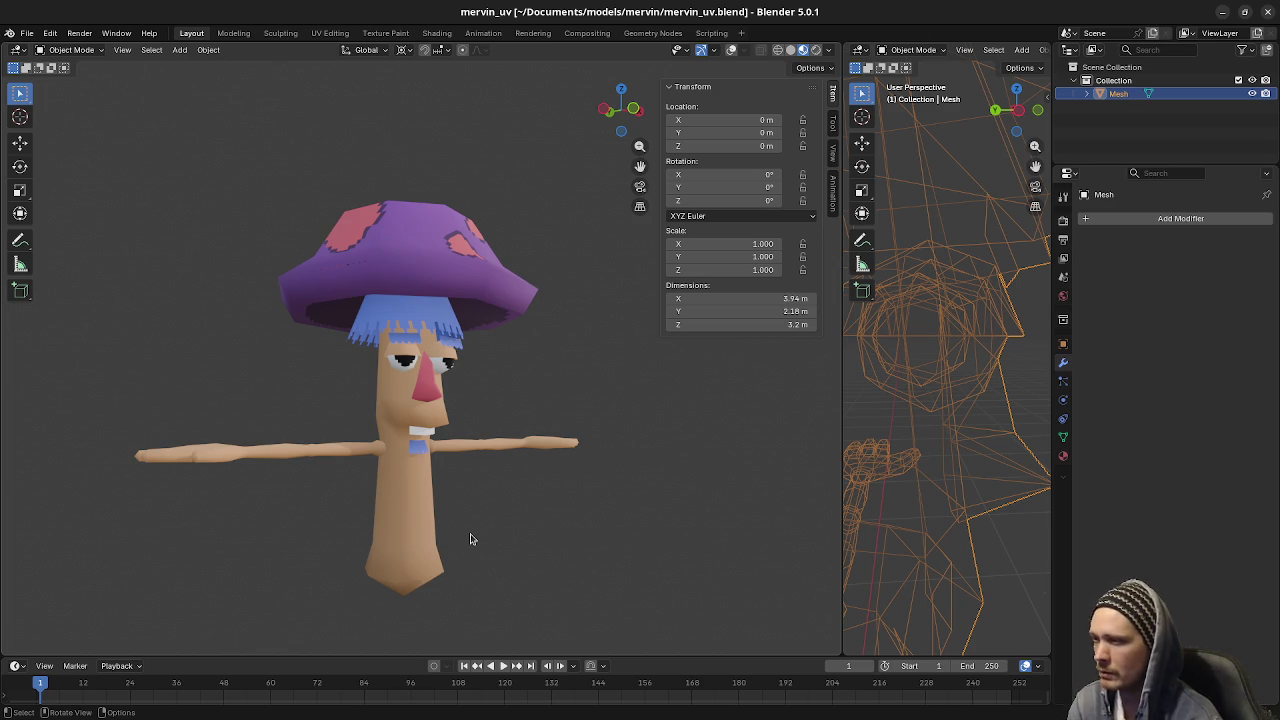
click(1268, 13)
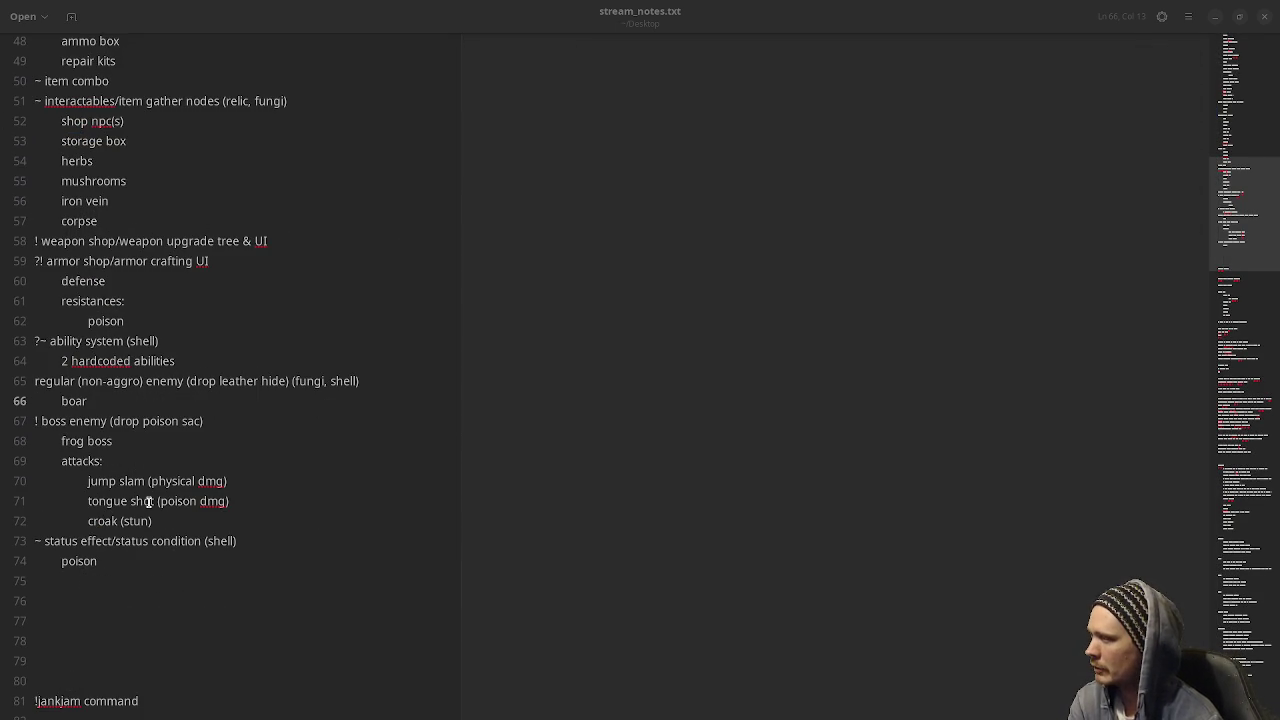
Scroll through stream_notes.txt and select the word 'poison' on line 74.
scroll(148, 503, up, 3)
scroll(148, 503, up, 4)
scroll(103, 448, down, 3)
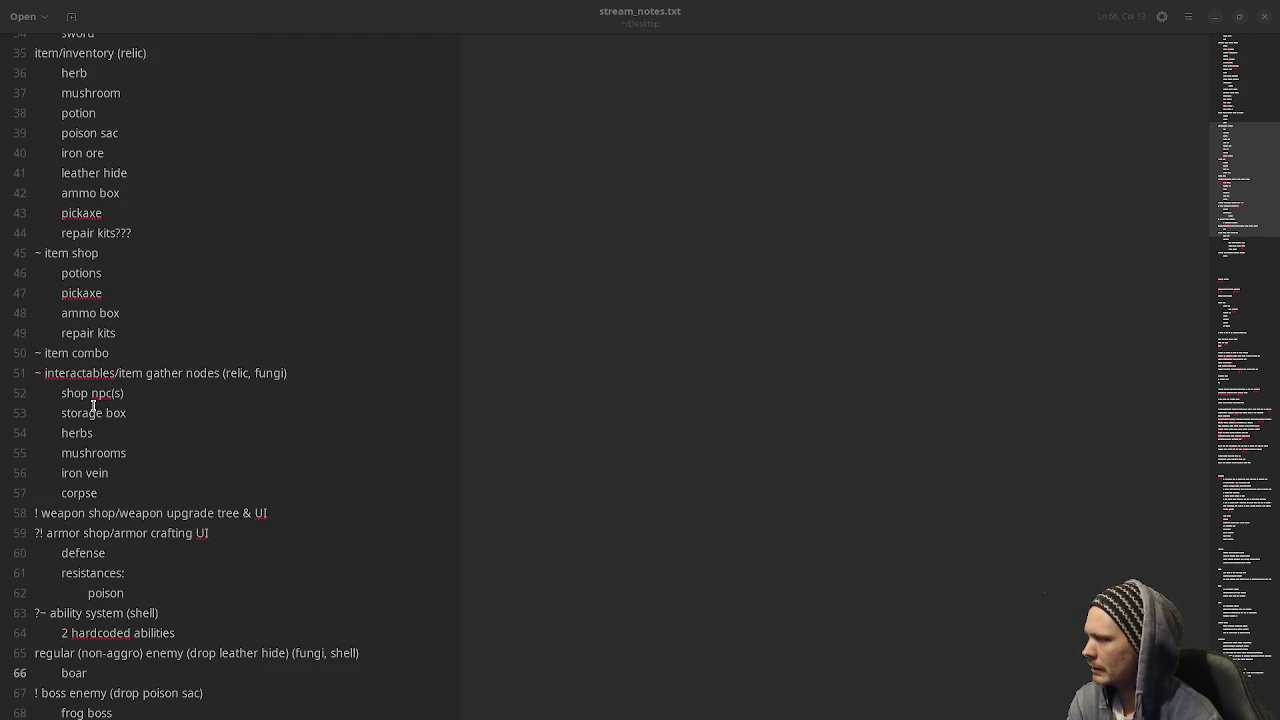
scroll(88, 441, down, 3)
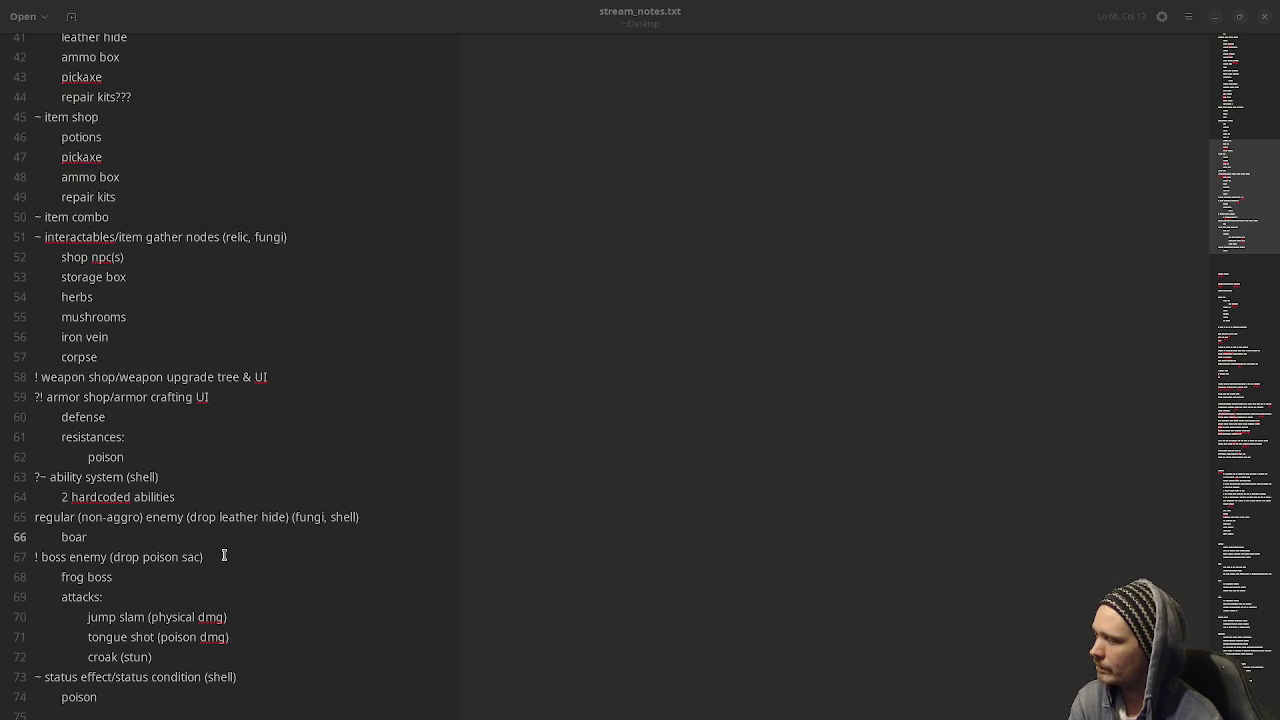
scroll(243, 566, up, 5)
scroll(243, 566, up, 8)
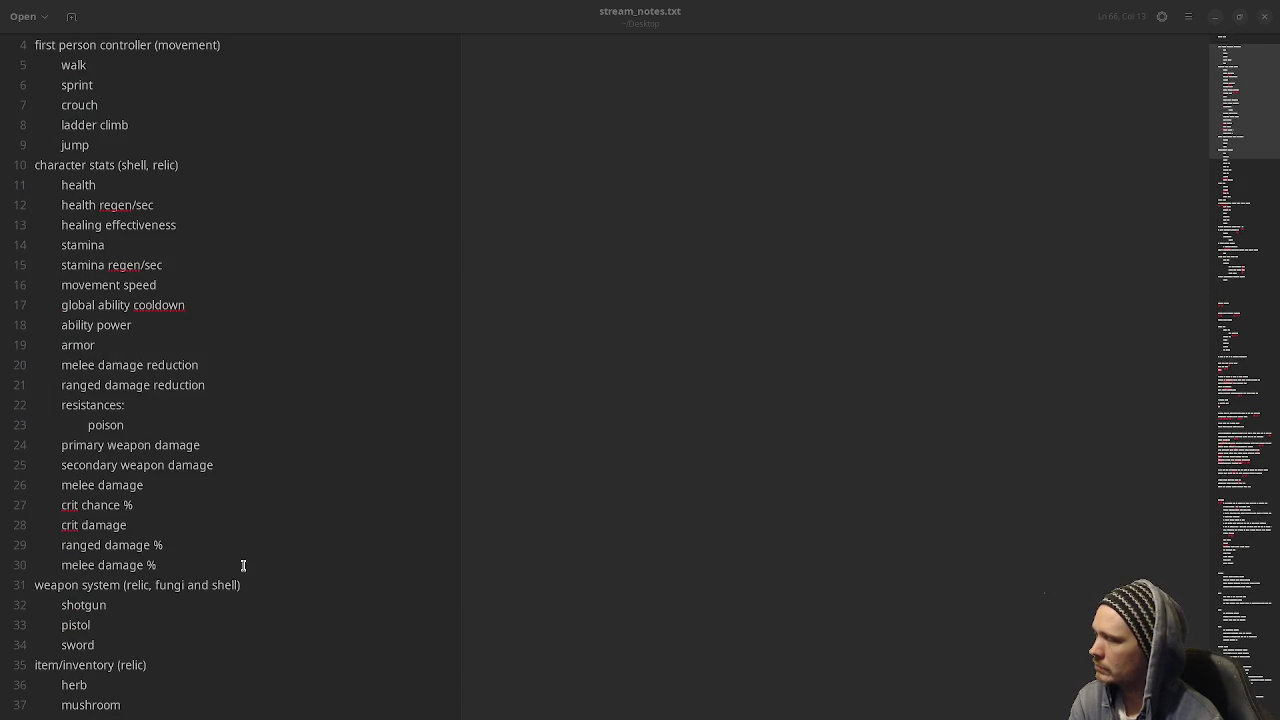
scroll(243, 566, up, 2)
scroll(243, 566, down, 15)
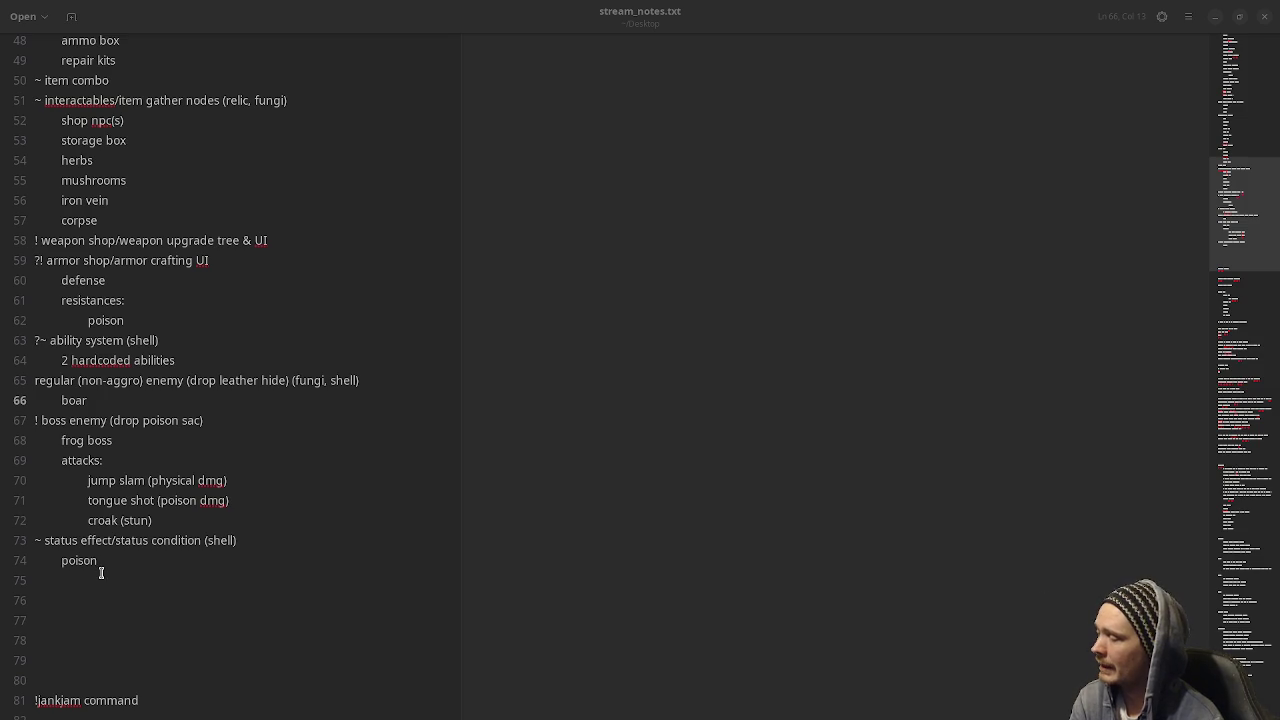
drag(100, 563, 58, 563)
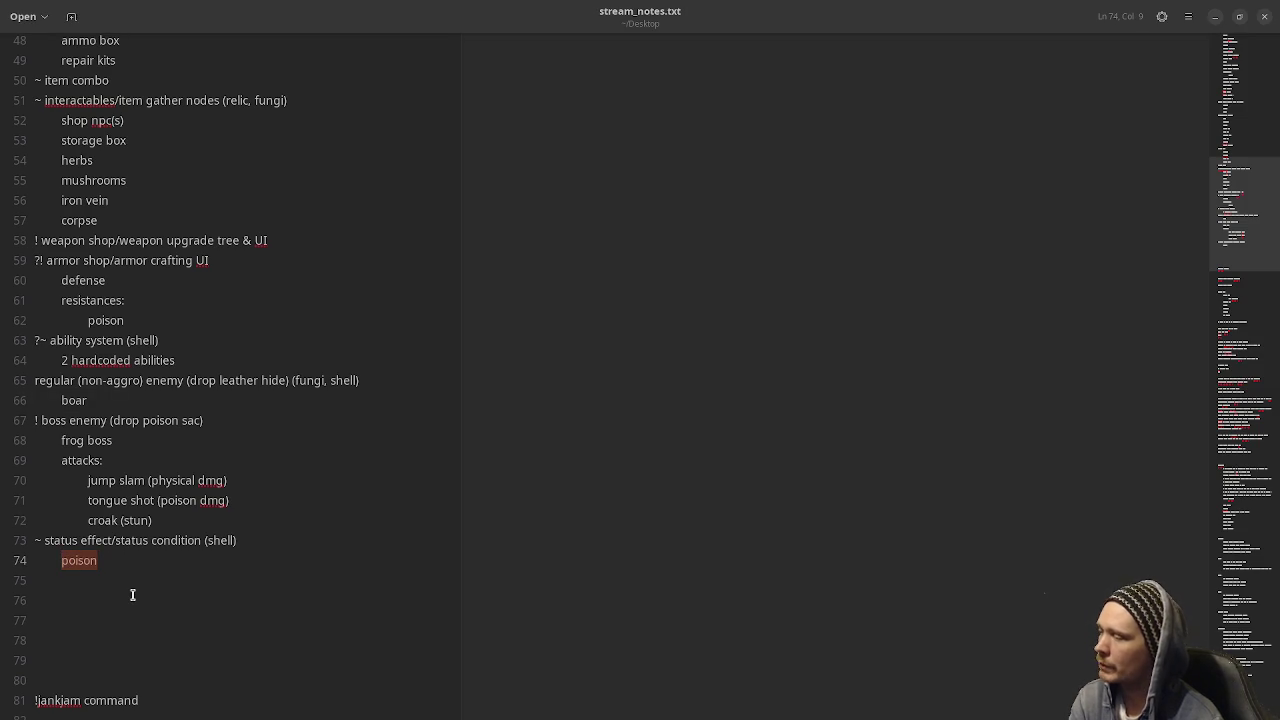
Select 'shotgun' on line 32, then switch to Godot showing the cam_rig scene.
scroll(132, 560, up, 6)
scroll(43, 187, up, 3)
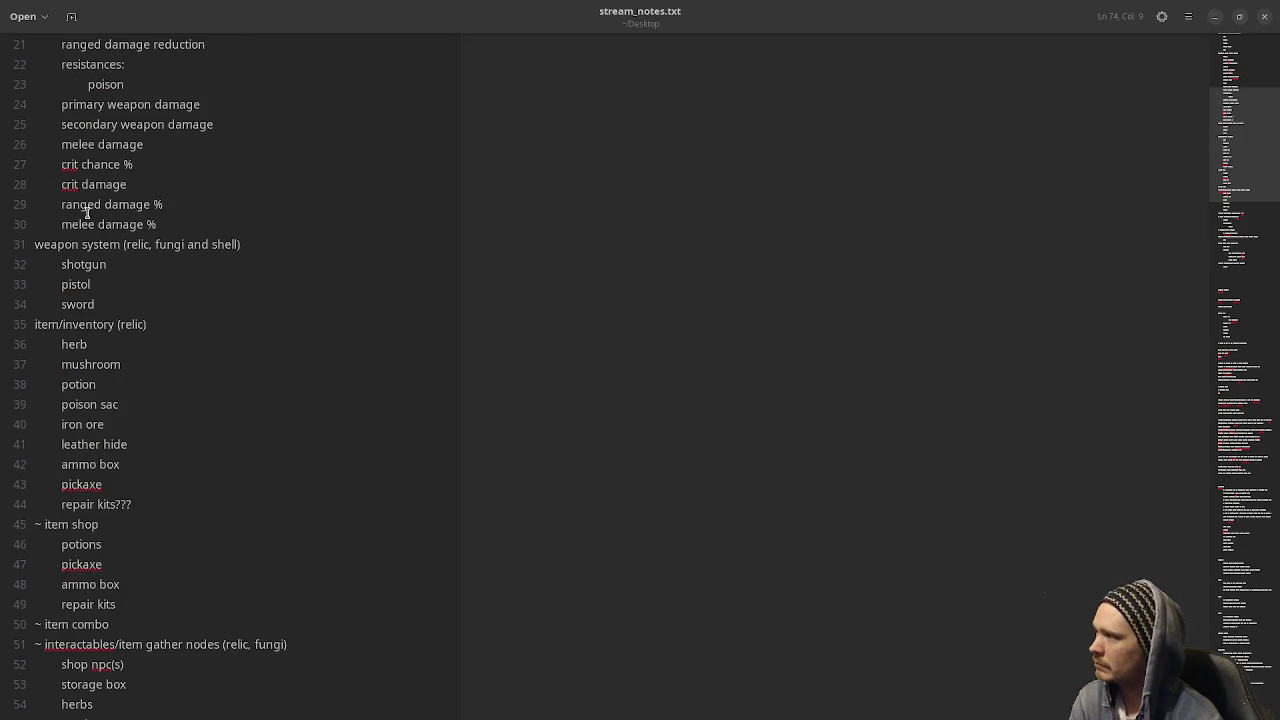
scroll(74, 338, down, 9)
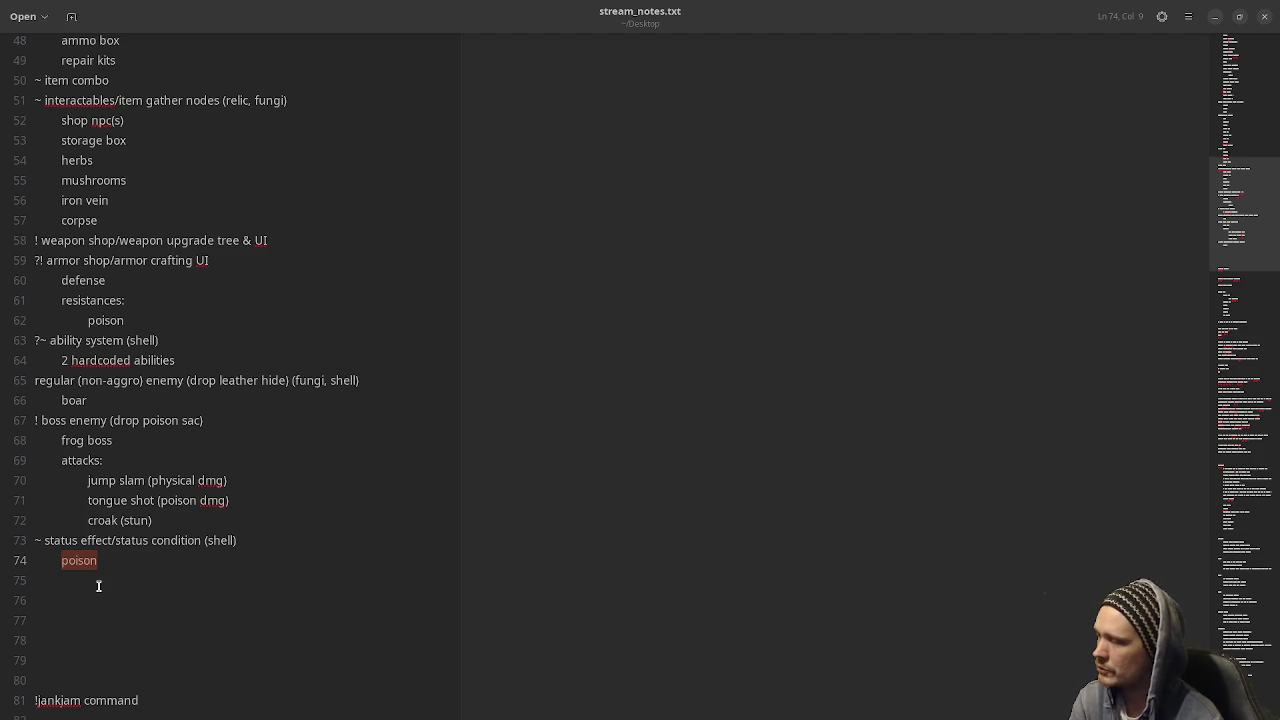
scroll(104, 293, up, 7)
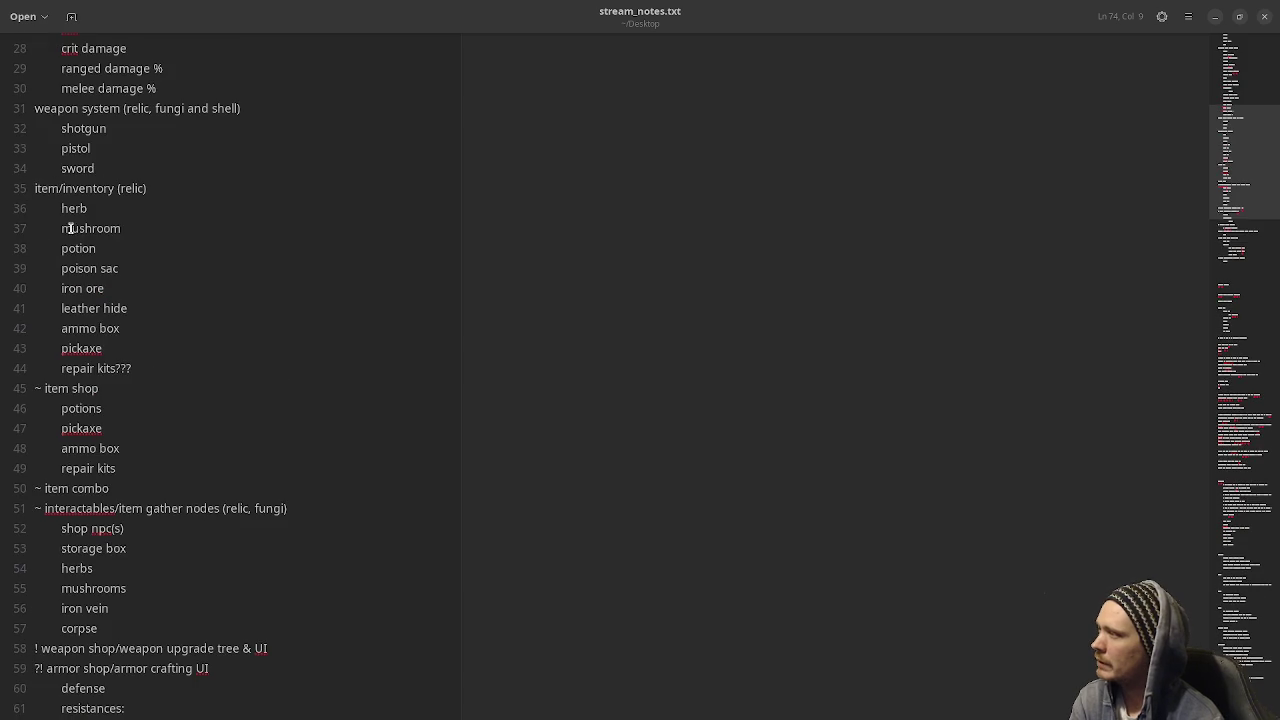
double_click(73, 130)
scroll(169, 540, down, 6)
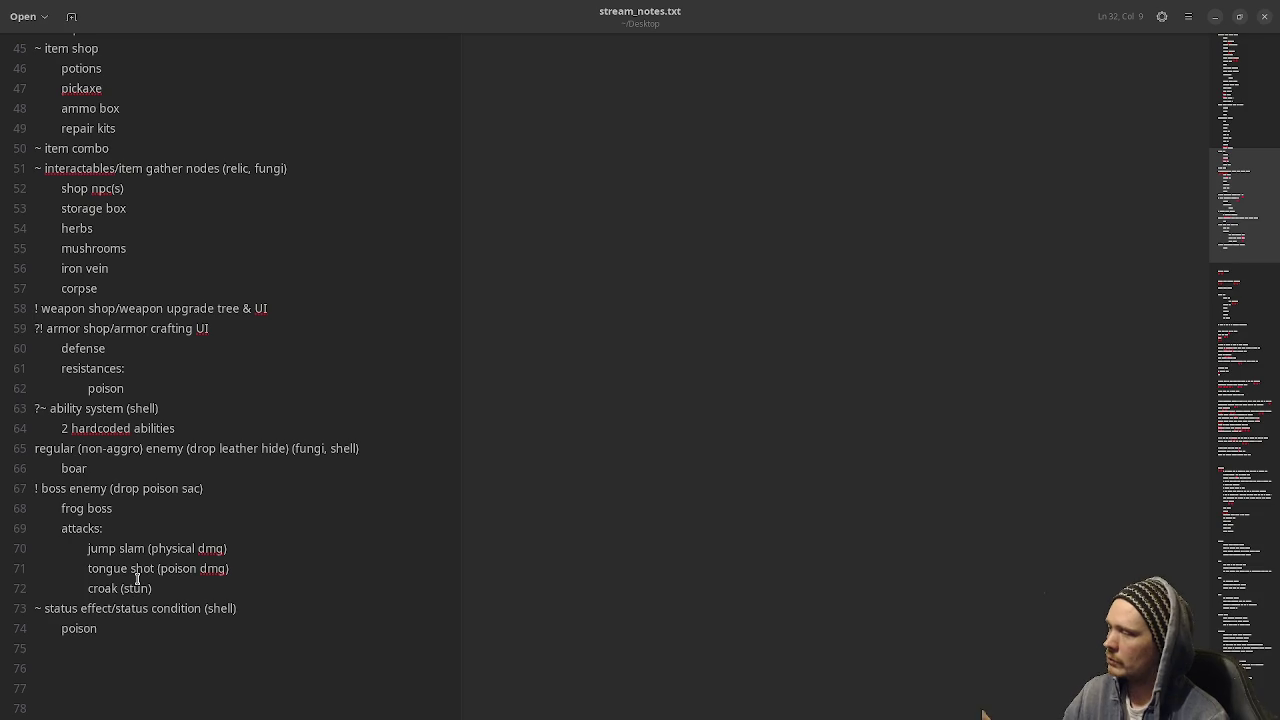
scroll(195, 540, up, 12)
scroll(195, 540, up, 2)
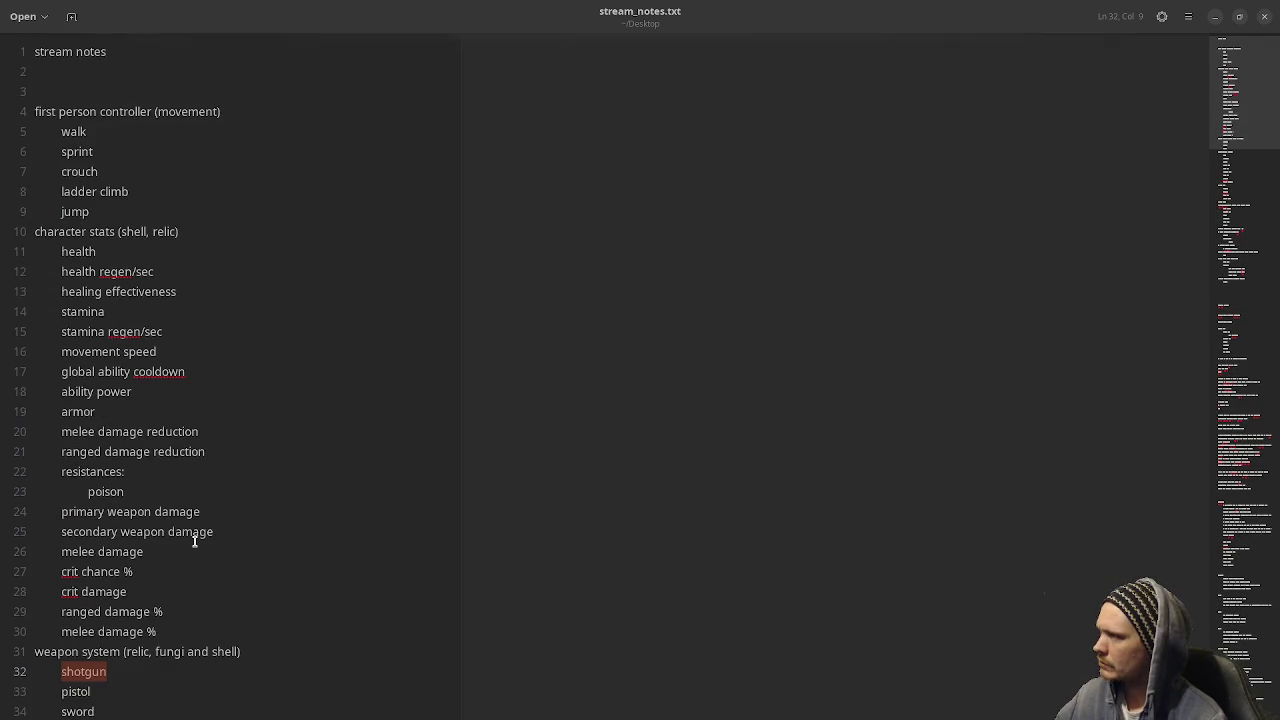
scroll(195, 540, down, 3)
key(alt+Tab)
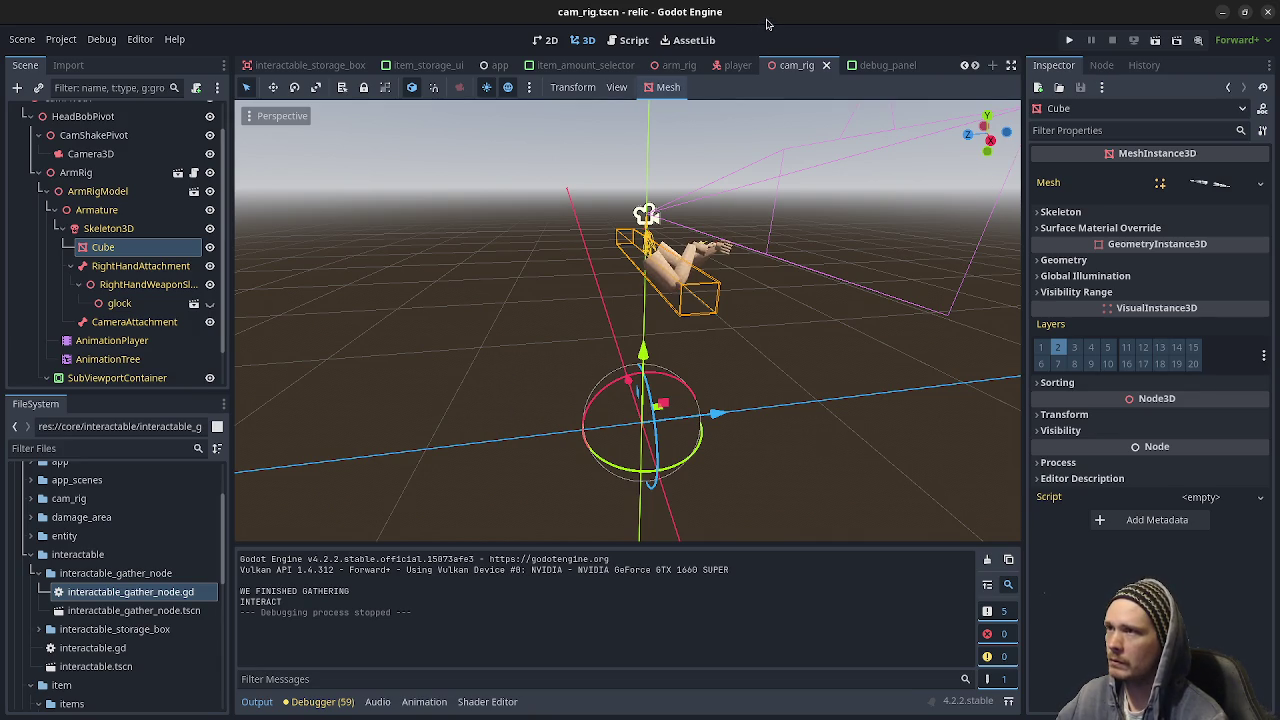
Minimize the Godot editor to return to stream_notes.txt.
click(1222, 12)
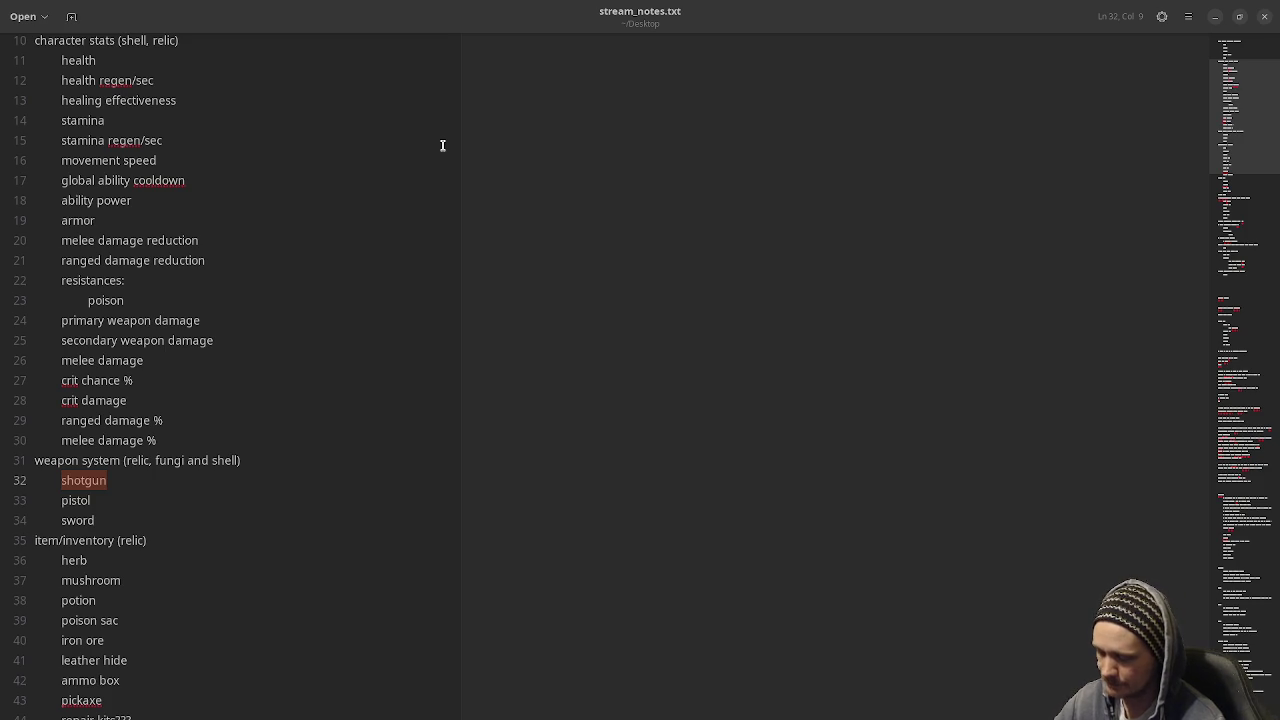
Insert blank lines below the status effect notes, starting a new section at line 77.
scroll(346, 351, down, 11)
scroll(183, 532, down, 5)
click(197, 410)
key(Return)
key(Return)
key(Return)
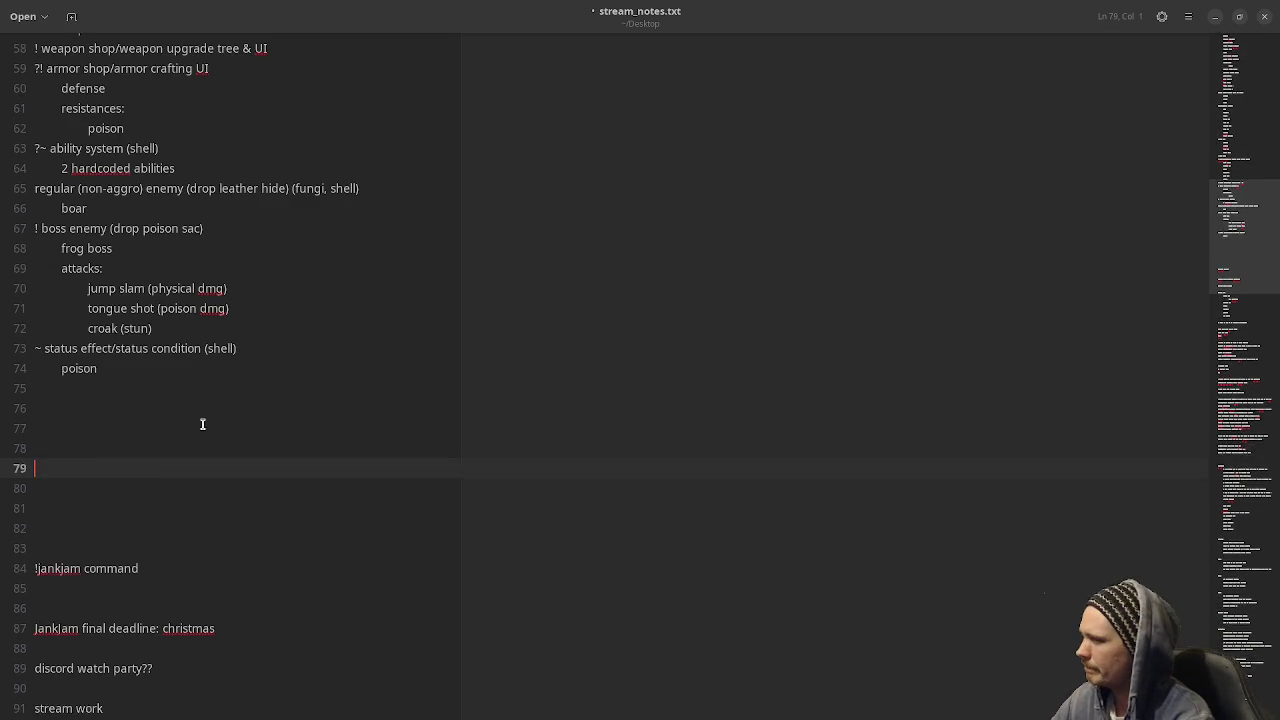
key(Return)
key(Return)
key(Up)
key(Up)
key(Up)
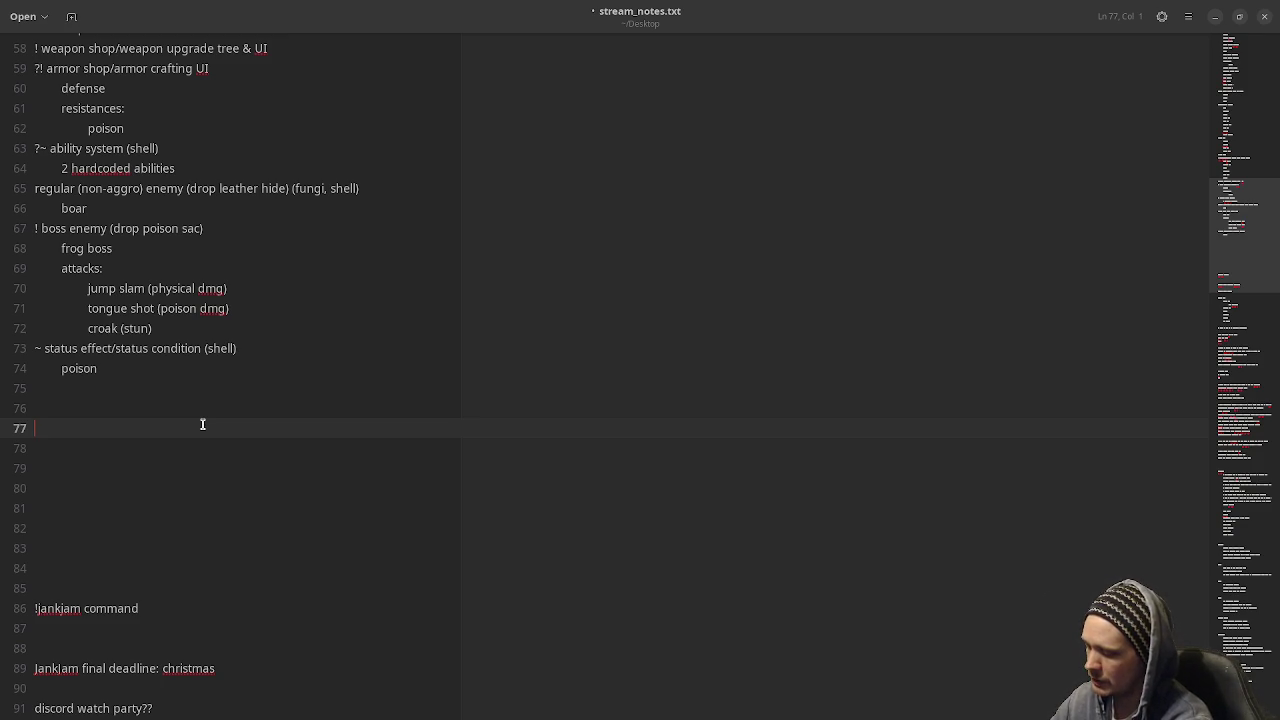
Type Day & Night, Seasons, Weather and Temperature on separate lines, then show the window overview.
text(Da)
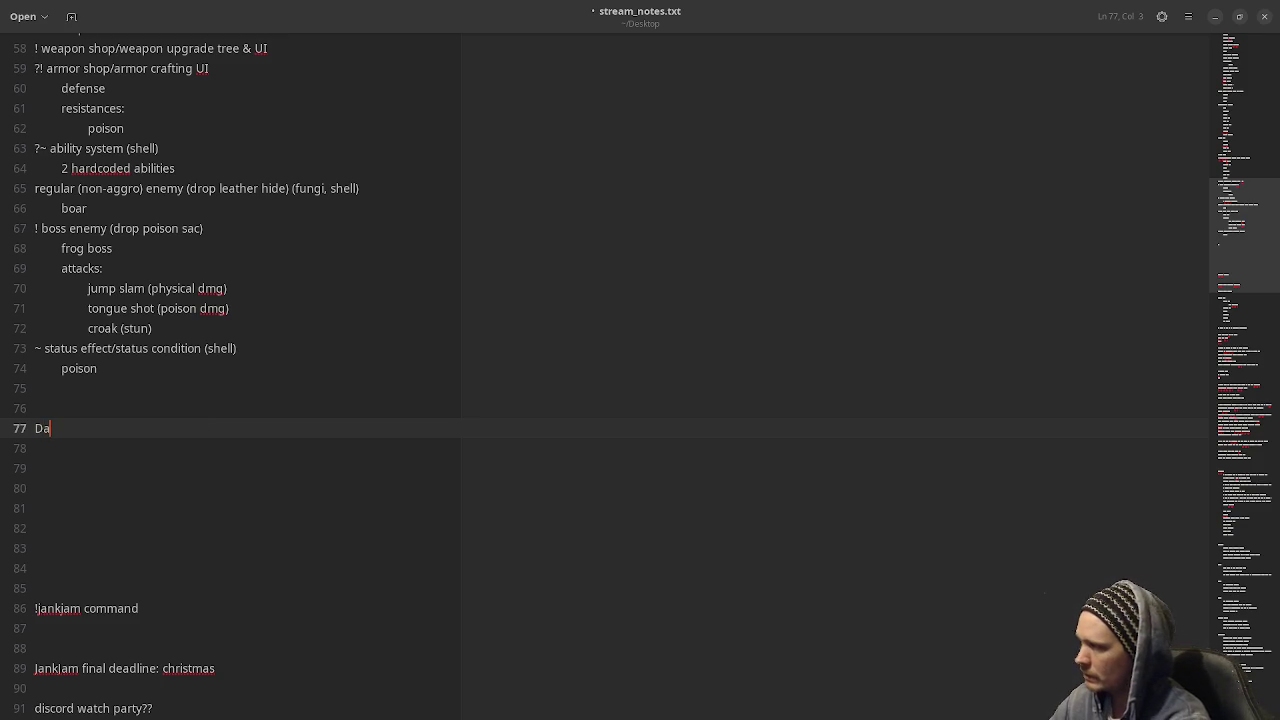
text(y & Night)
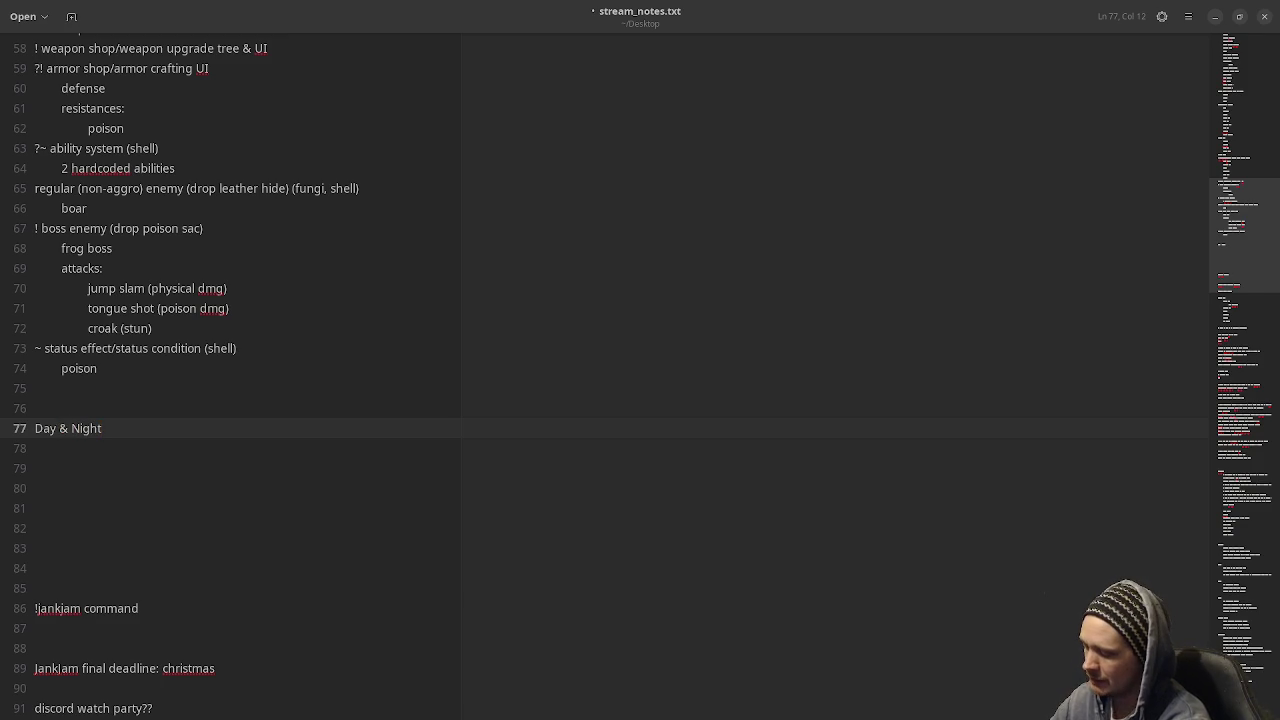
key(Return)
text(Seasons)
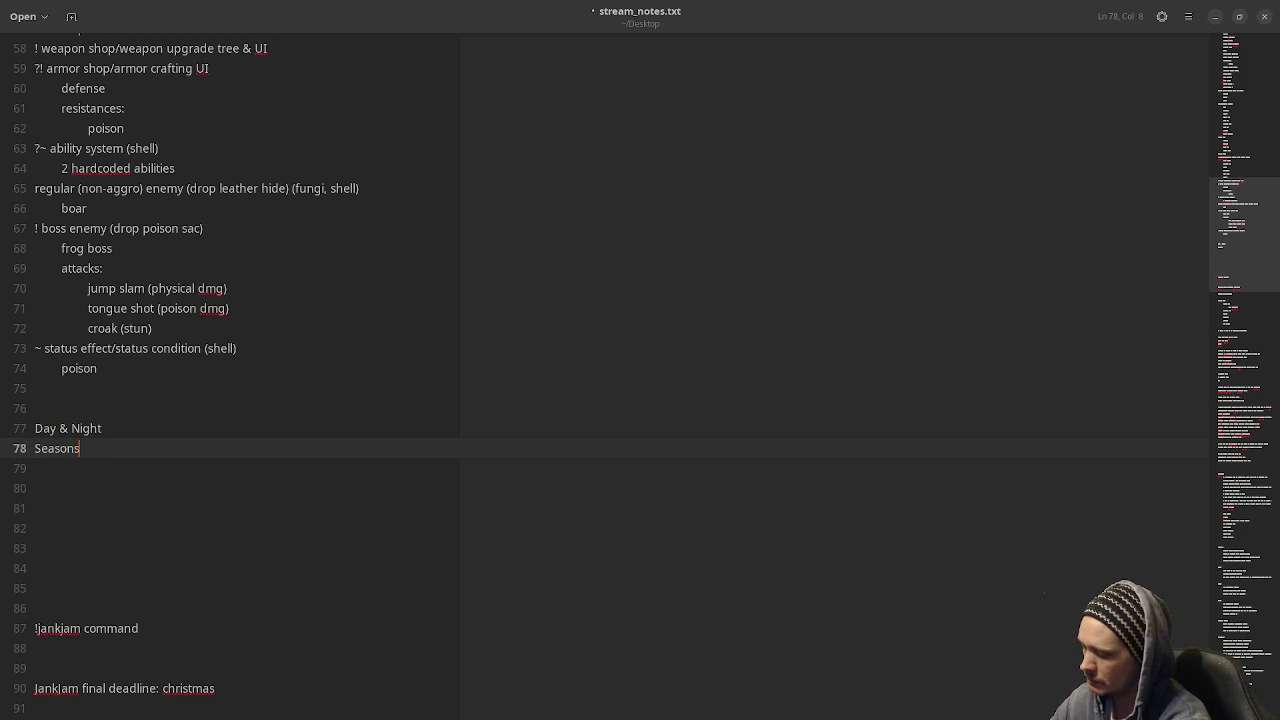
key(Return)
text(Weather)
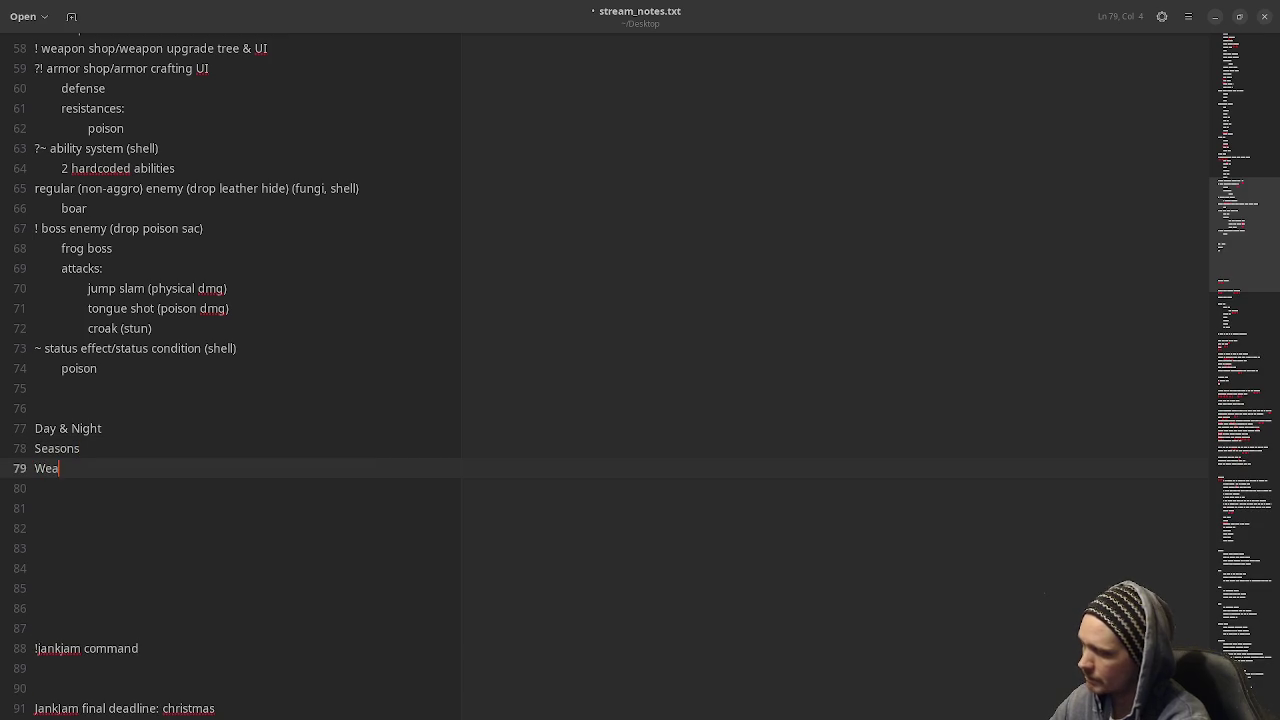
key(Return)
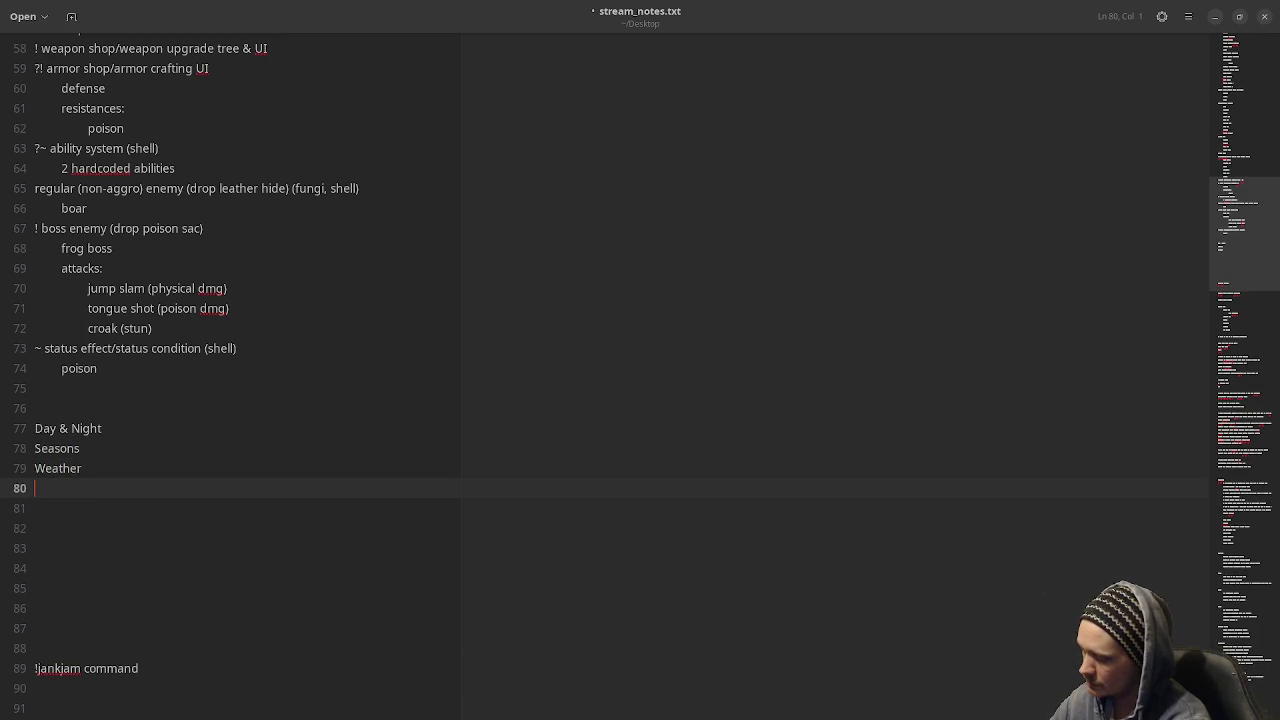
text(Temp)
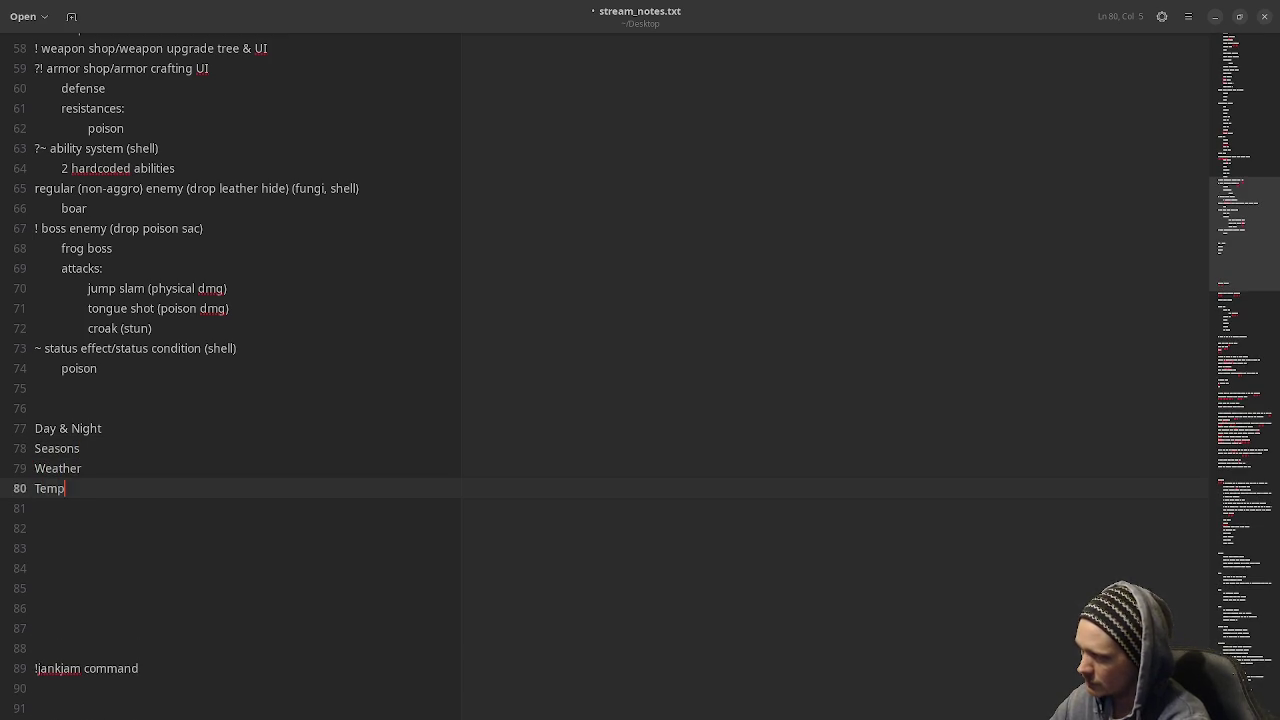
text(erature)
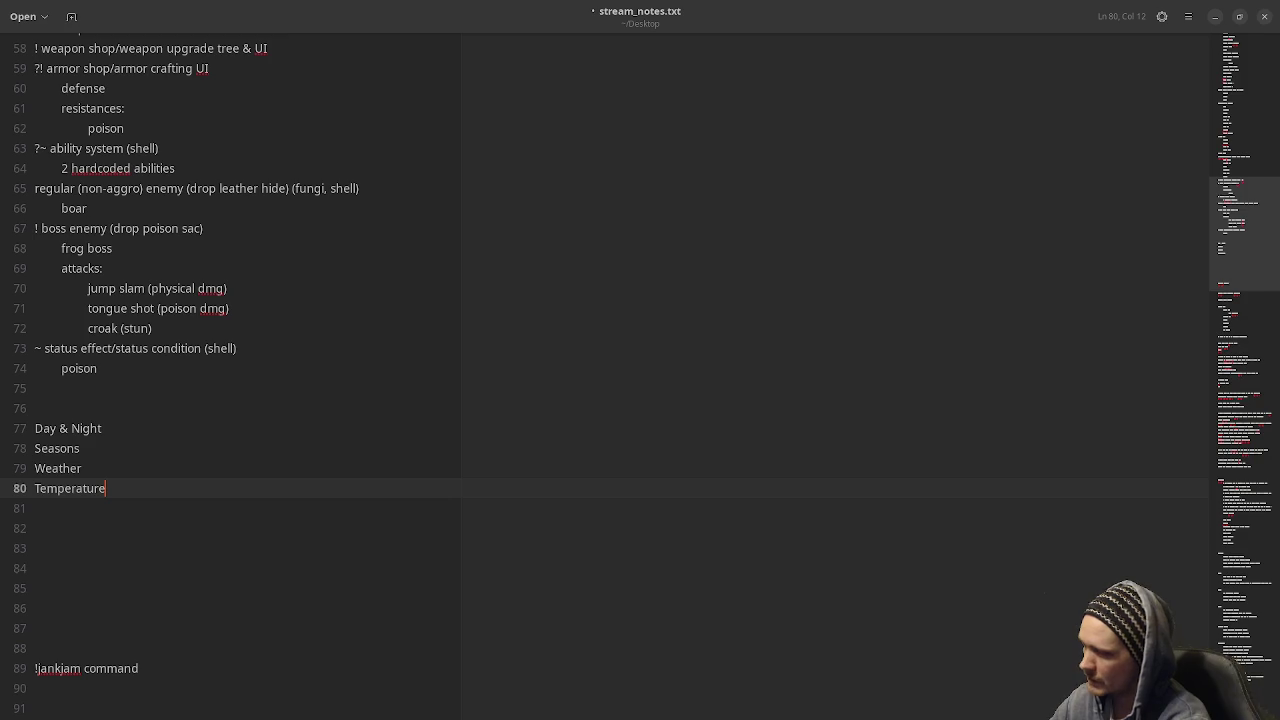
key(Up)
key(Down)
key(Home)
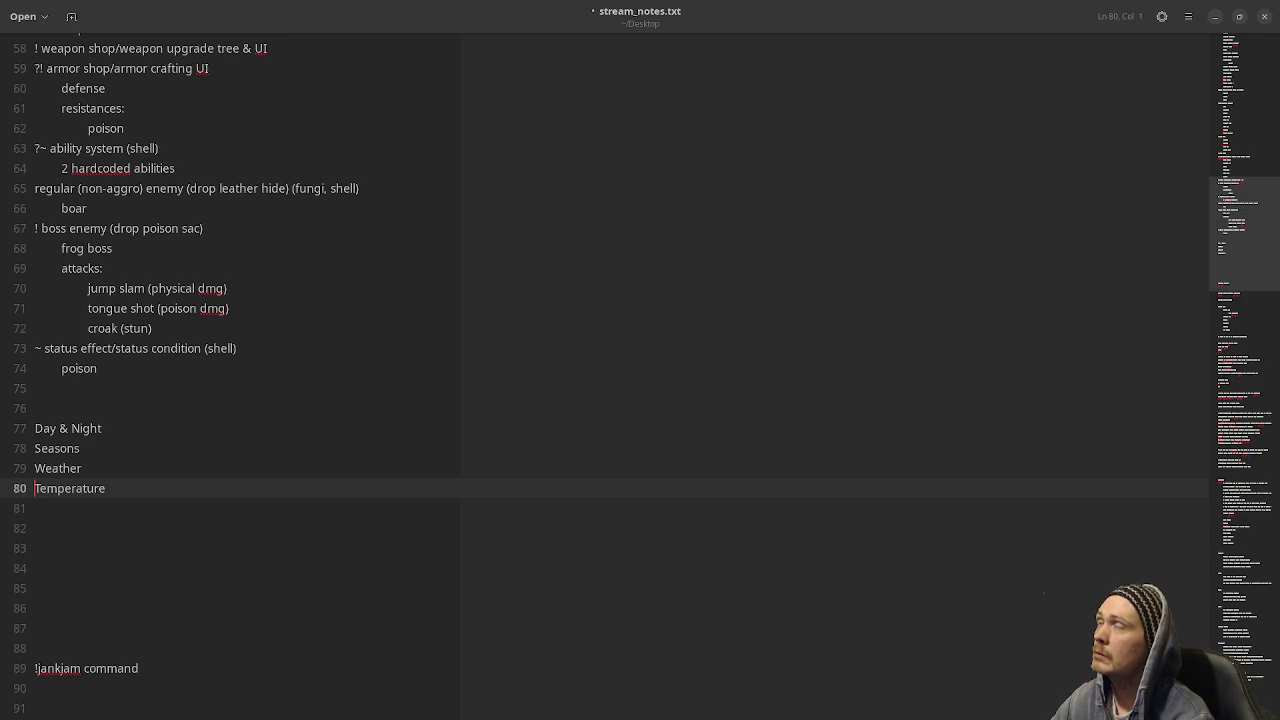
key(super)
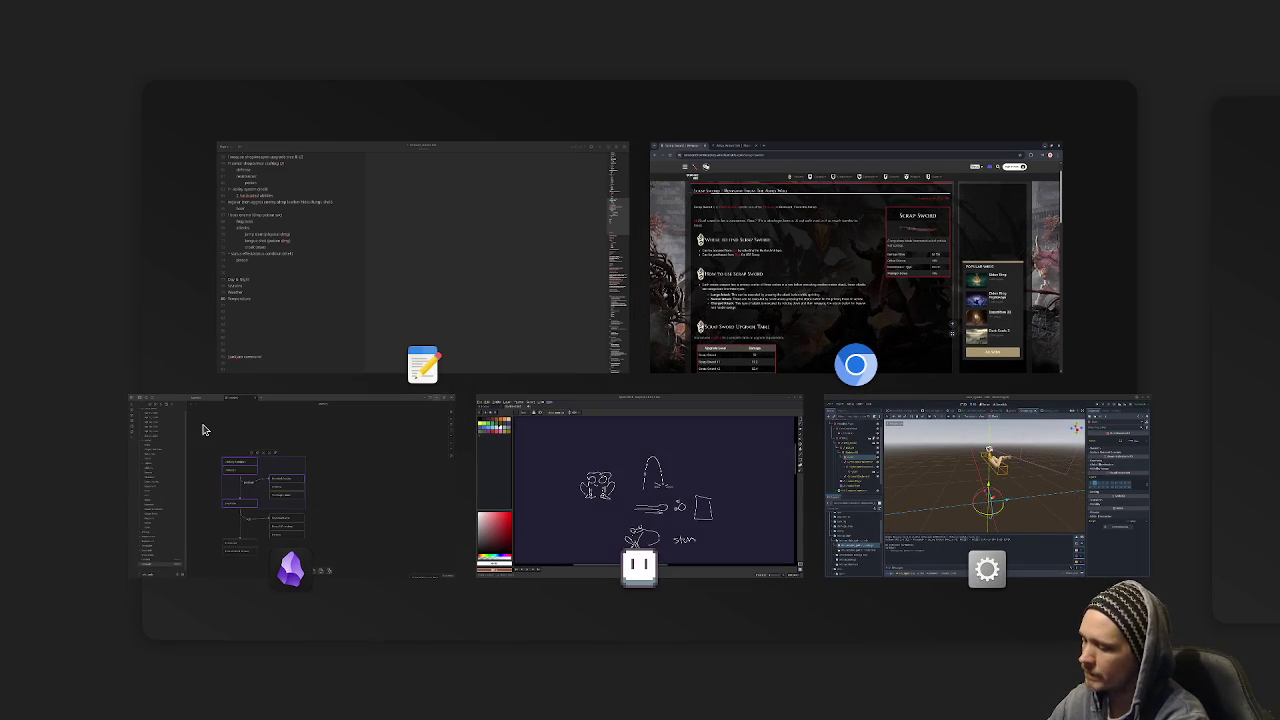
Close the Activities overview.
key(super)
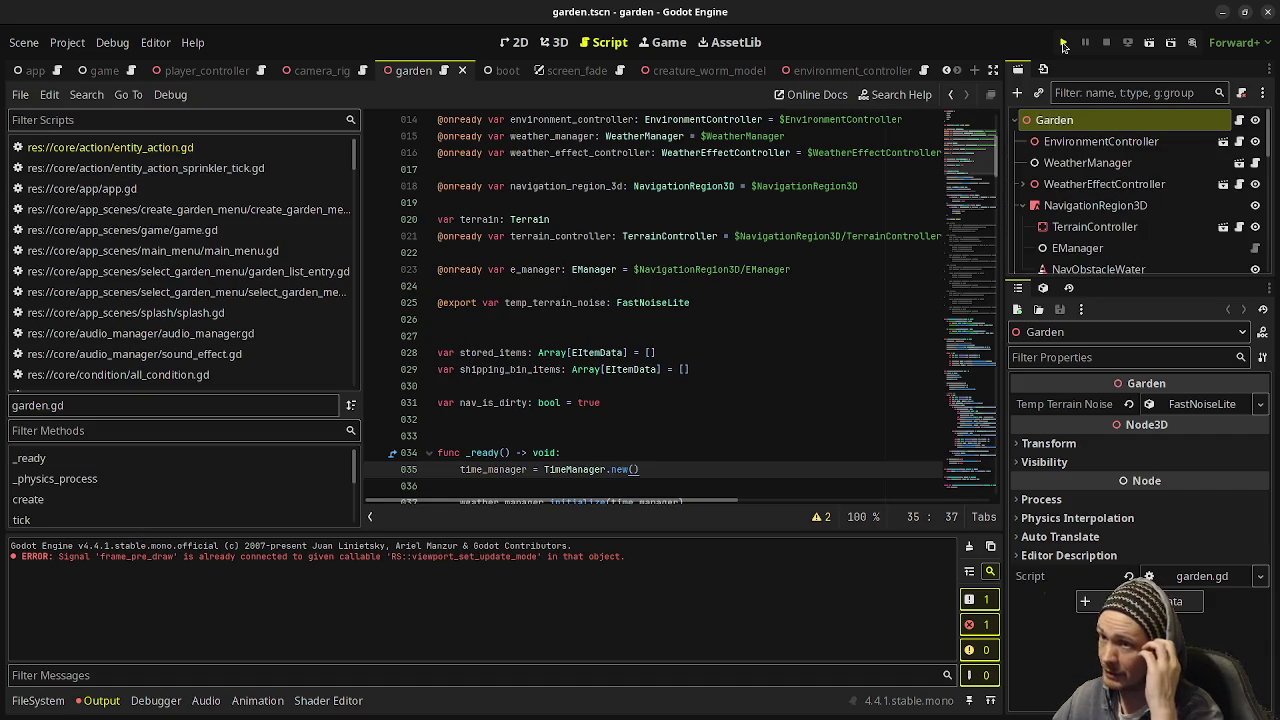
Run the project, load the saved garden (SPRING, 10), and nudge the game window left.
click(1063, 44)
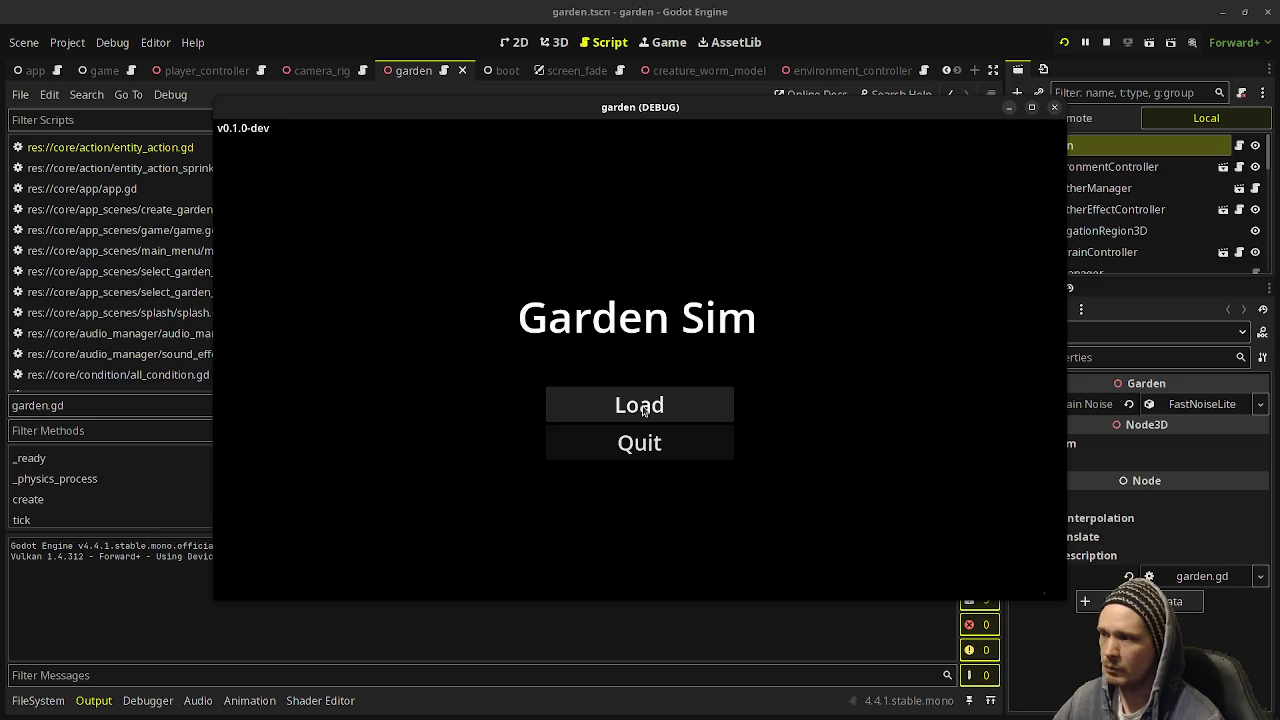
click(643, 410)
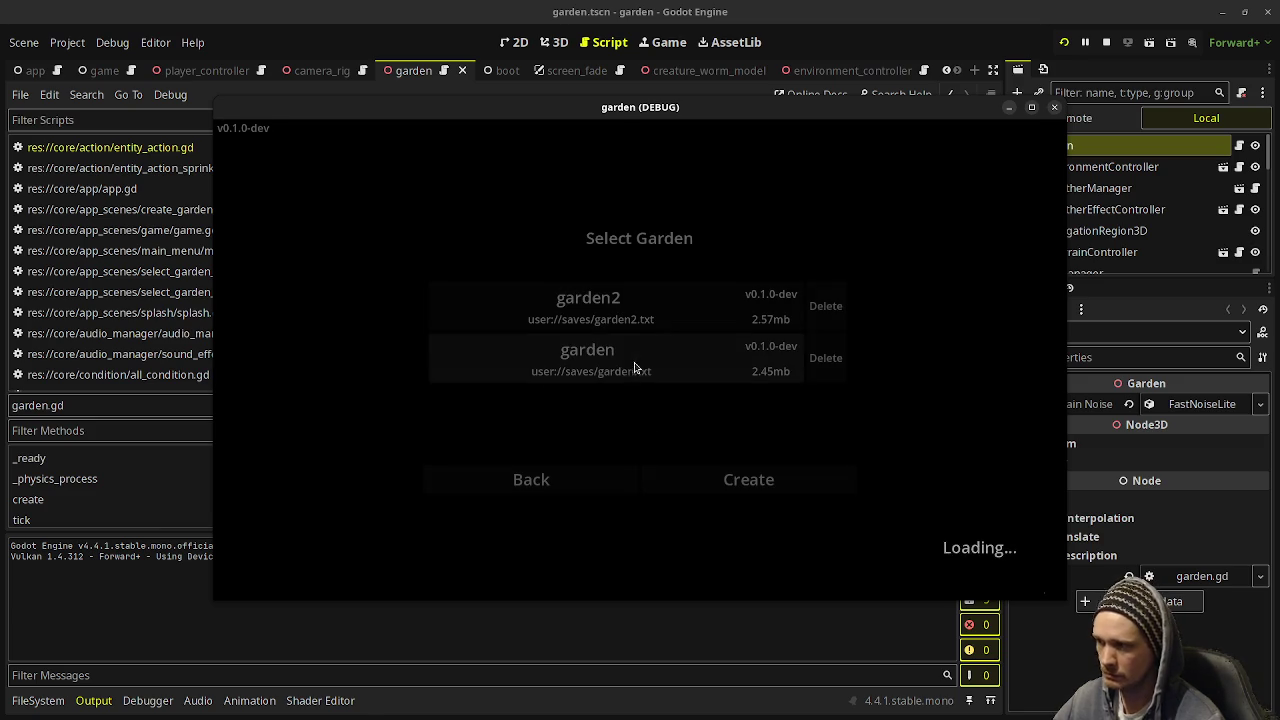
click(637, 367)
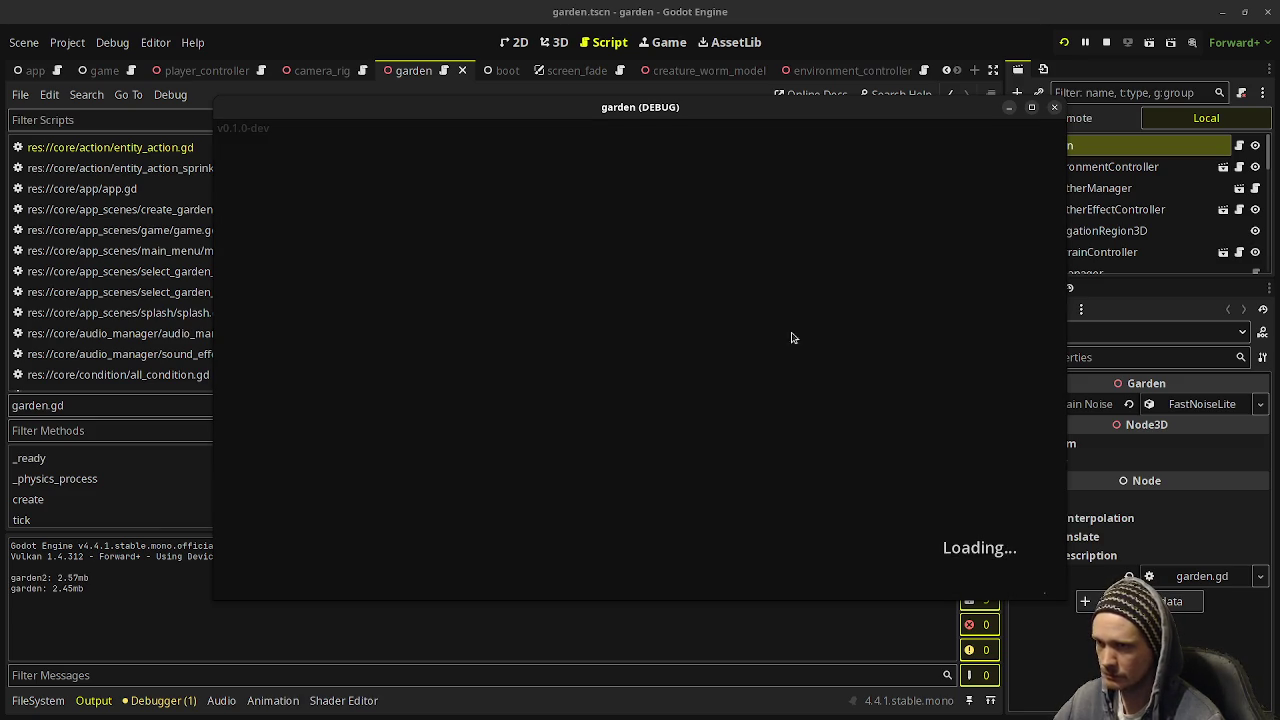
drag(810, 110, 730, 120)
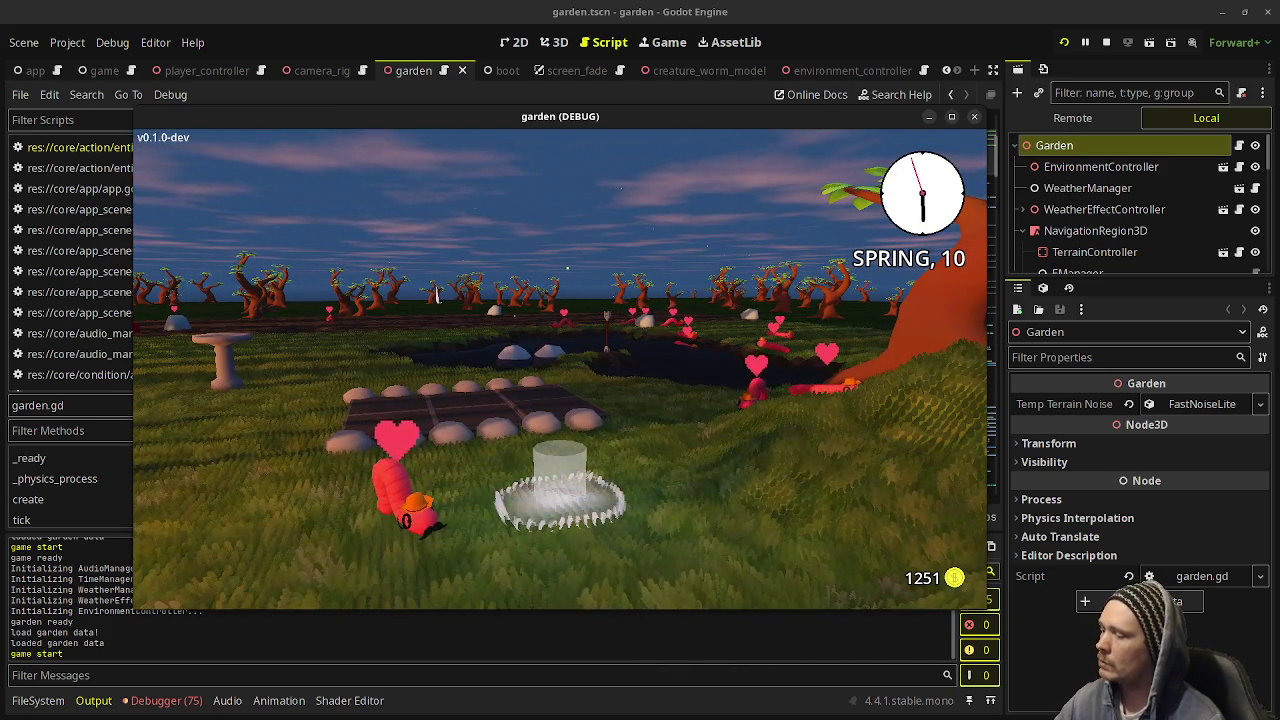
Set the weather to Snowy on the F3 debug panel's Time & Weather page, then hide the panel.
key(F3)
click(251, 161)
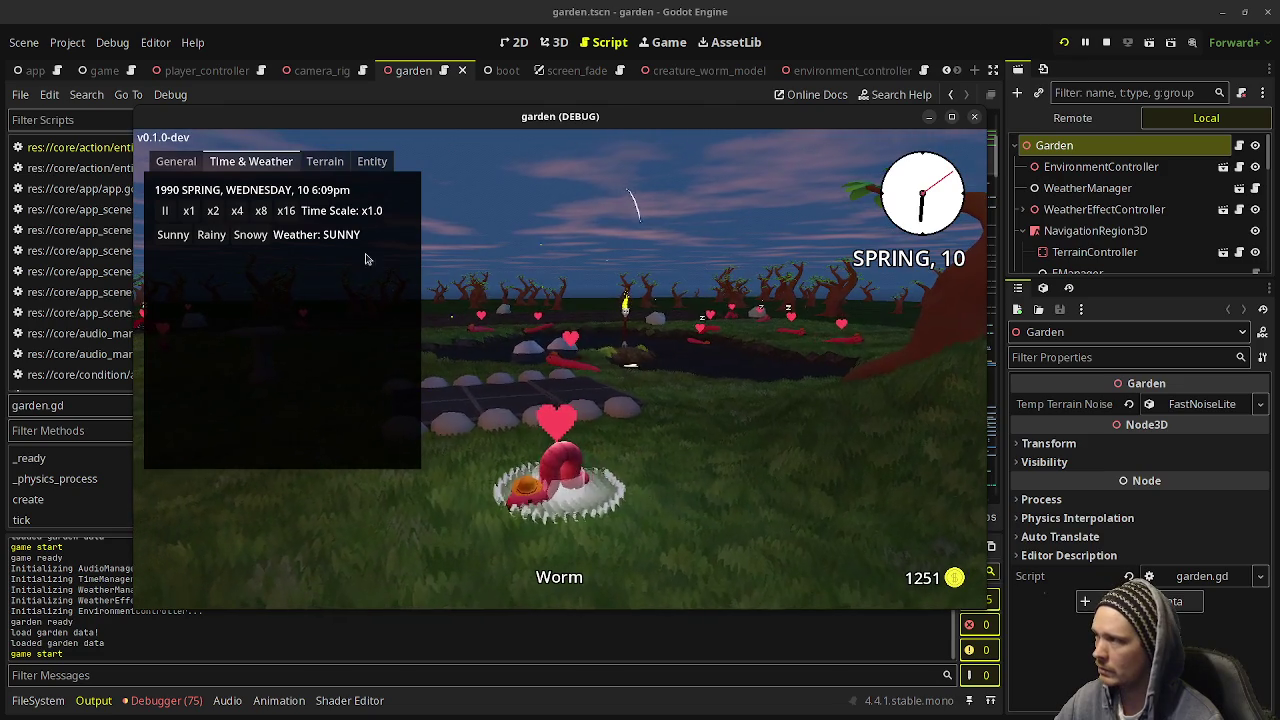
click(250, 234)
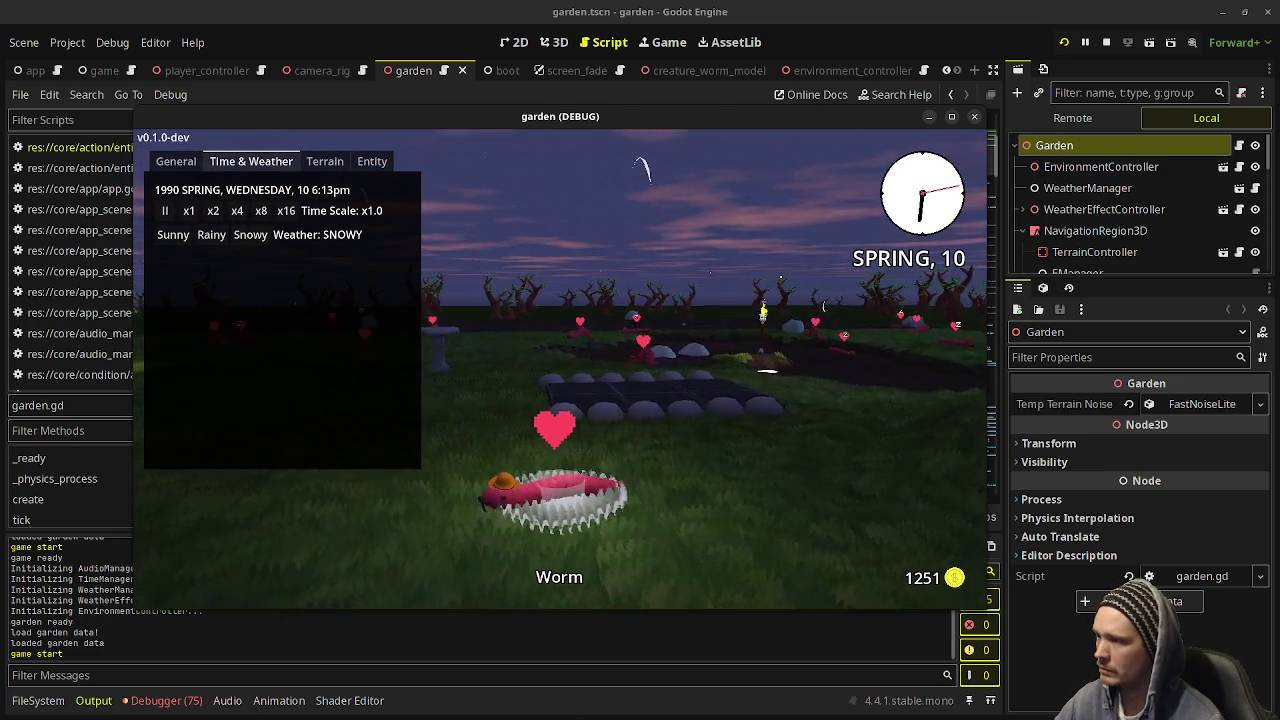
key(F3)
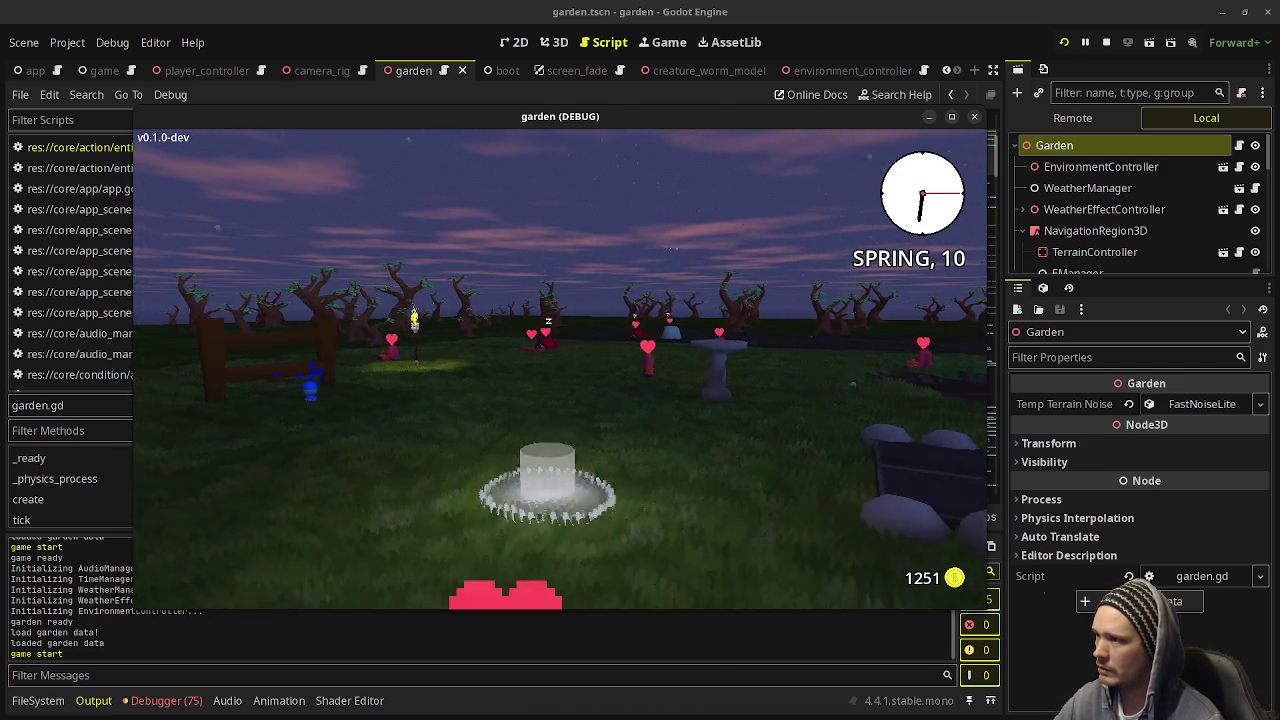
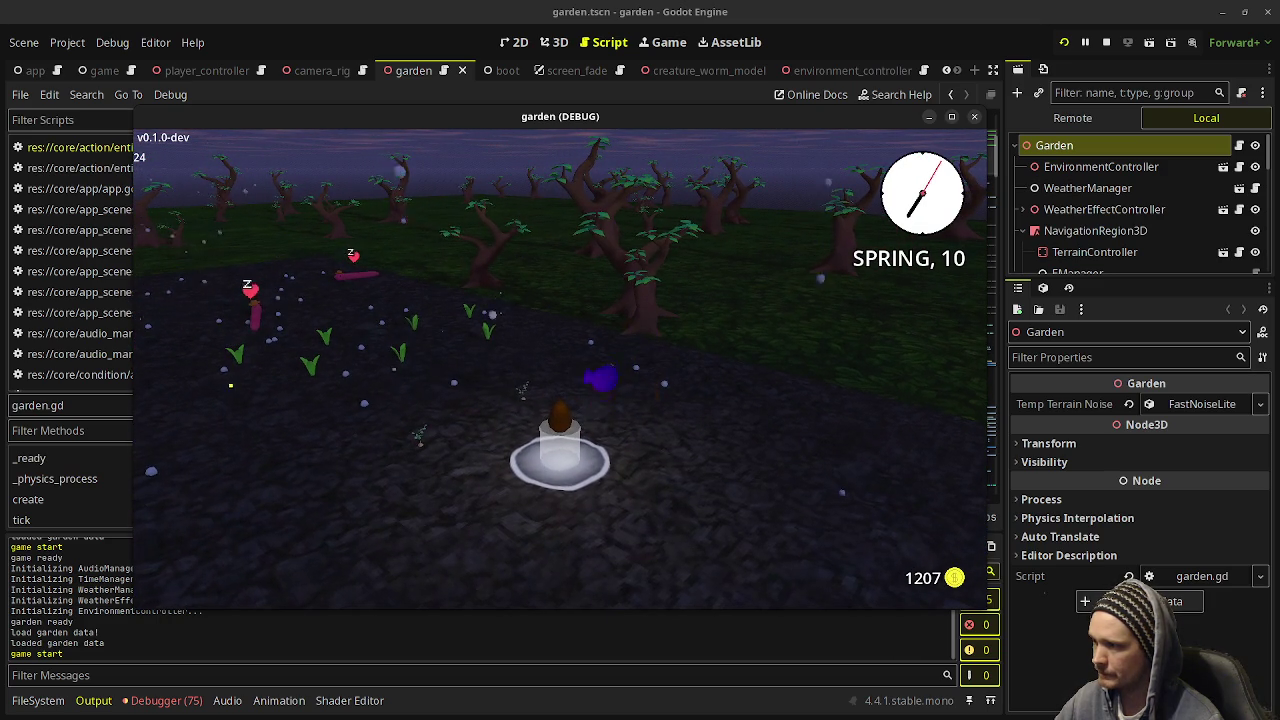
Equip the watering can, water the soil by the seedlings, then pause and maximize the game window.
key(Tab)
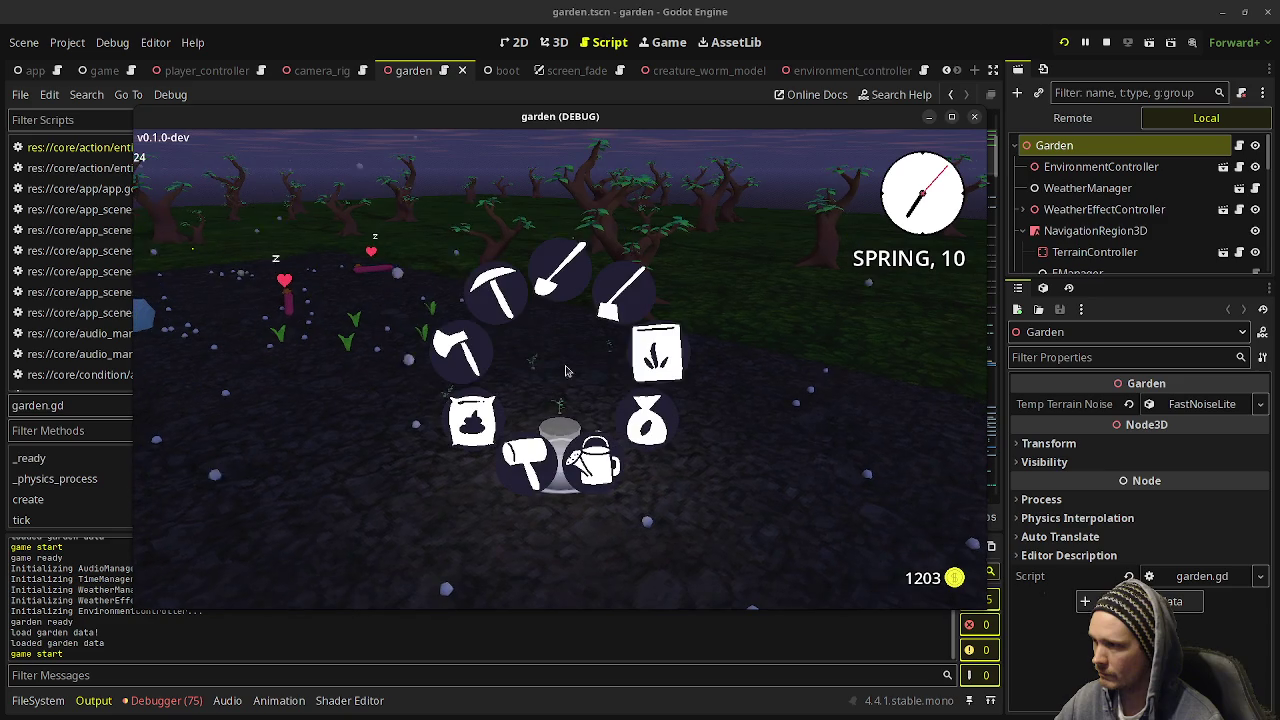
click(595, 460)
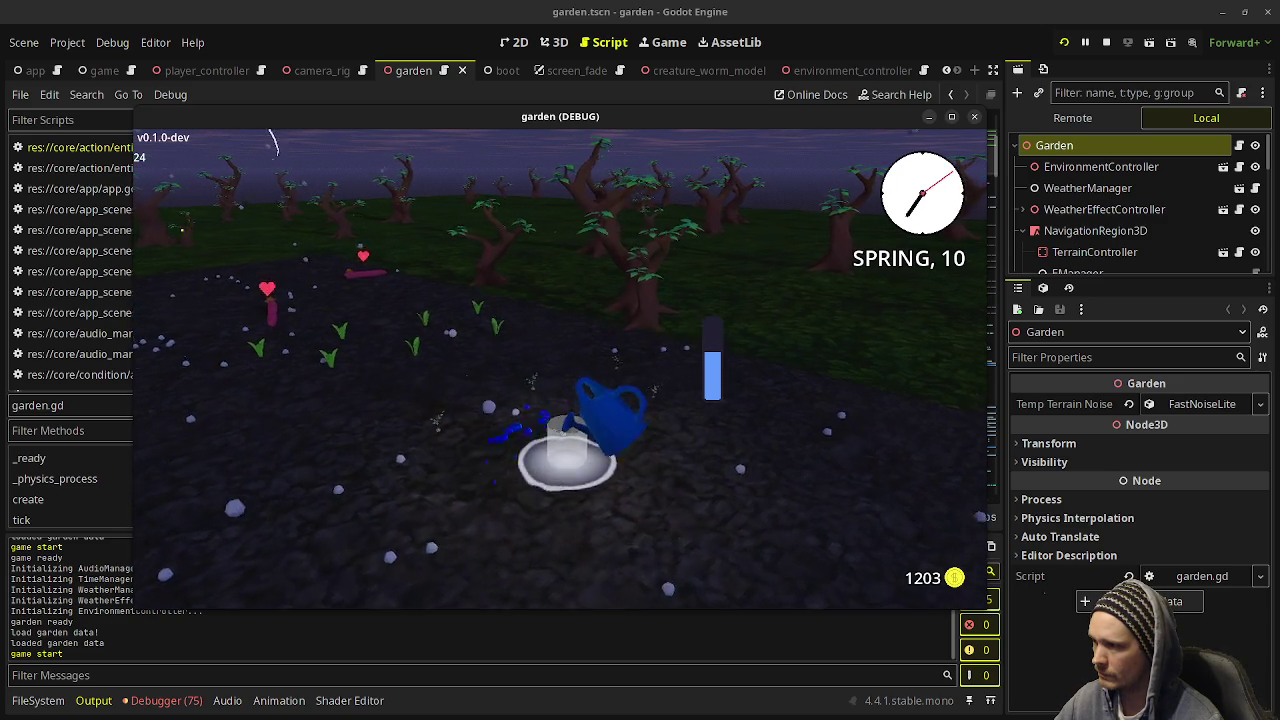
key(w)
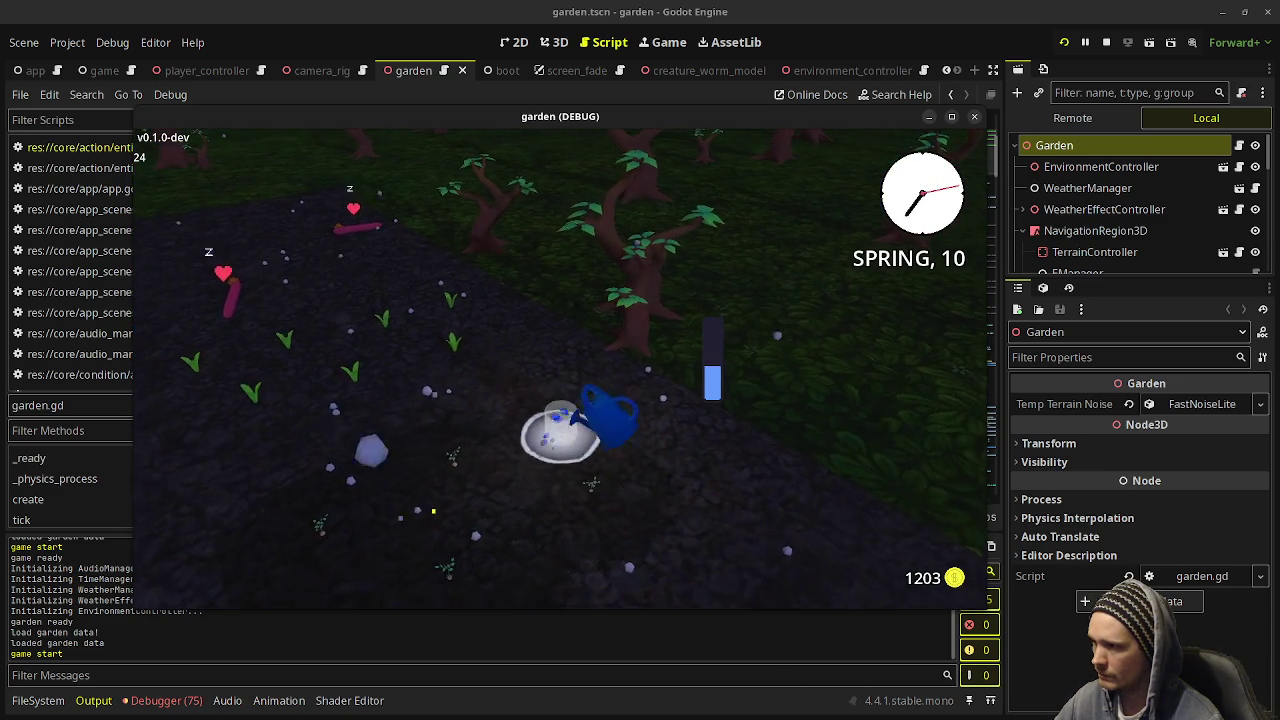
key(Escape)
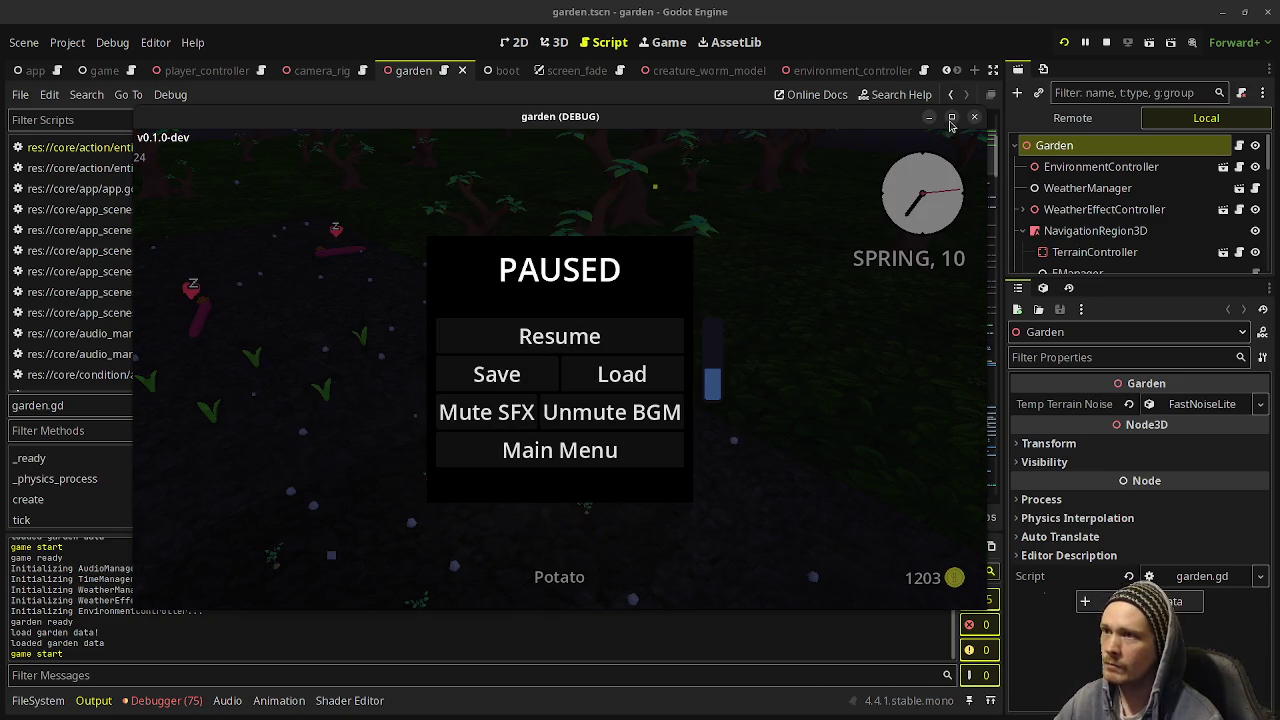
click(951, 120)
Resume and walk around the plot watering seedlings until the can is nearly empty, then pause.
click(640, 323)
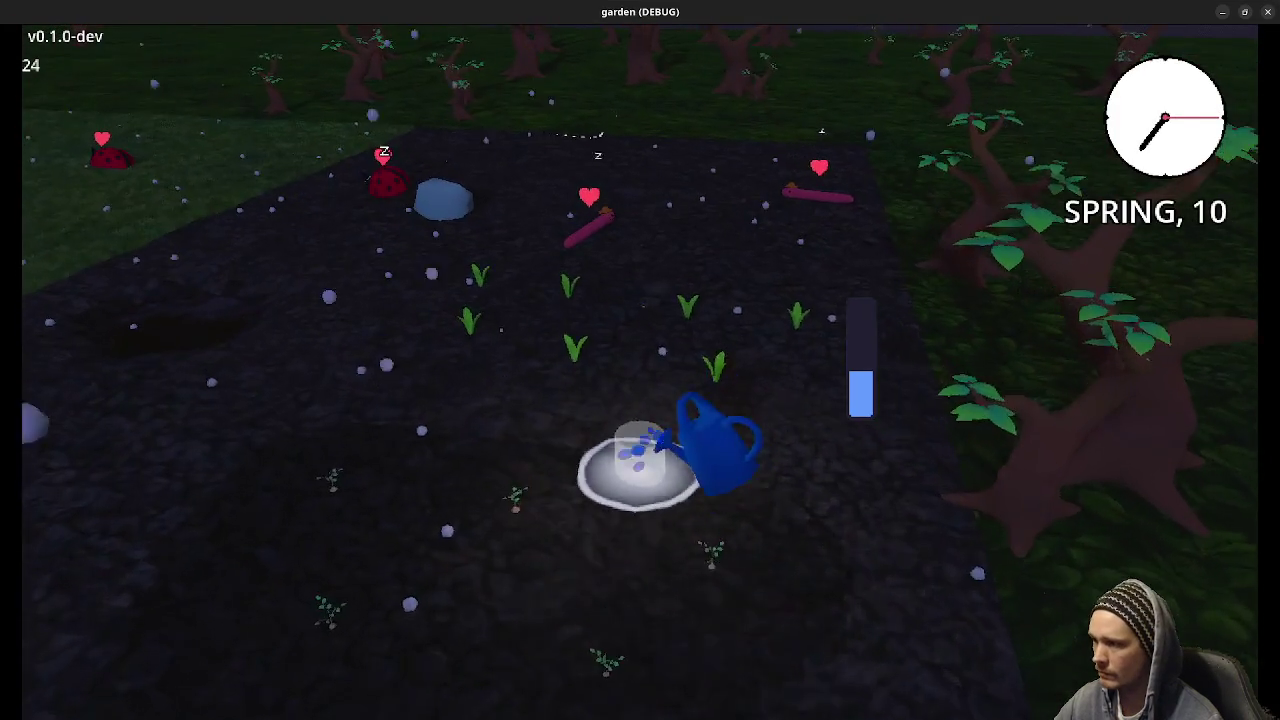
key(w)
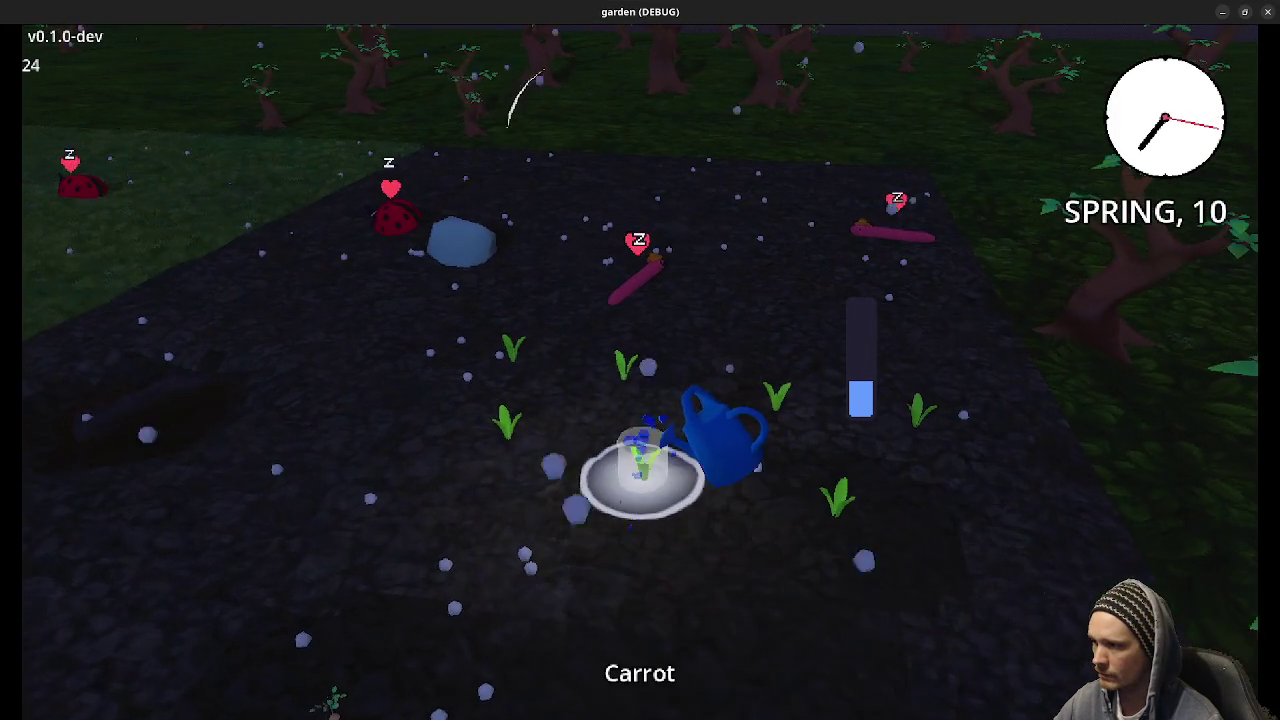
key(w)
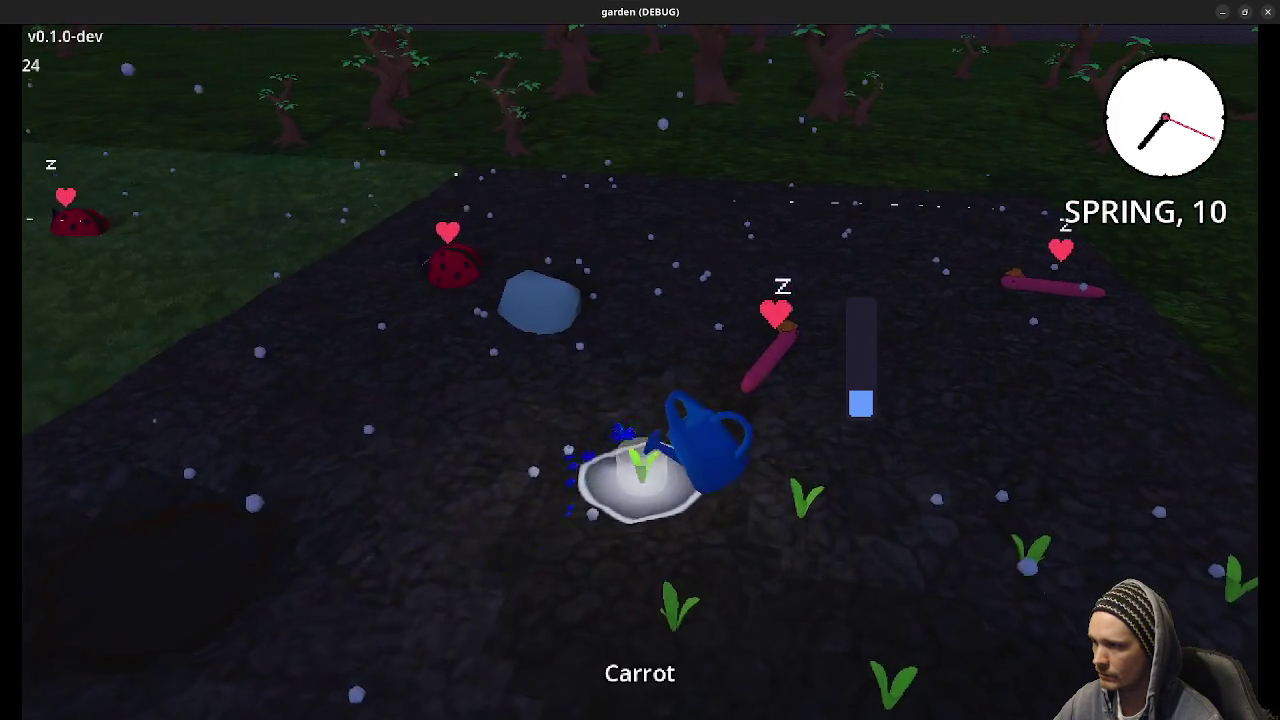
key(d)
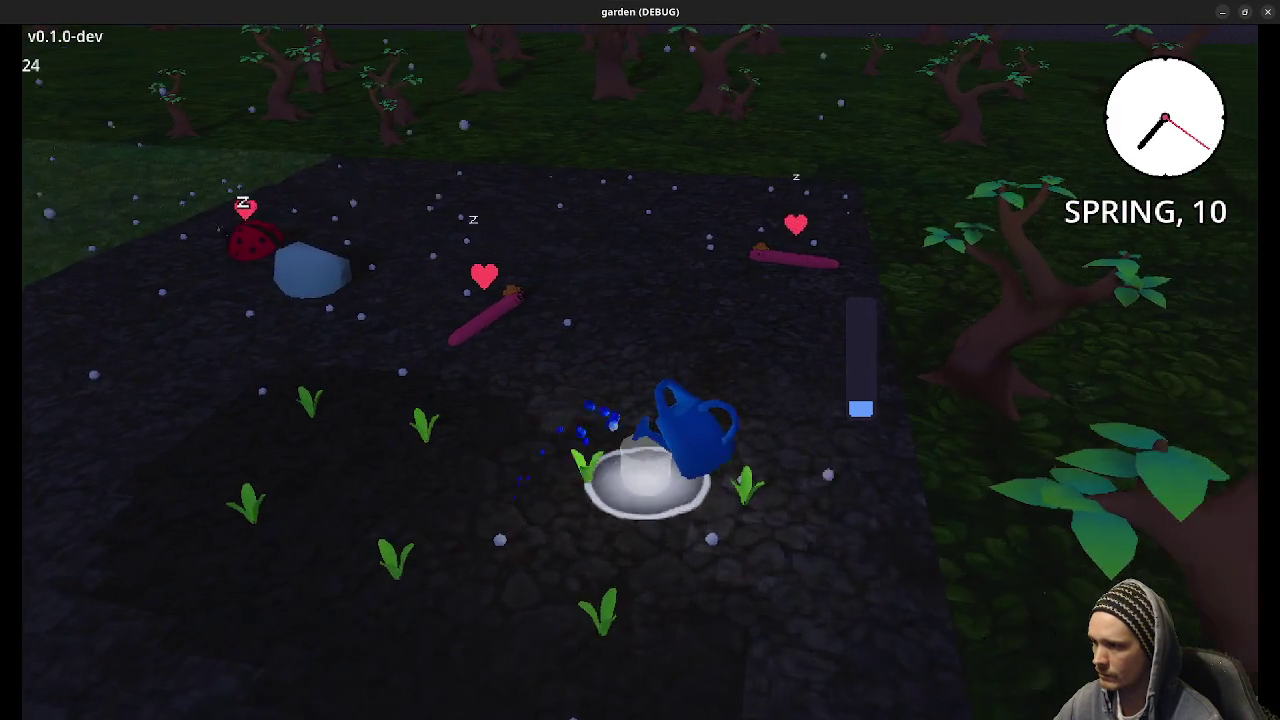
key(d)
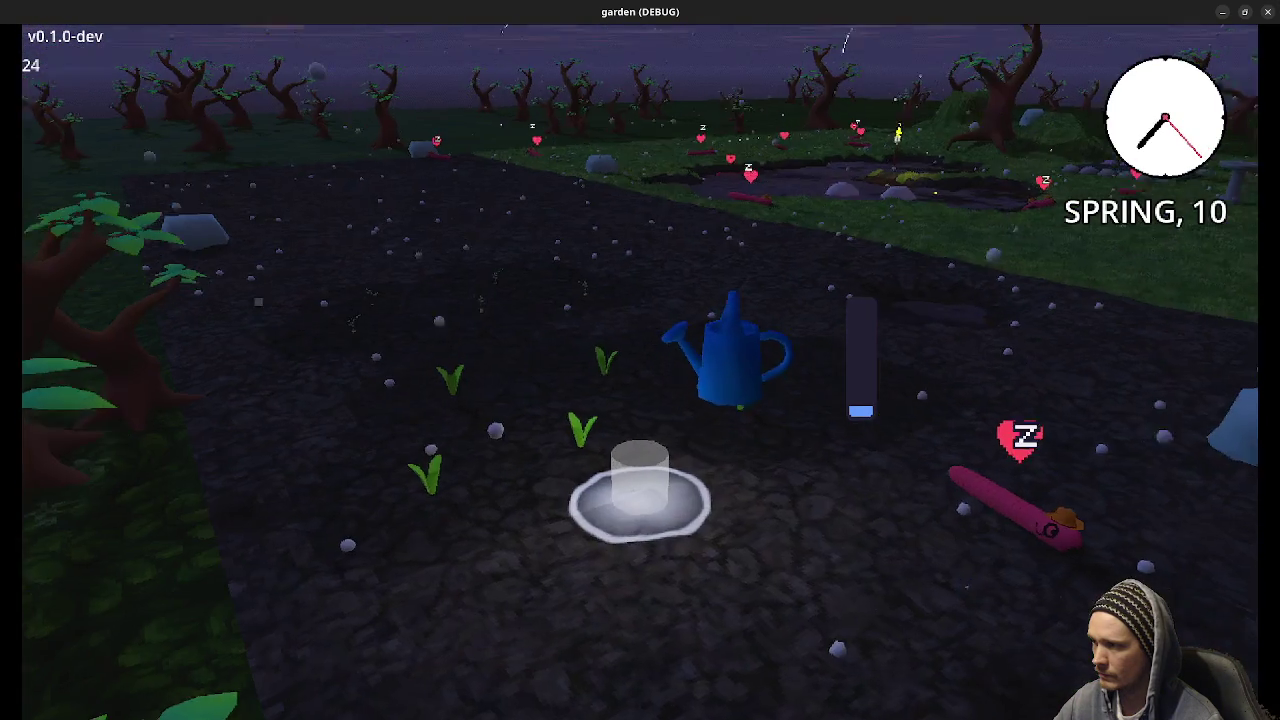
key(d)
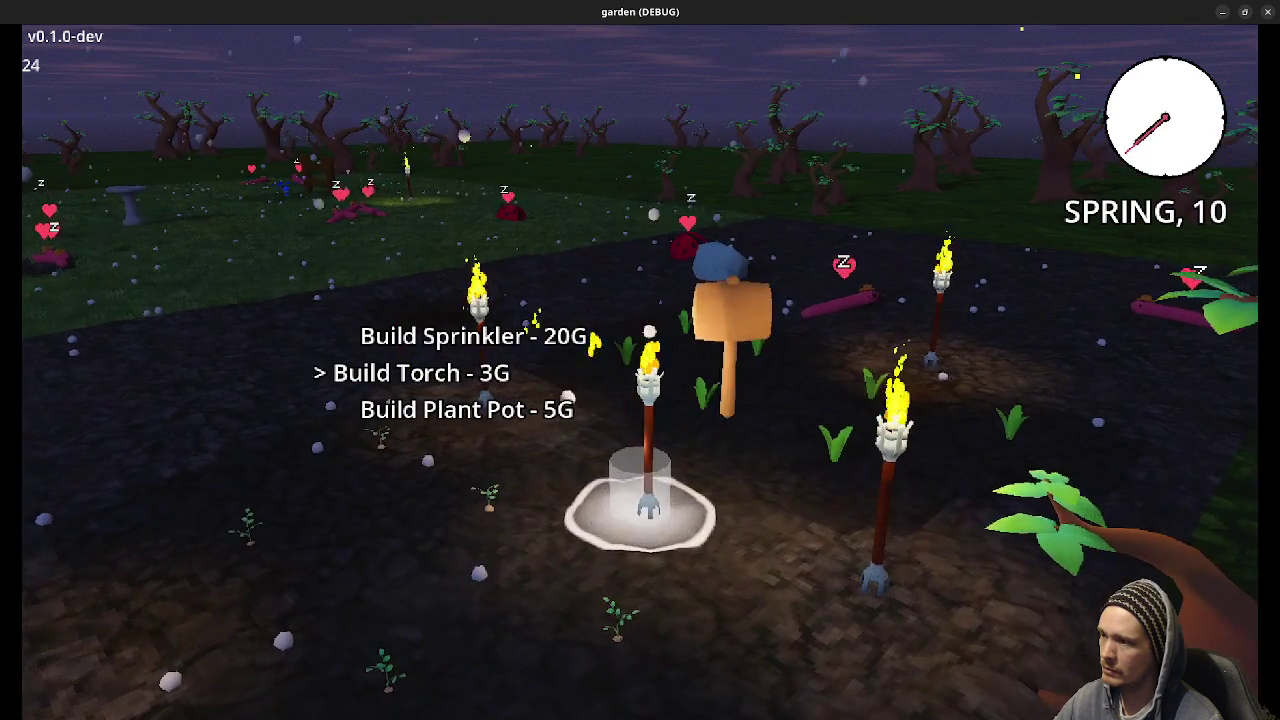
key(s)
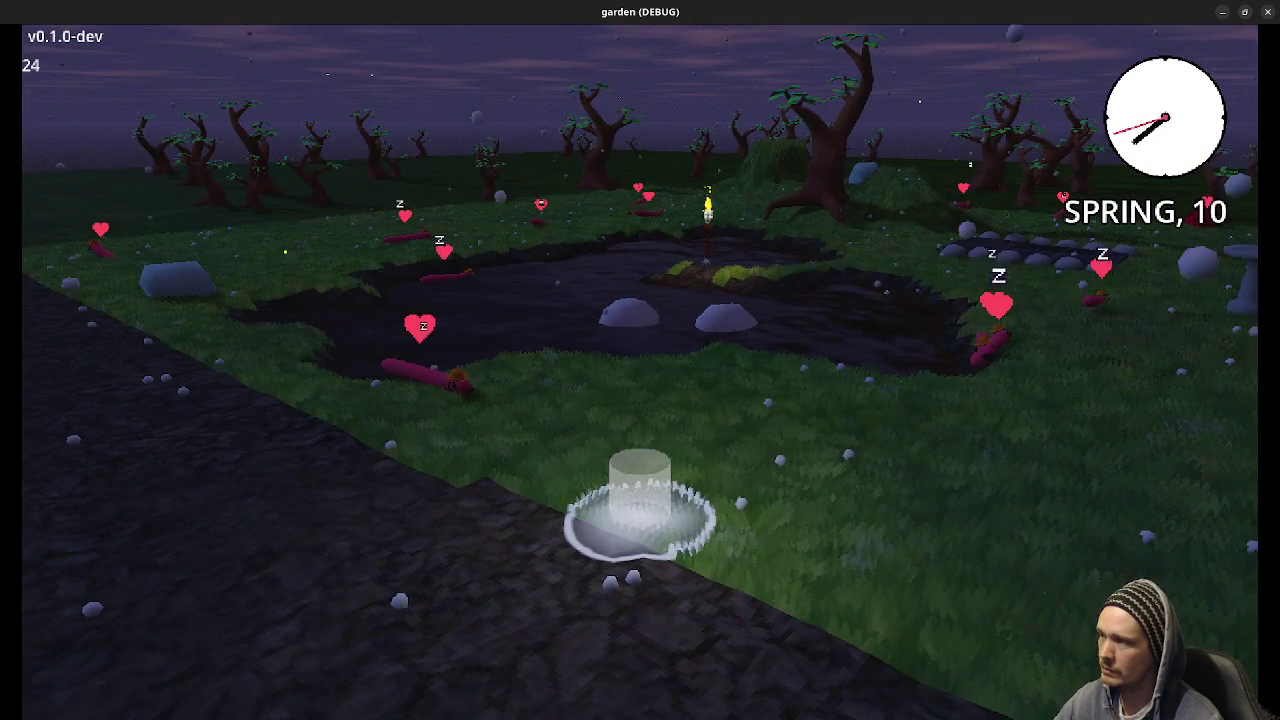
key(Escape)
key(Escape)
In the debug panel's Time & Weather tab, set the weather to Sunny and time to x8, then hide it.
key(F1)
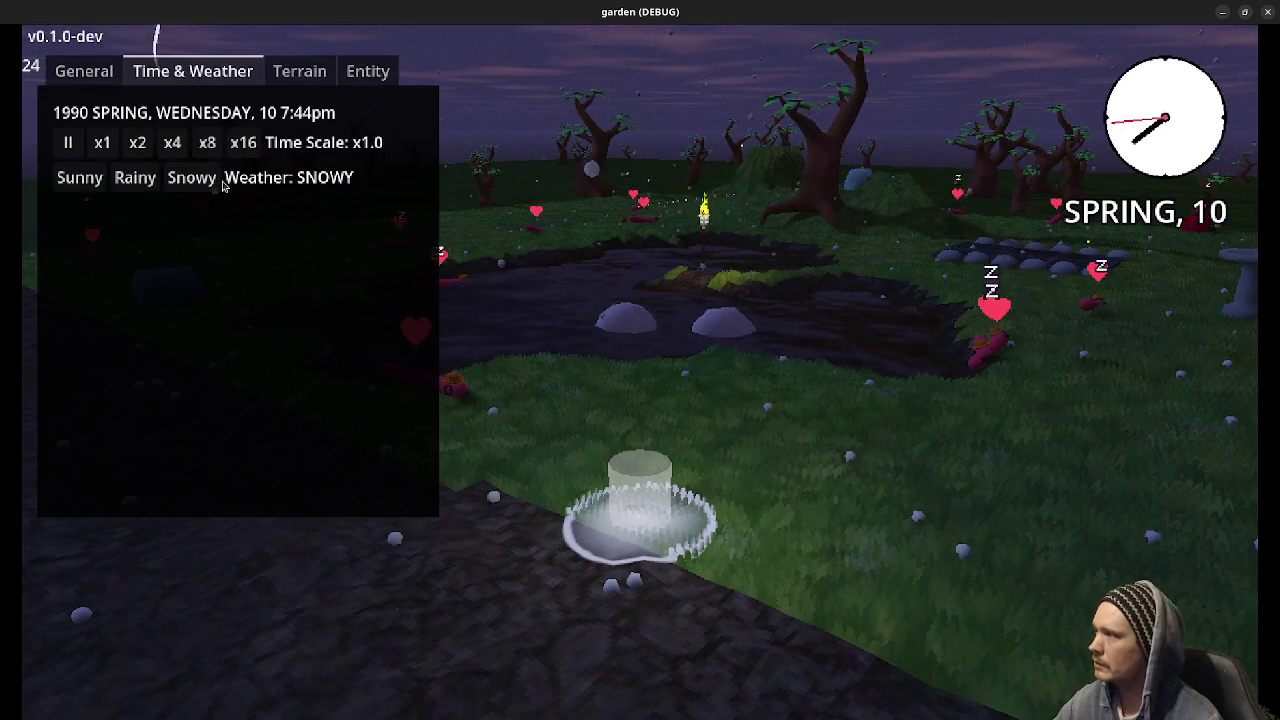
click(81, 180)
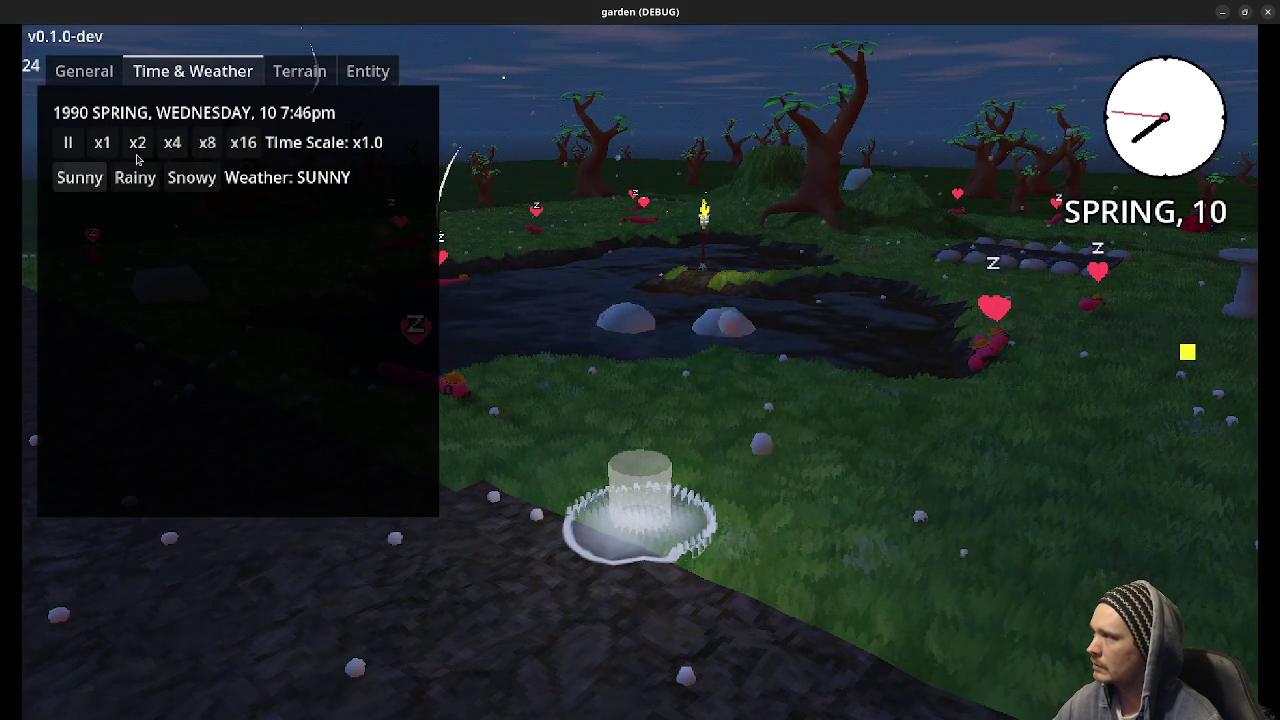
click(207, 143)
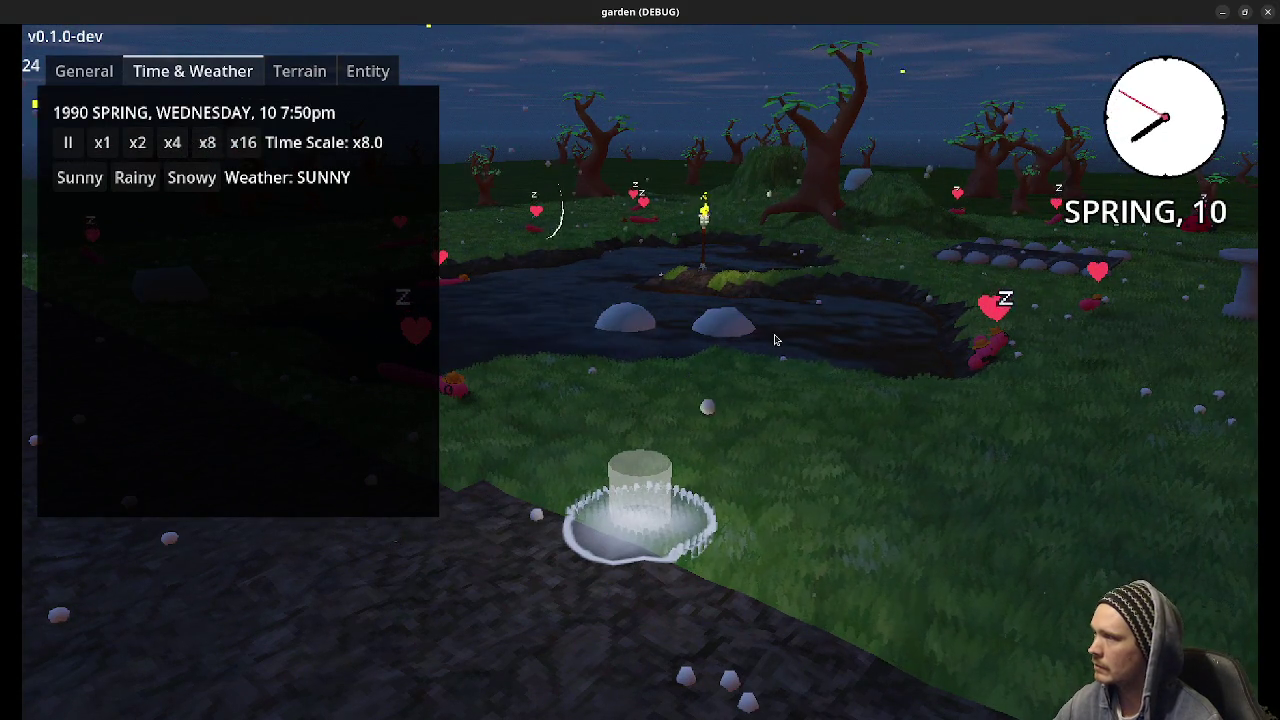
key(F1)
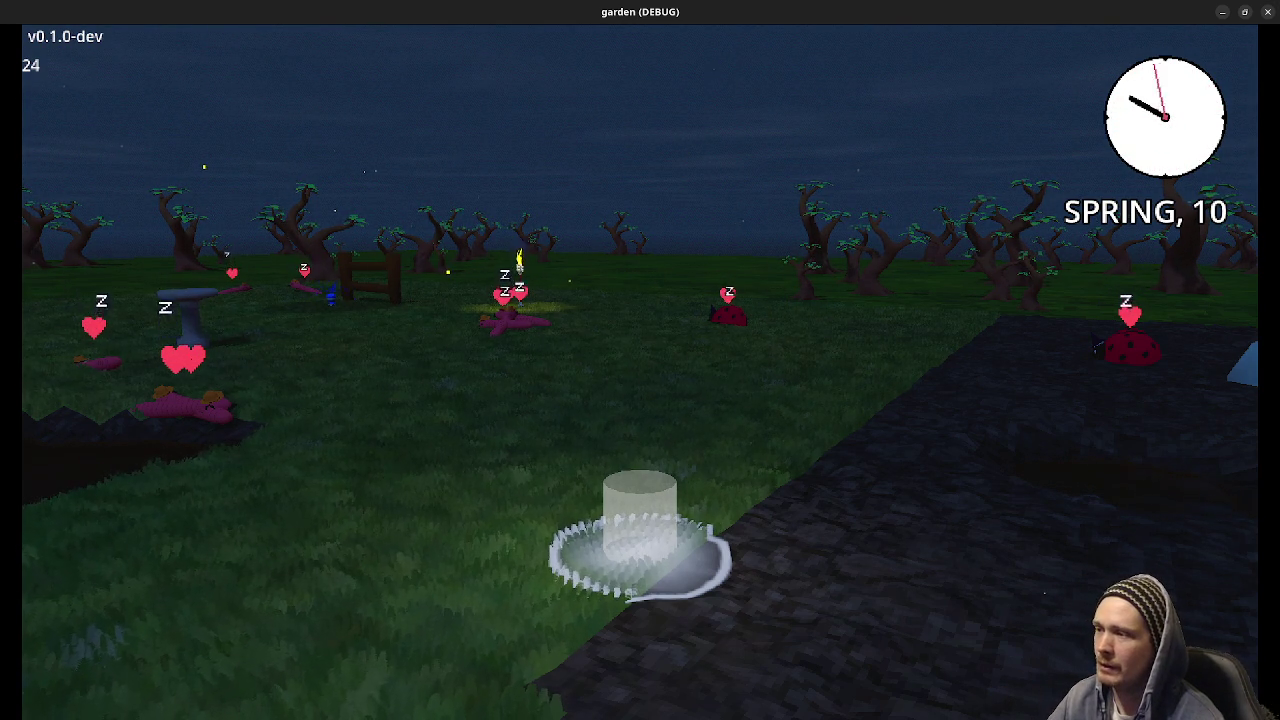
Orbit the camera around the fountain until it faces the pond.
key(q)
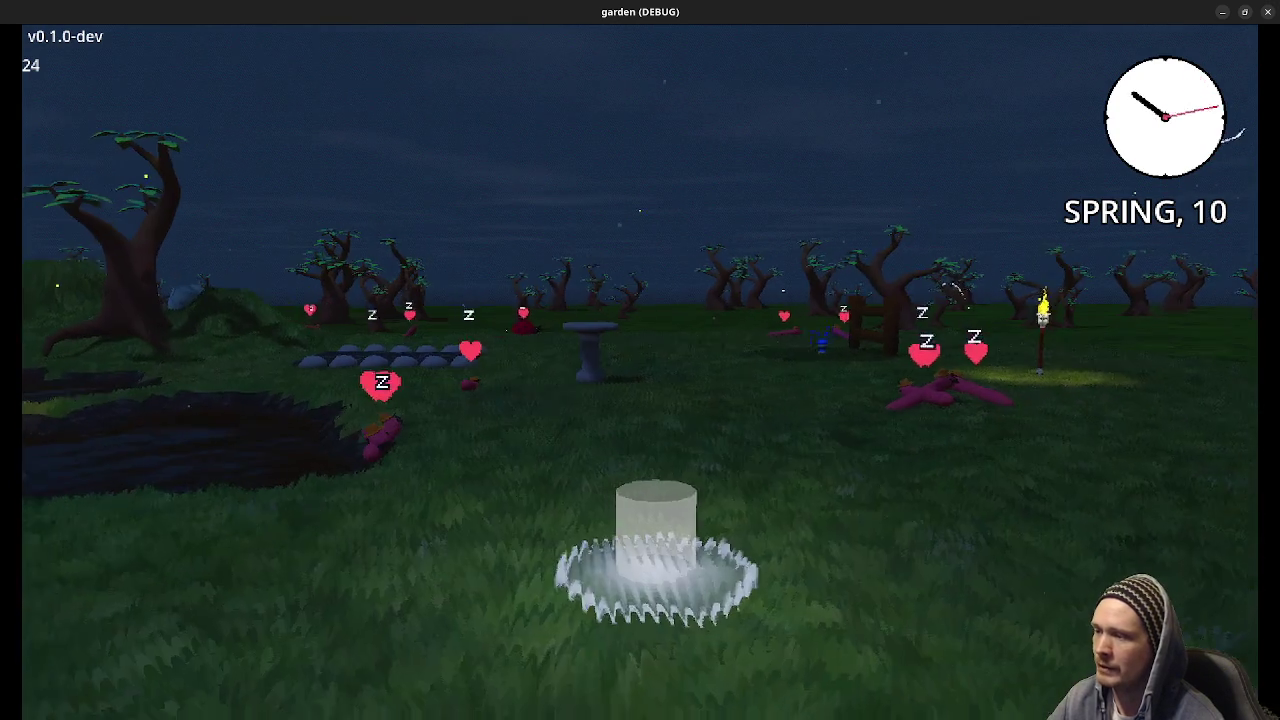
key(q)
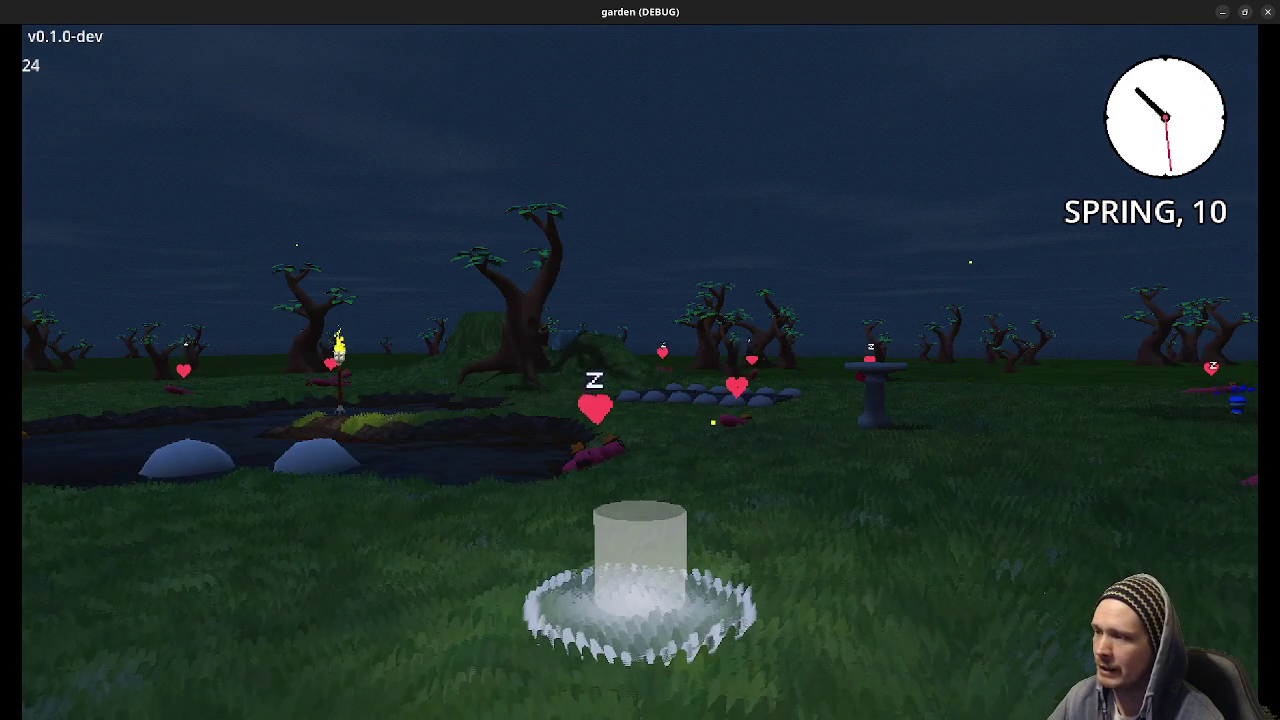
key(q)
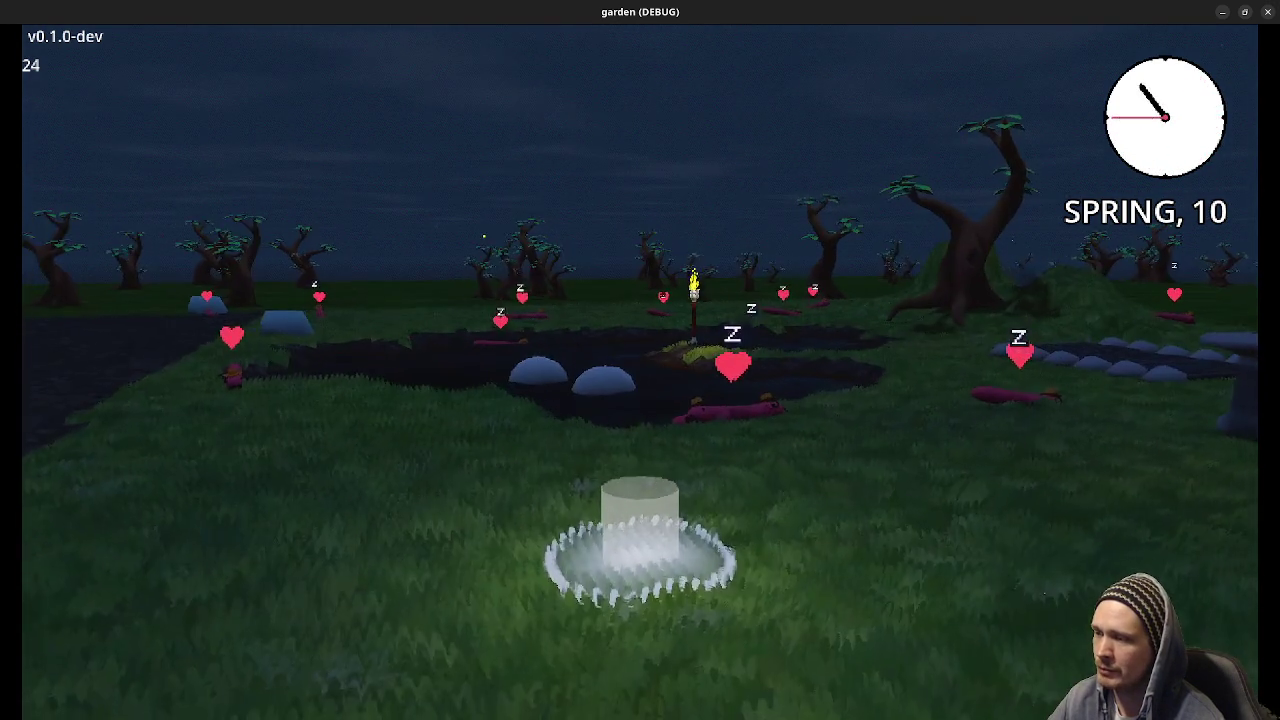
key(q)
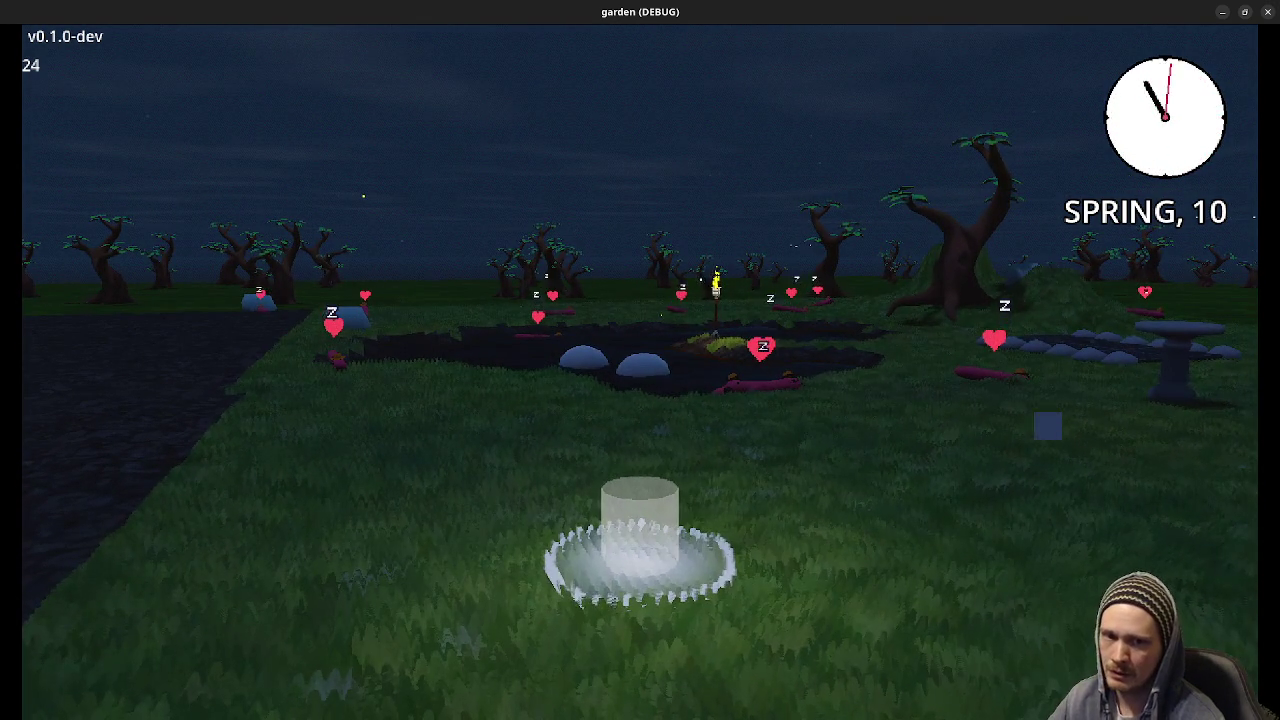
Pause the game, switch to the Chrome wiki and back twice, then resume play.
key(Escape)
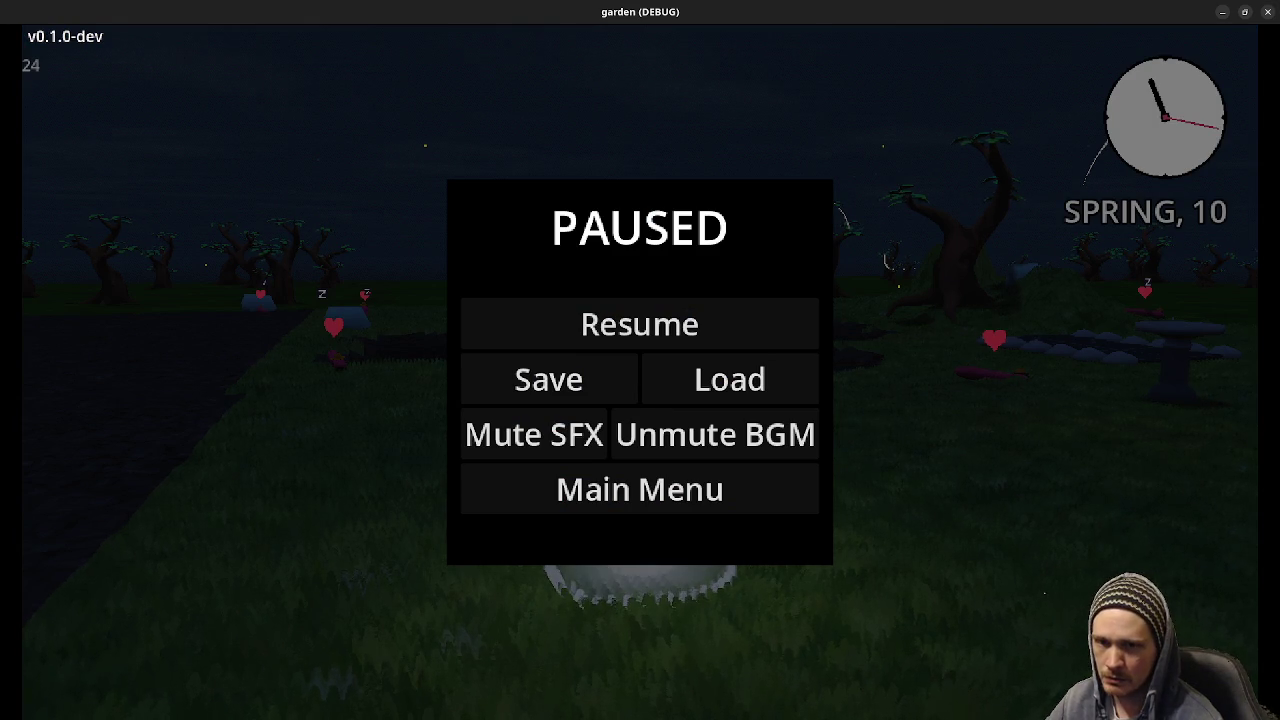
key(alt+Tab)
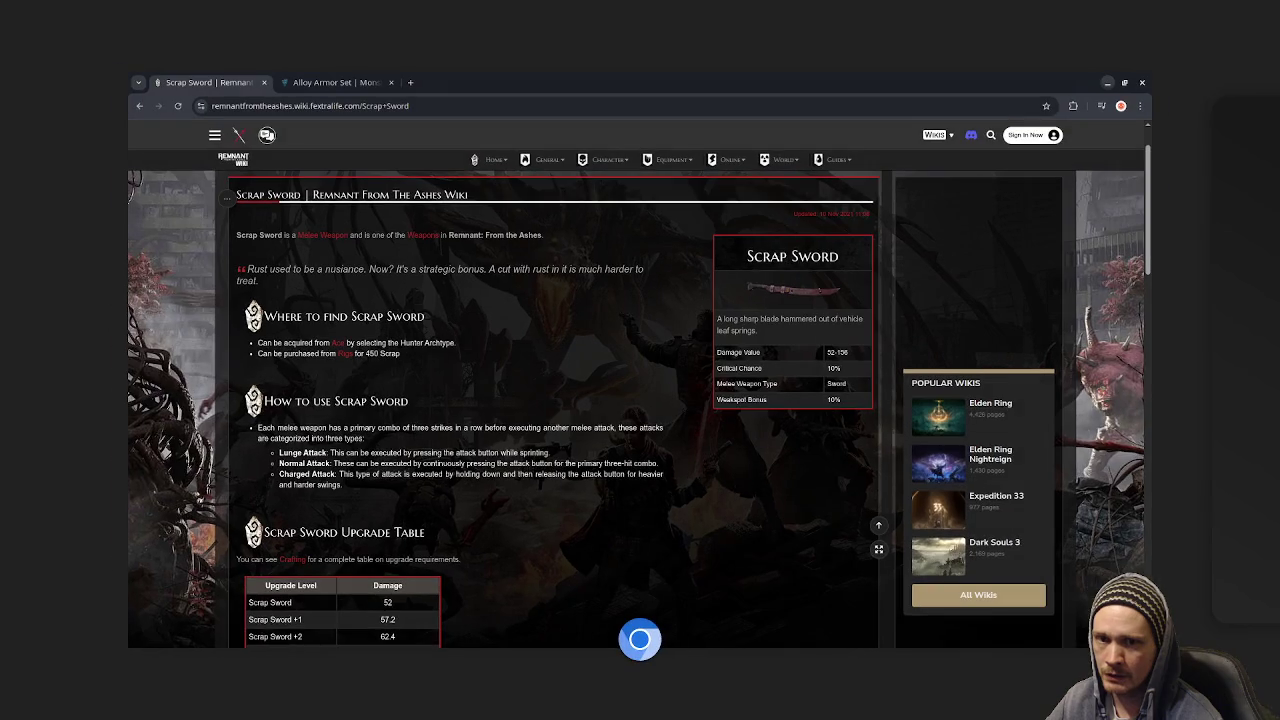
key(alt+Tab)
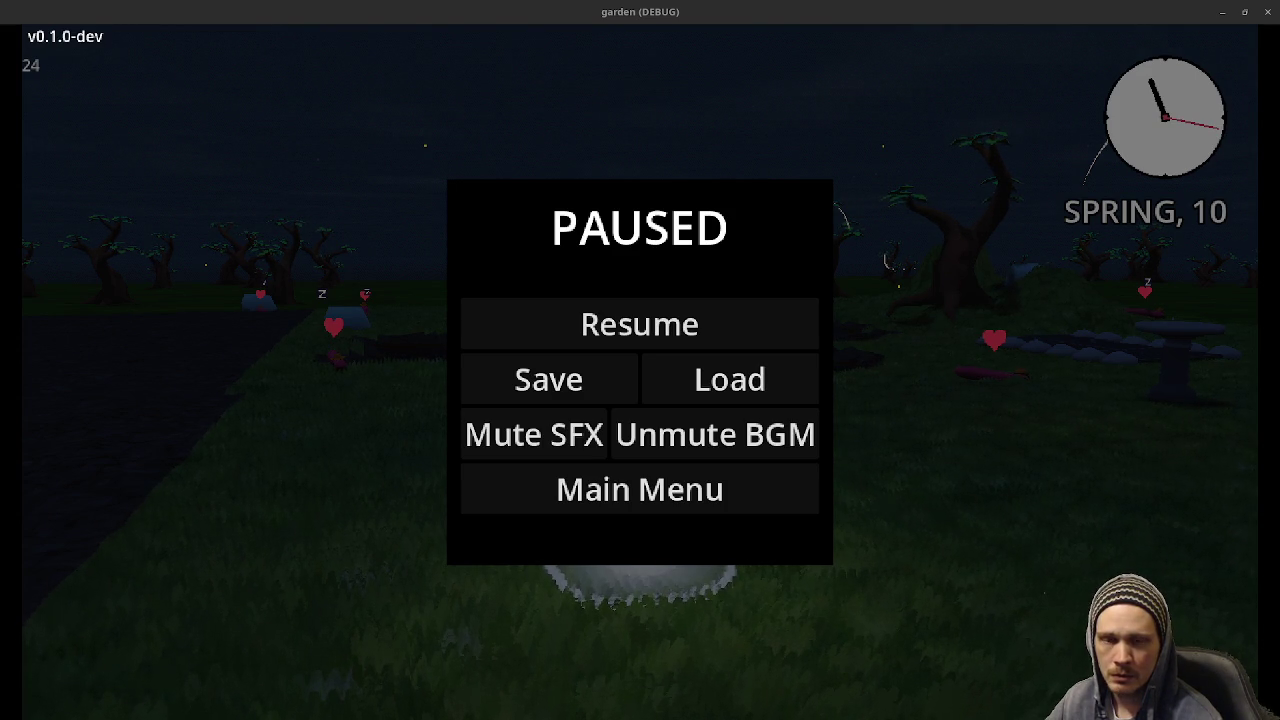
key(alt+Tab)
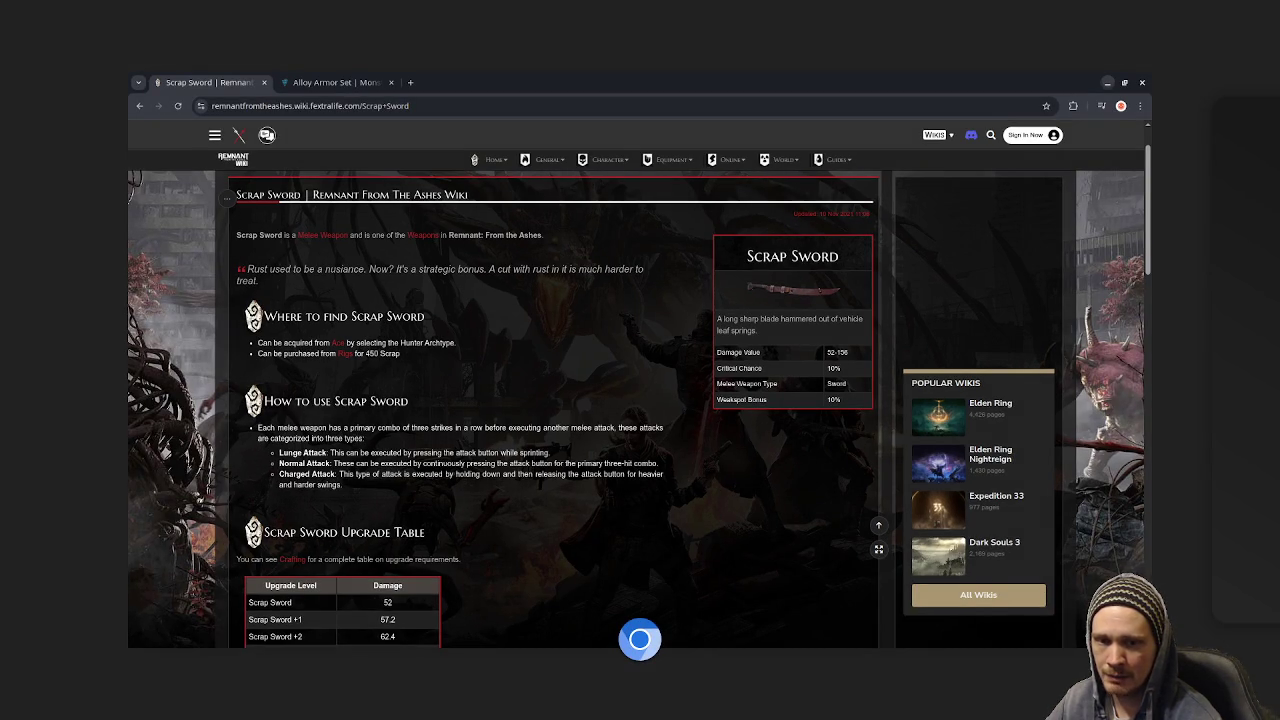
key(alt+Tab)
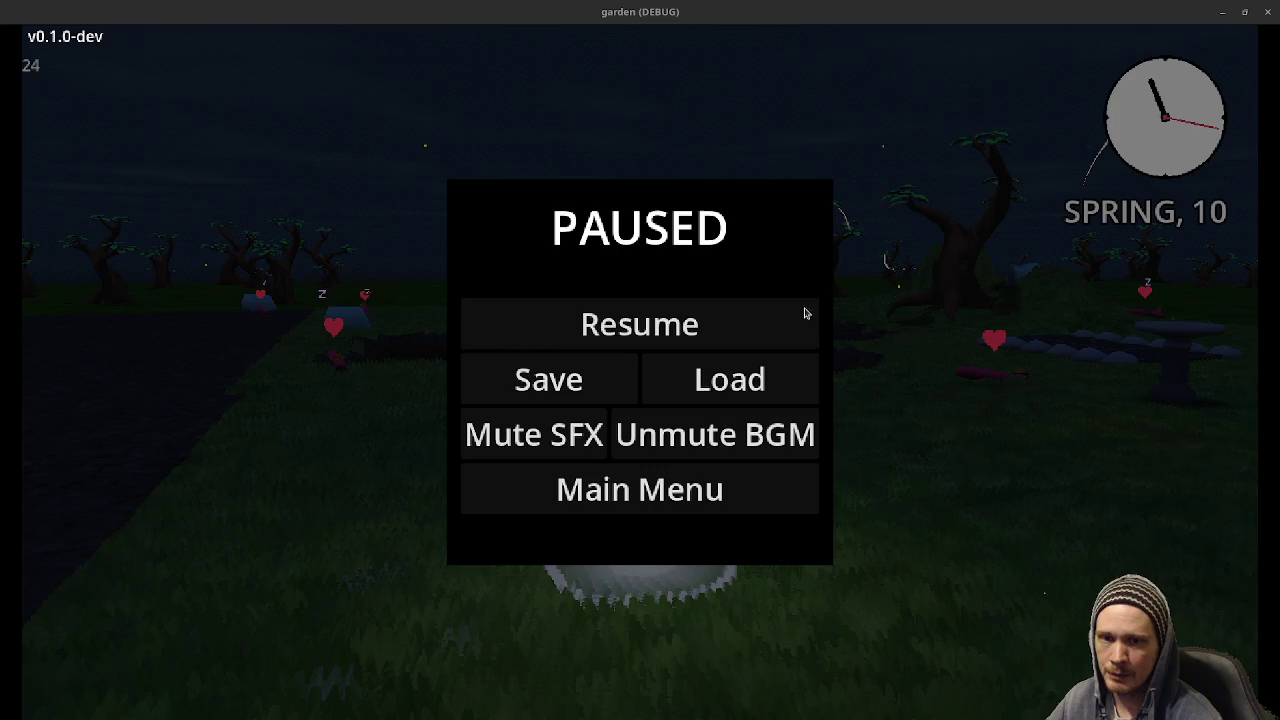
click(674, 320)
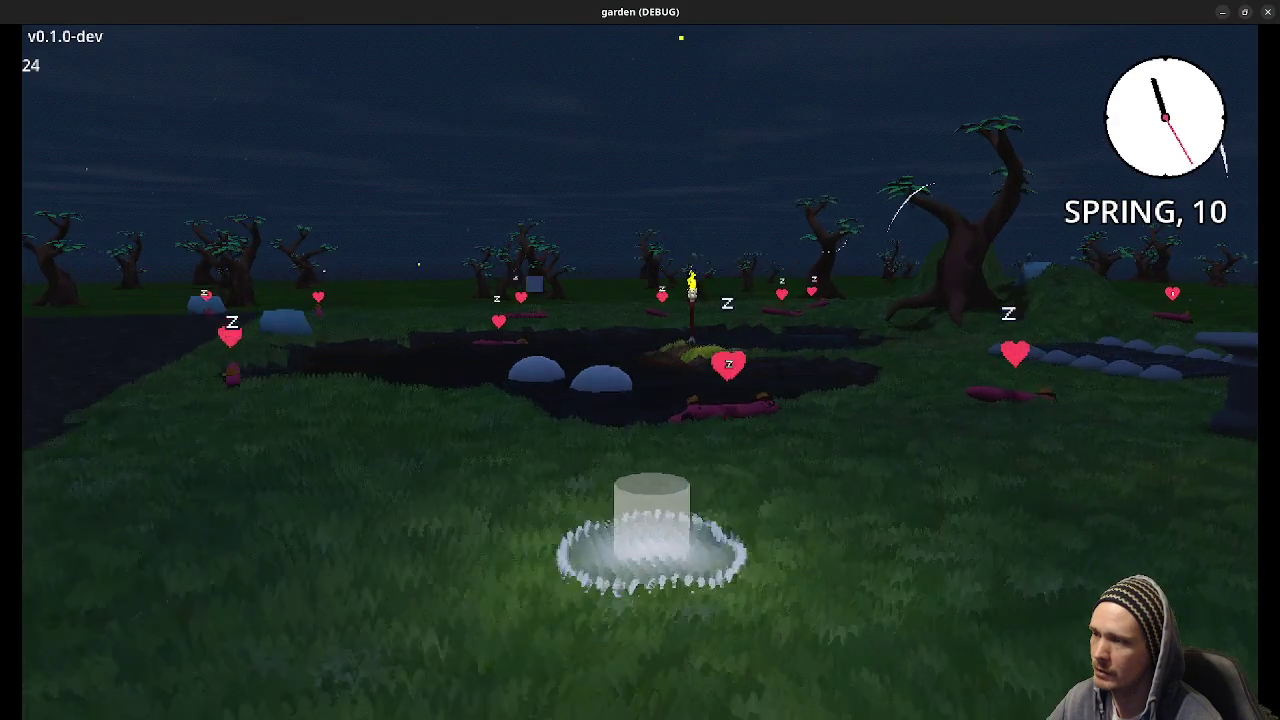
Orbit the camera around the fountain, then open the debug panel and go to its Terrain page.
key(e)
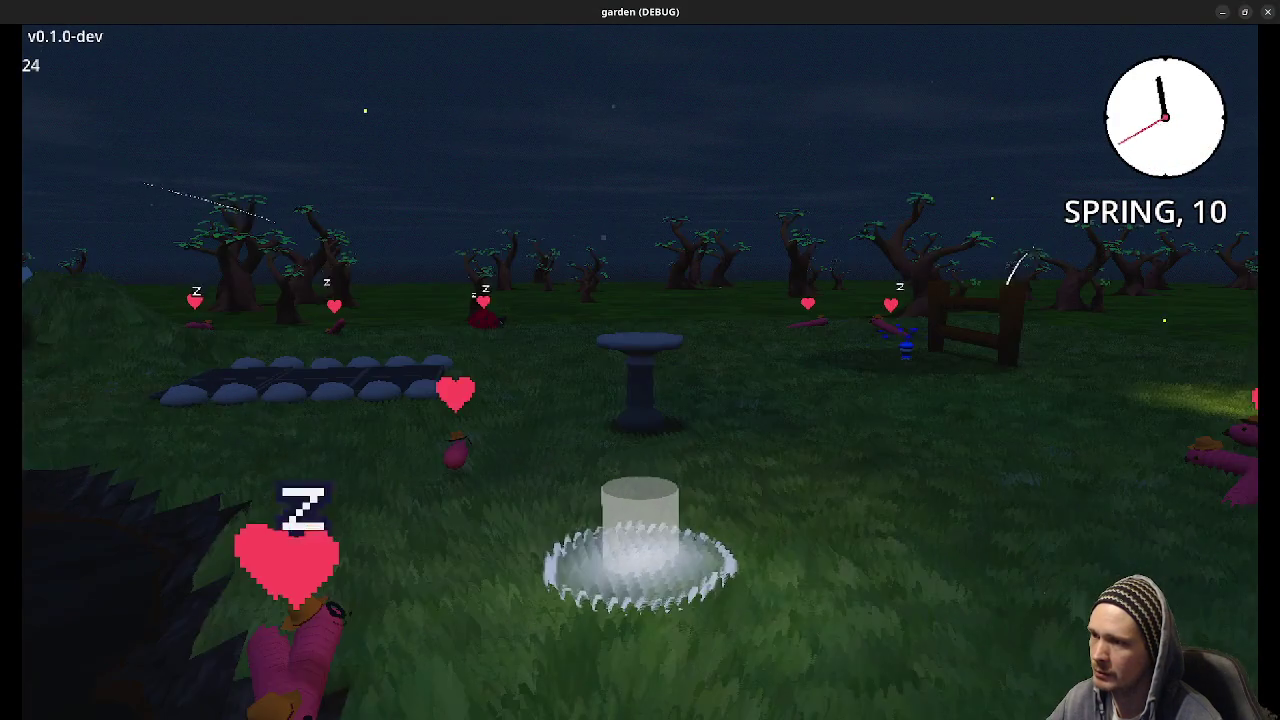
key(e)
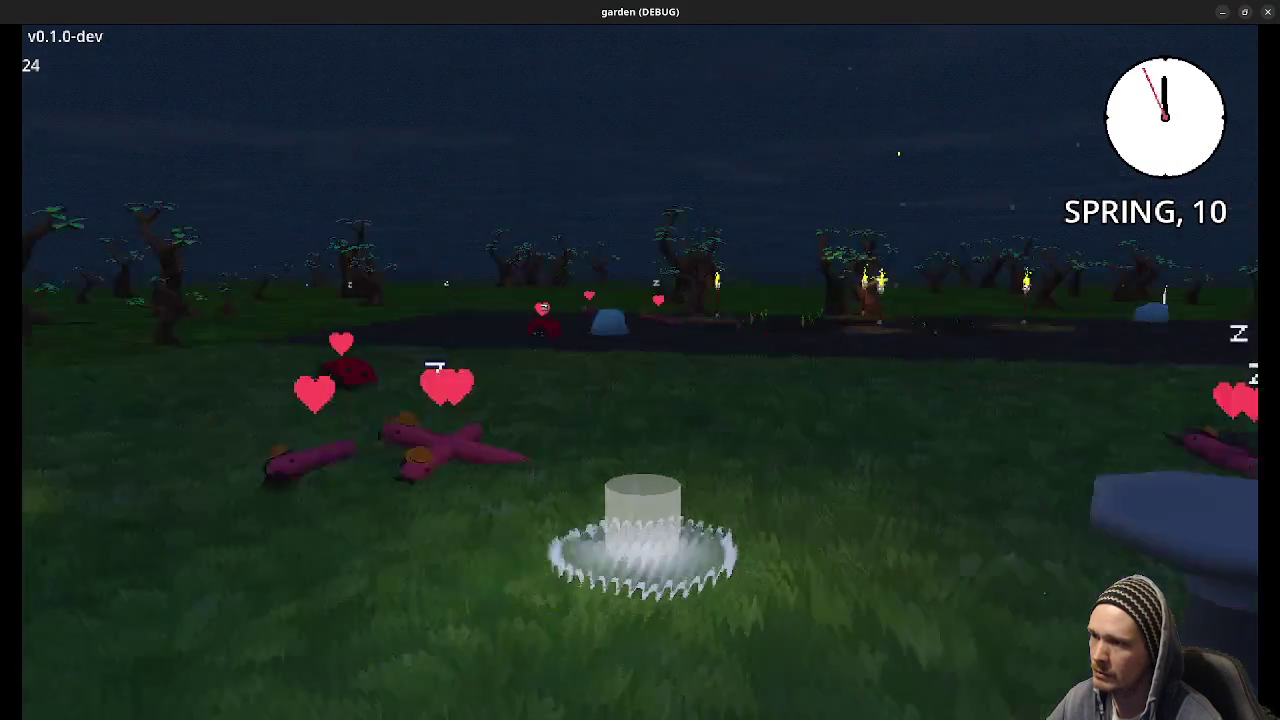
key(e)
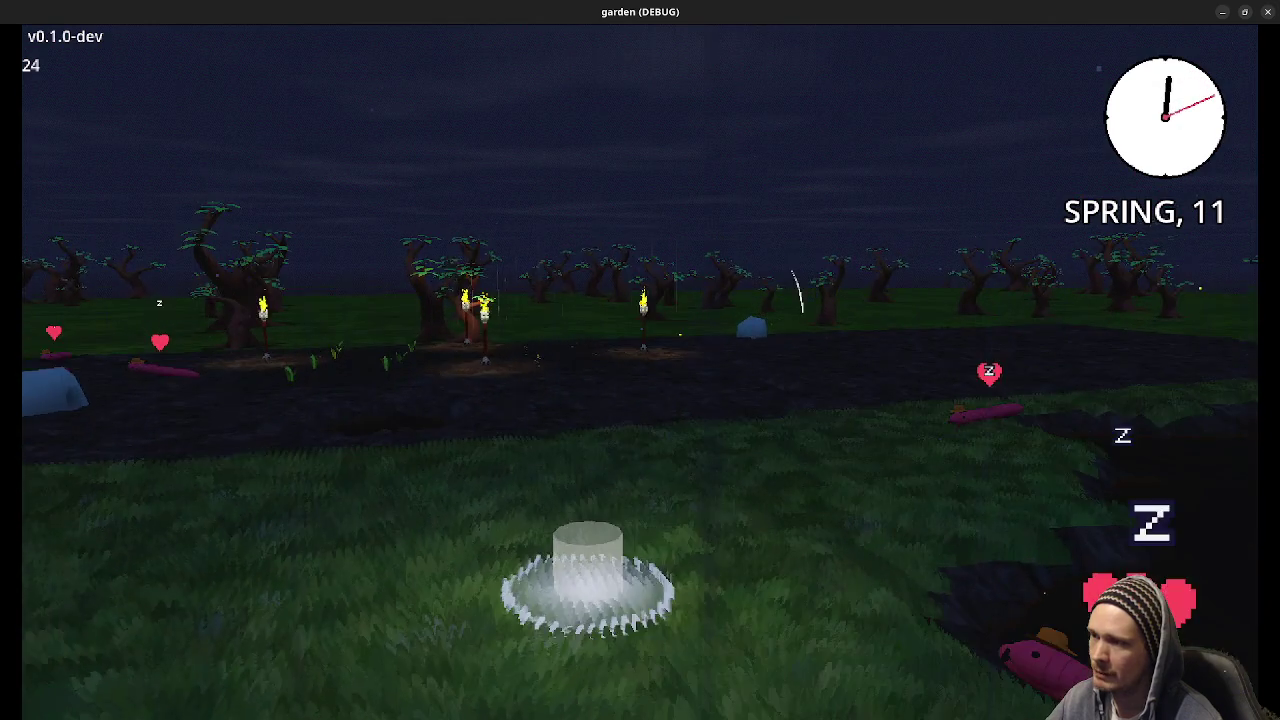
key(e)
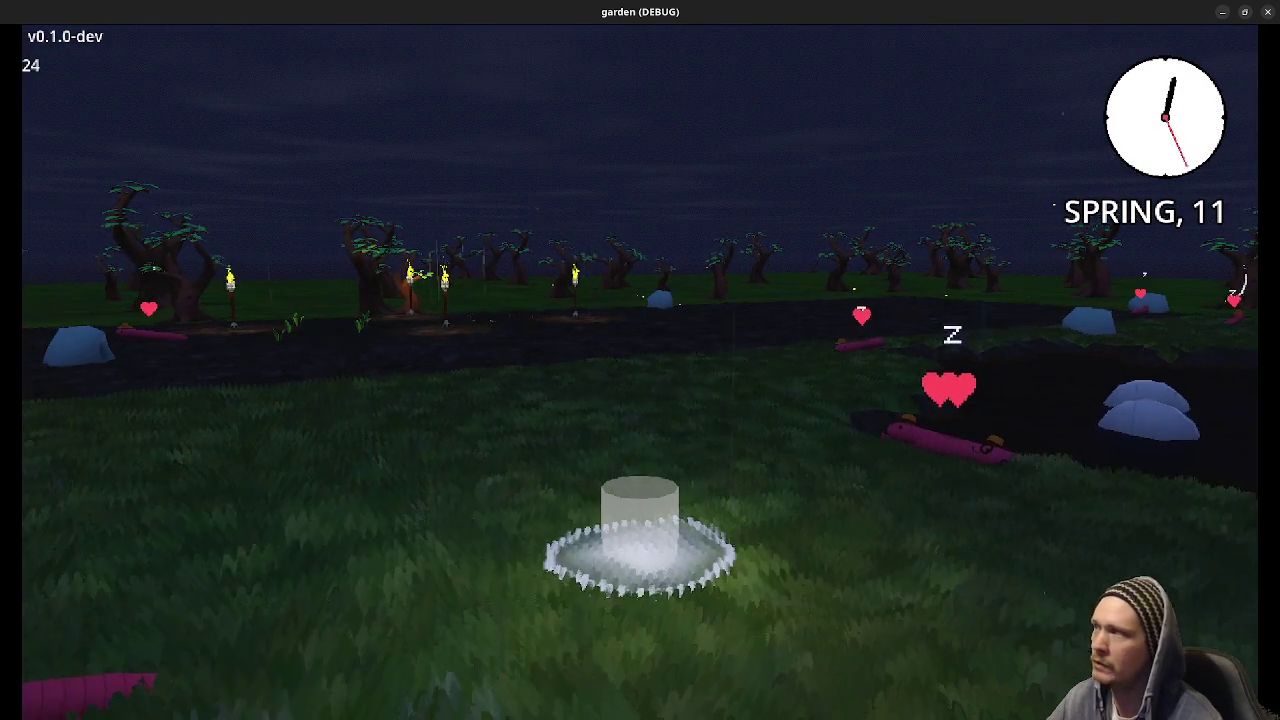
key(F3)
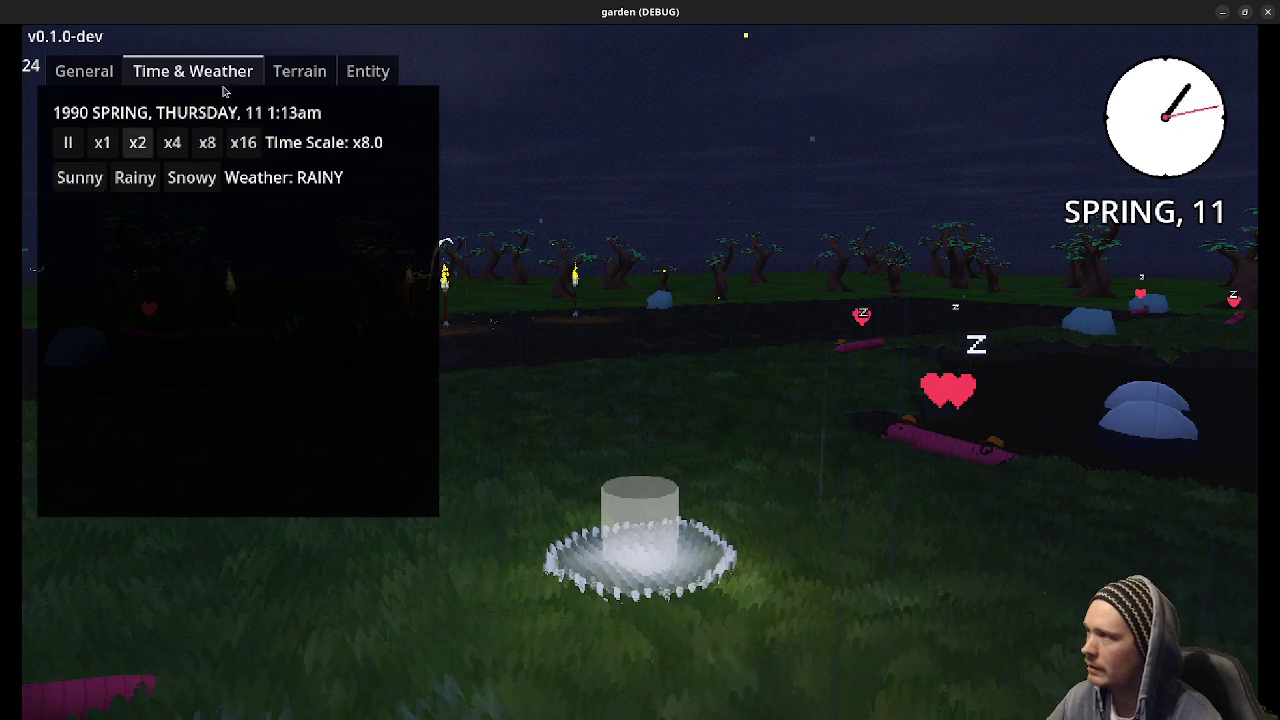
click(296, 68)
Inspect the terrain's Heightmap, Soilmap, Grassmap and Watermap in the debug panel.
click(174, 101)
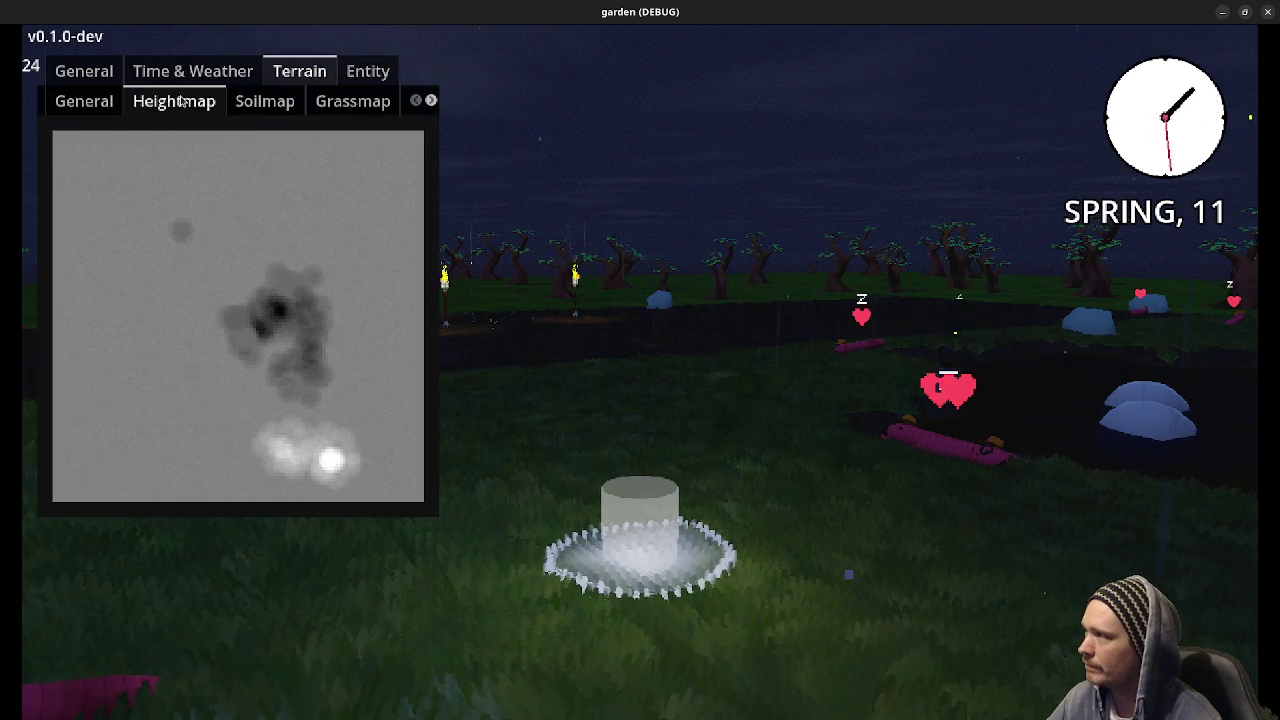
click(258, 104)
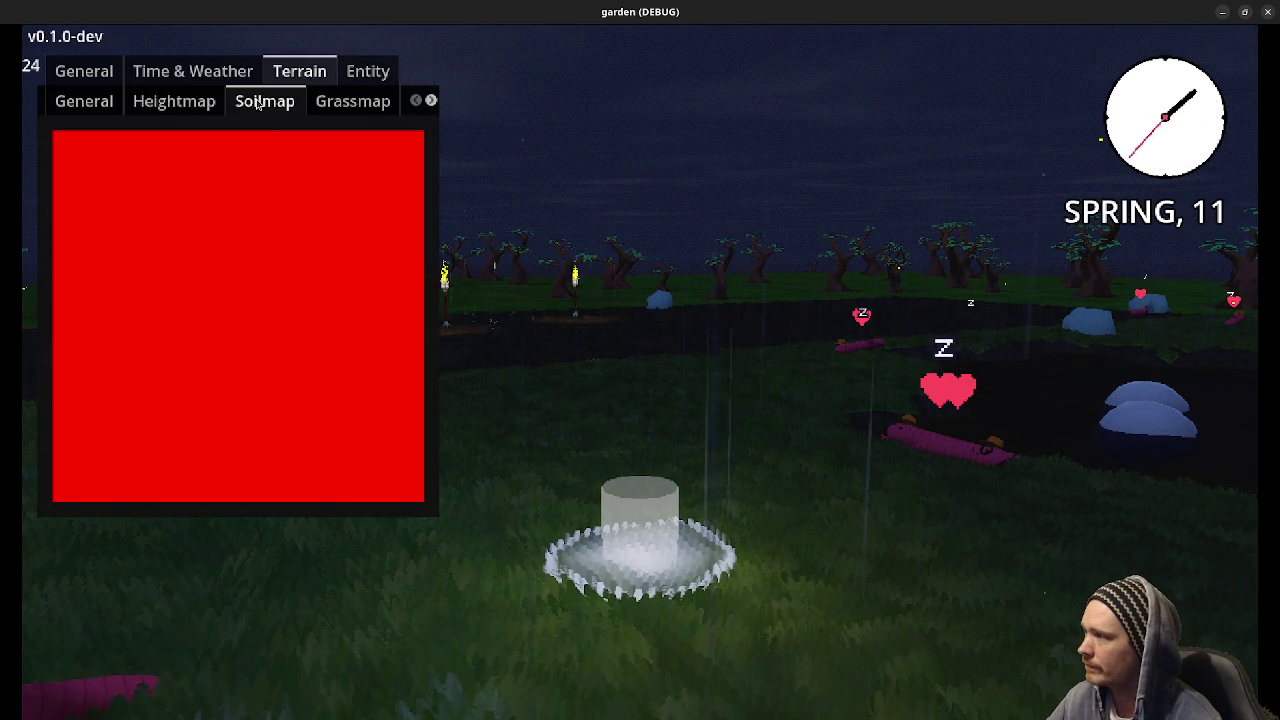
click(354, 106)
scroll(358, 104, down, 2)
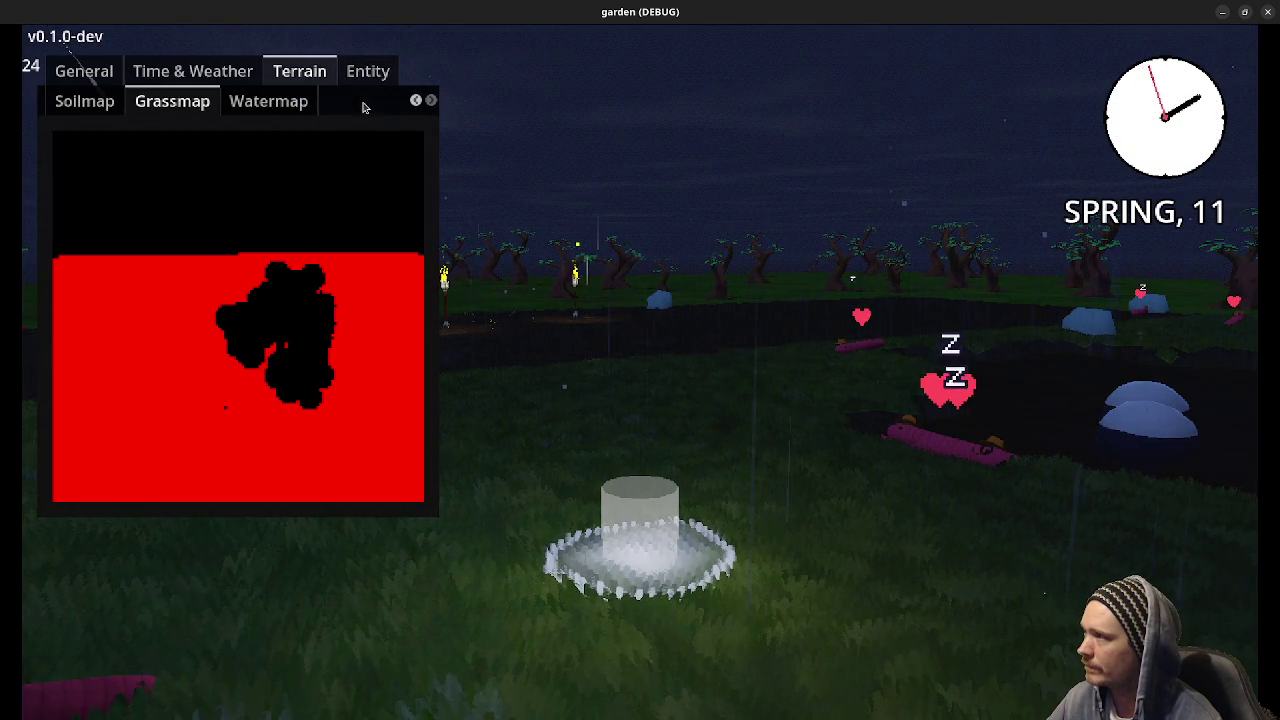
click(268, 101)
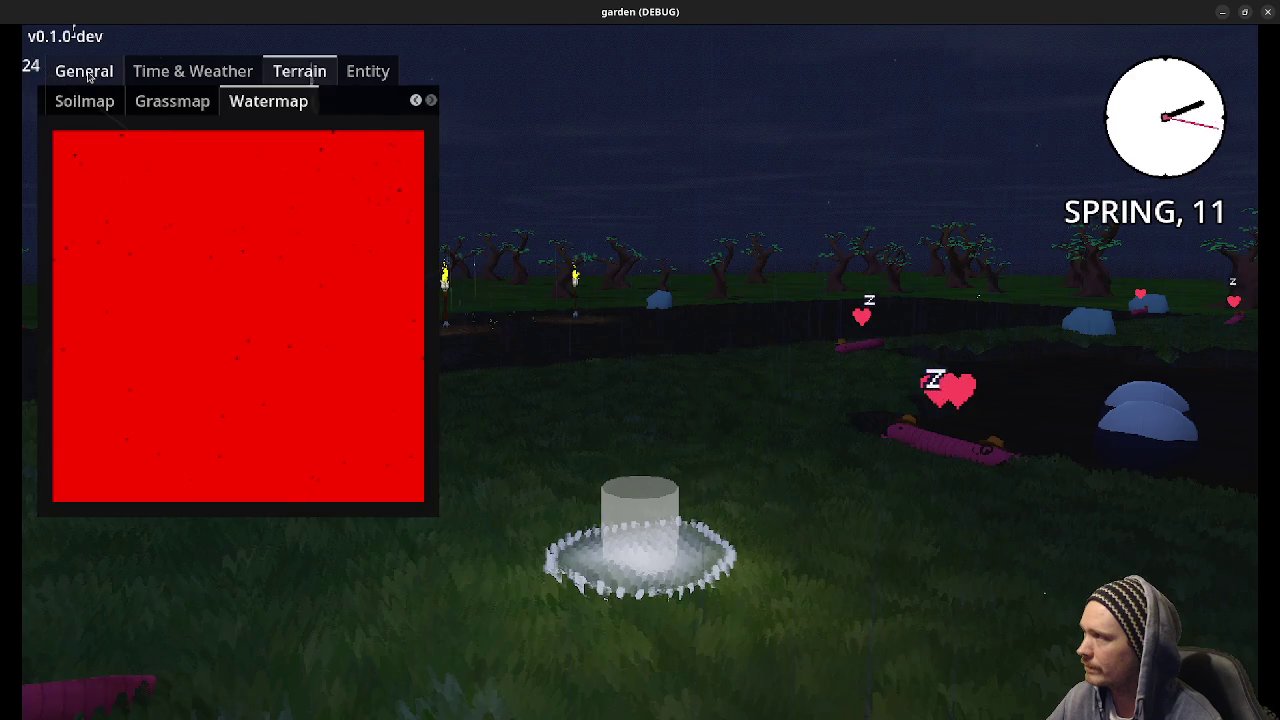
Check the General page, set the weather to Sunny under Time & Weather, and close the panel.
click(84, 71)
click(185, 71)
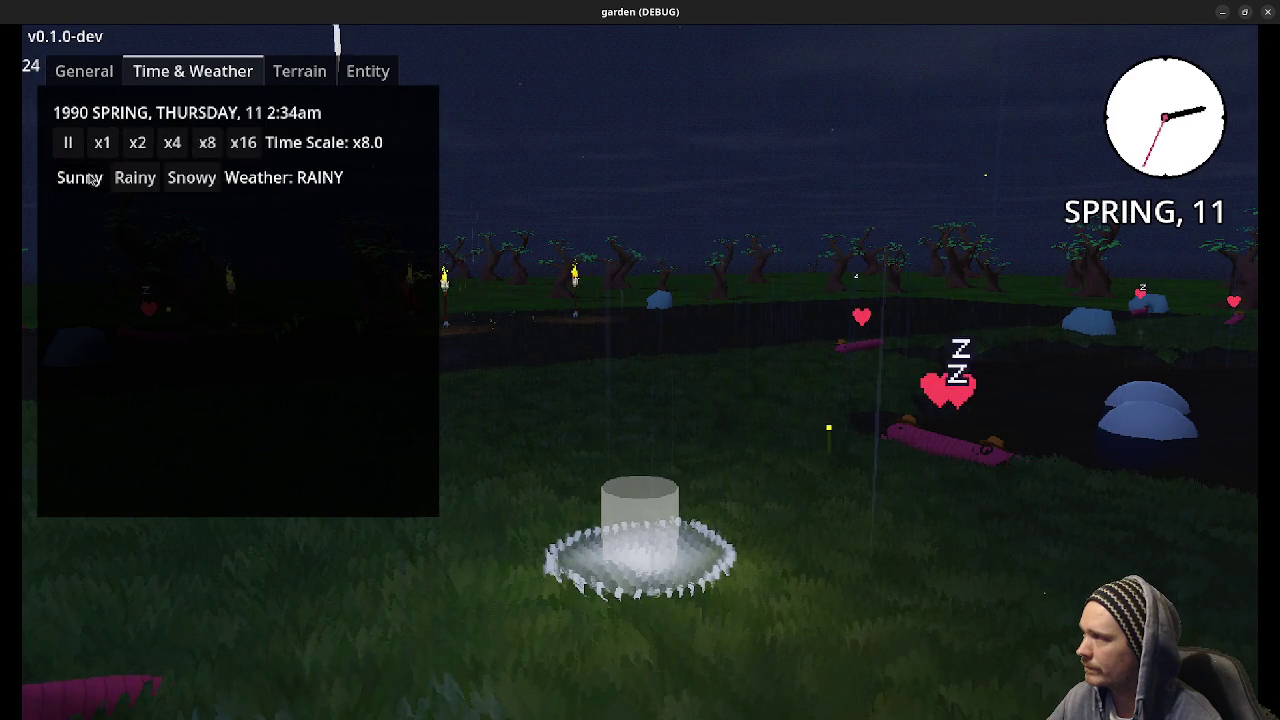
click(79, 177)
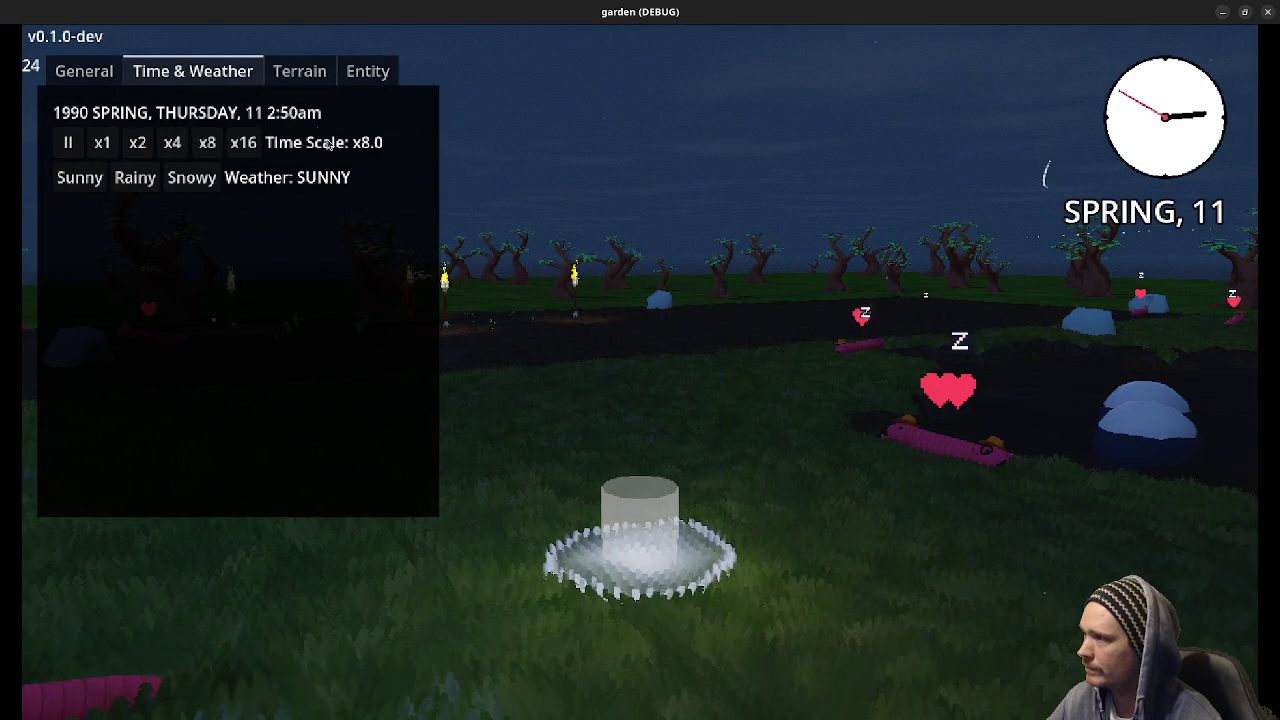
key(F3)
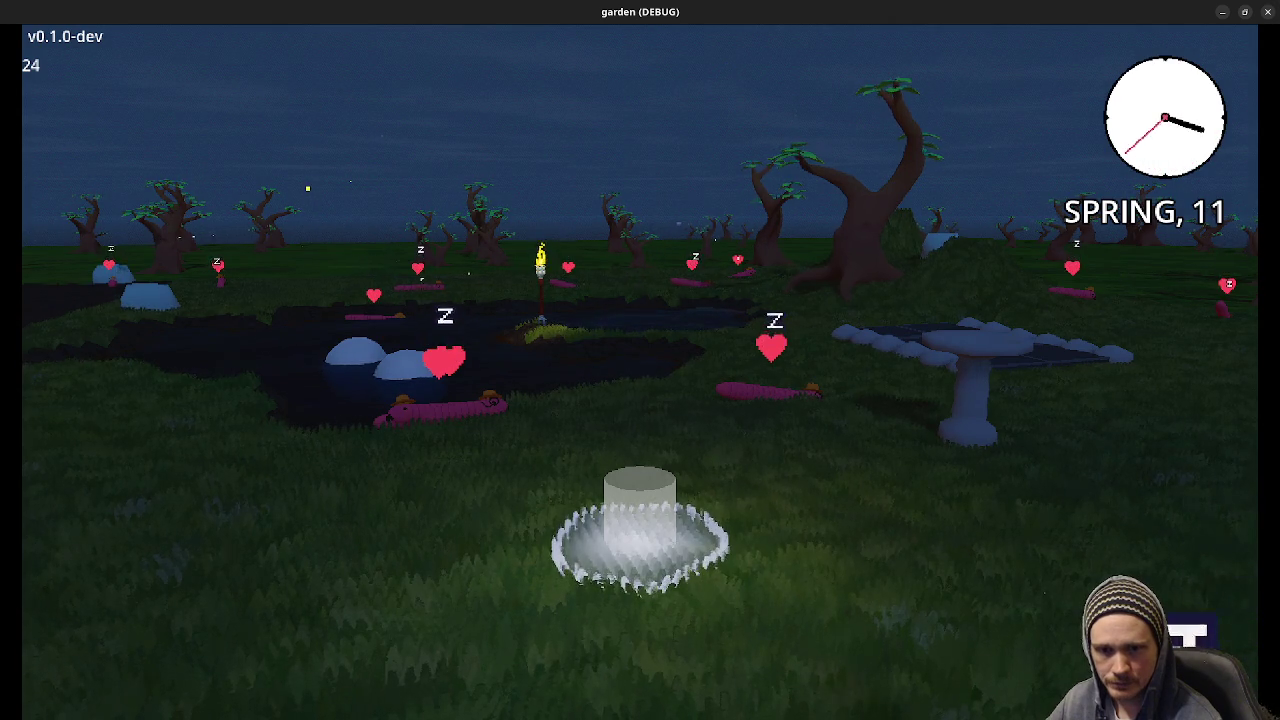
Orbit the camera around the fountain until the tilled dirt field and the worm are in front.
key(d)
key(d)
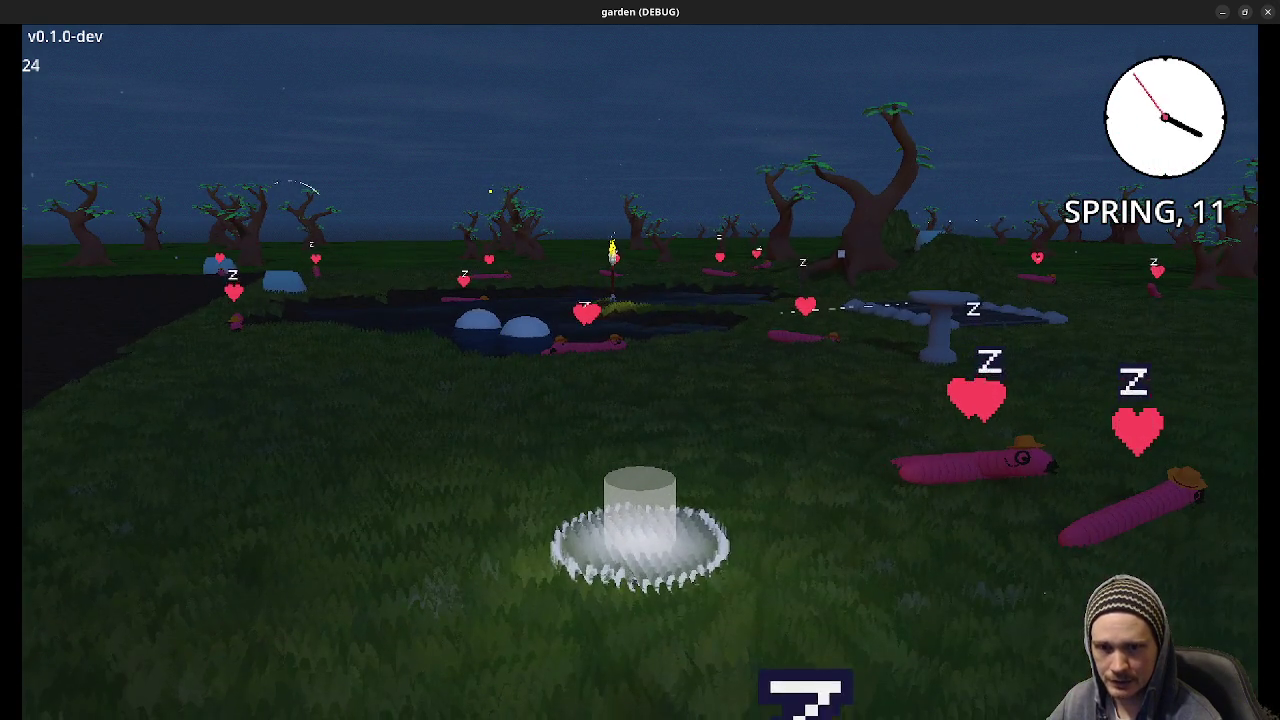
key(d)
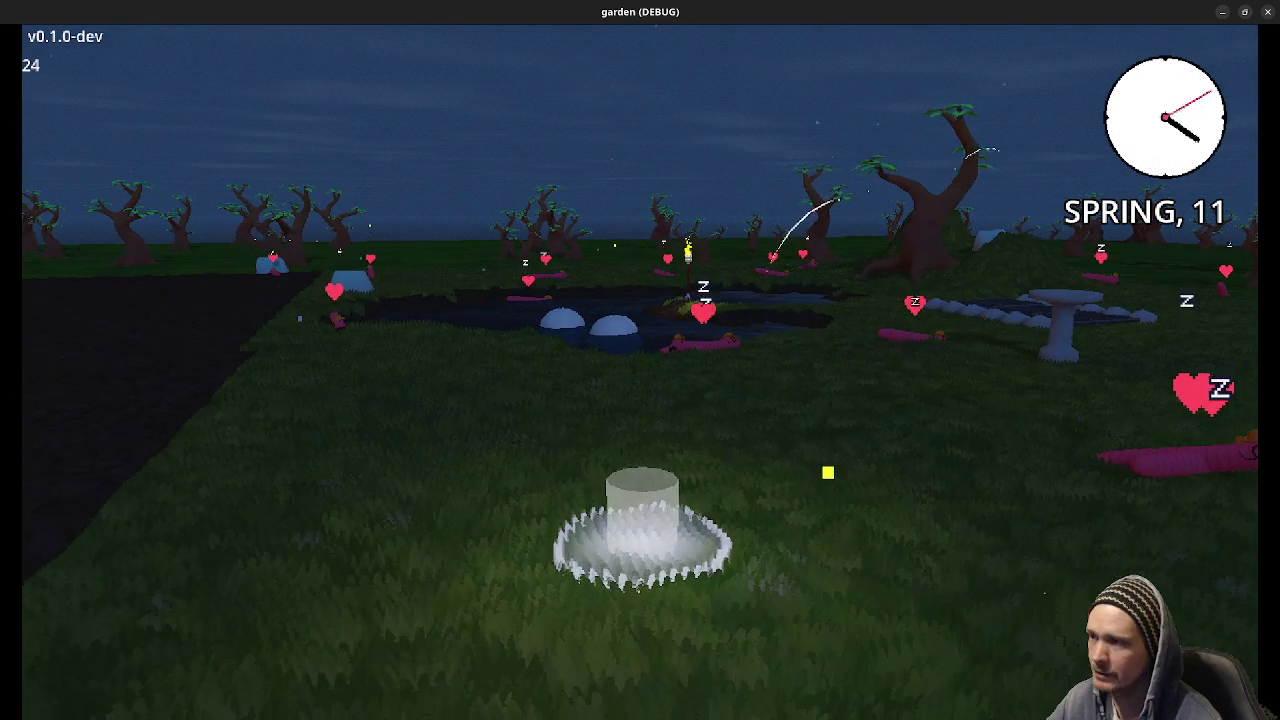
key(d)
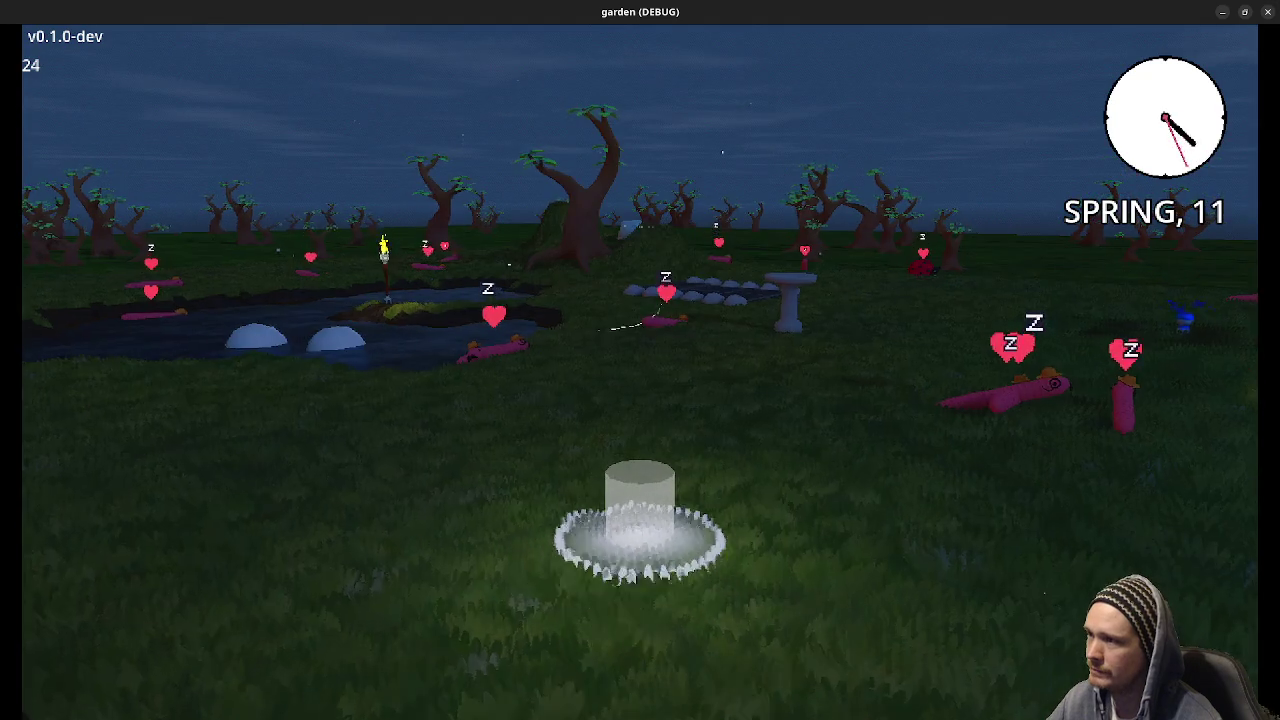
key(d)
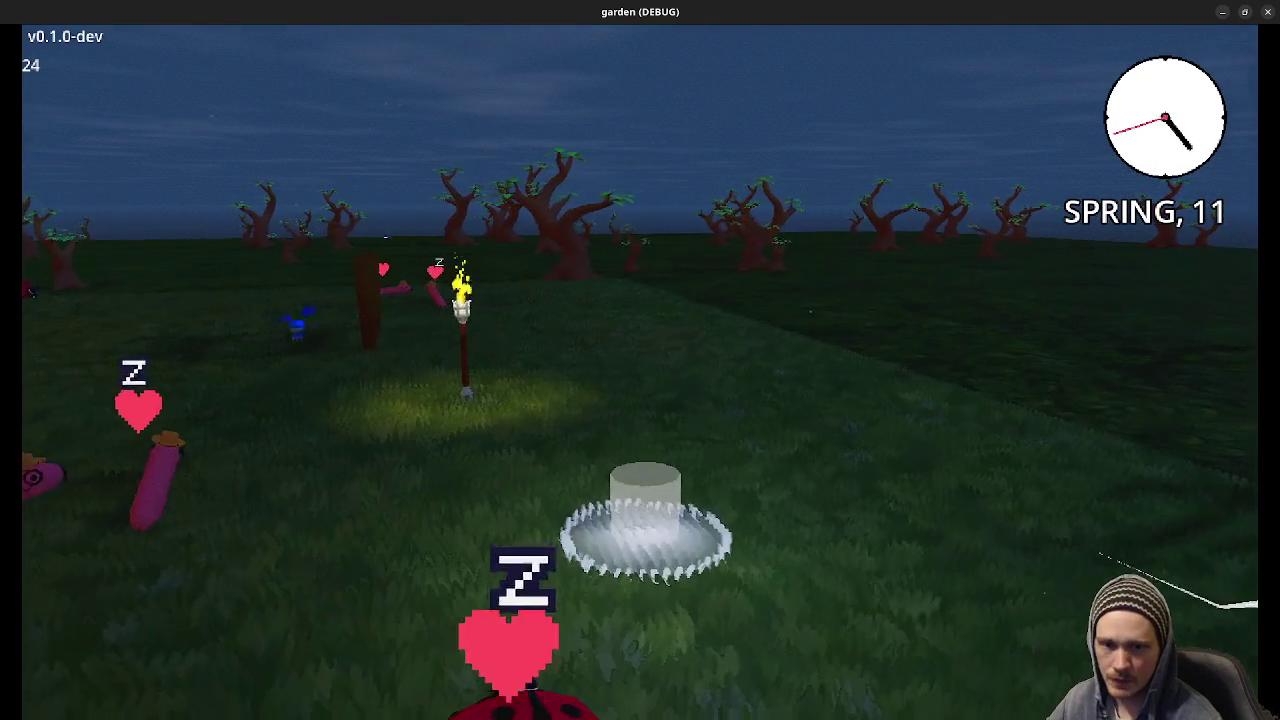
key(d)
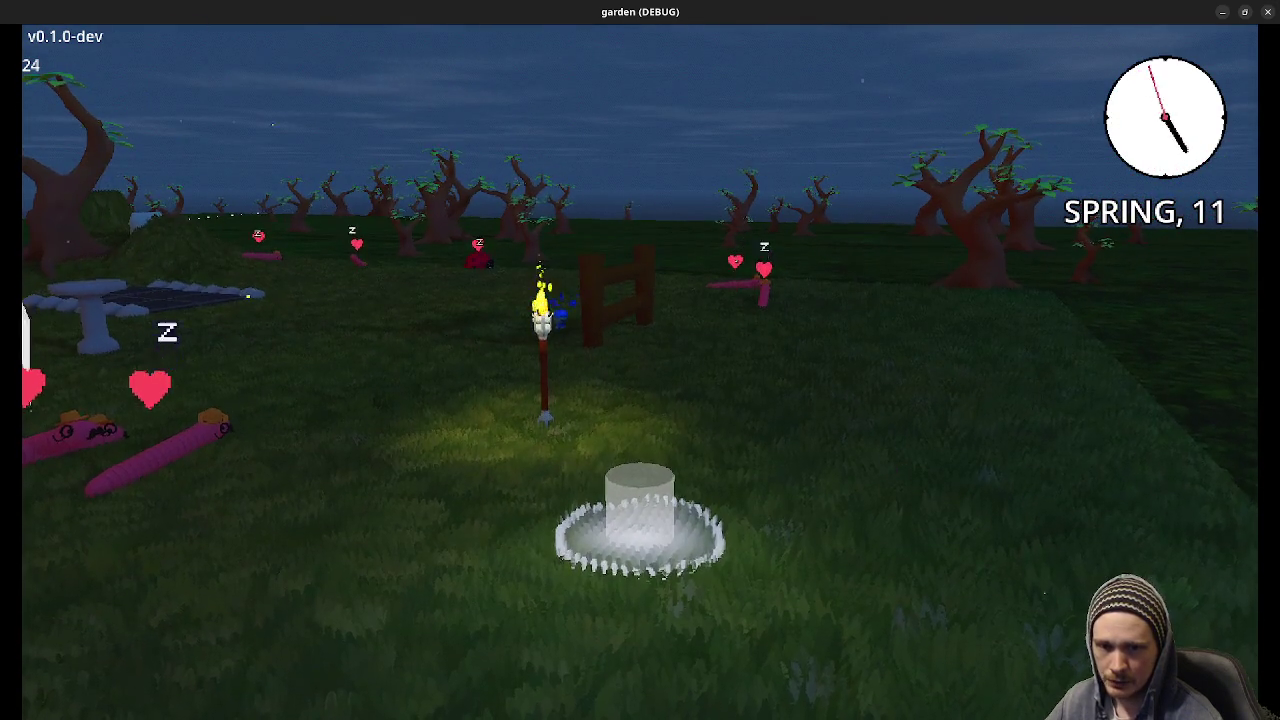
key(a)
key(a)
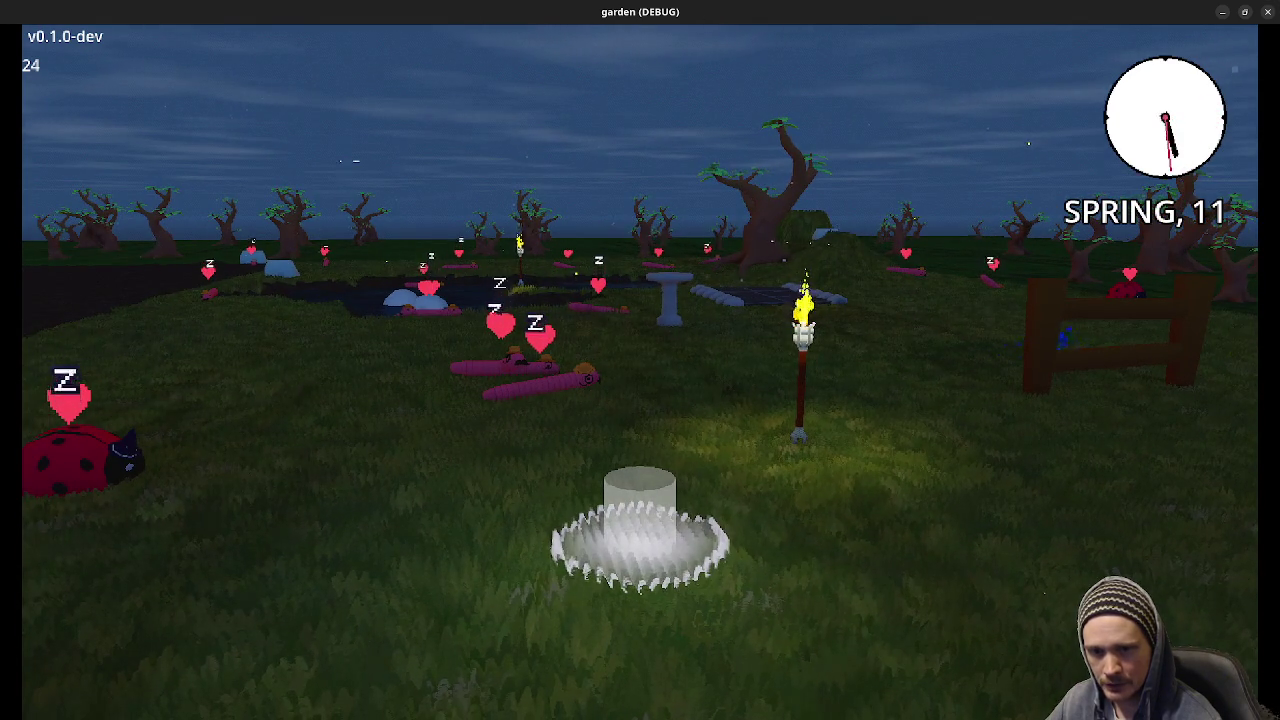
key(a)
key(a)
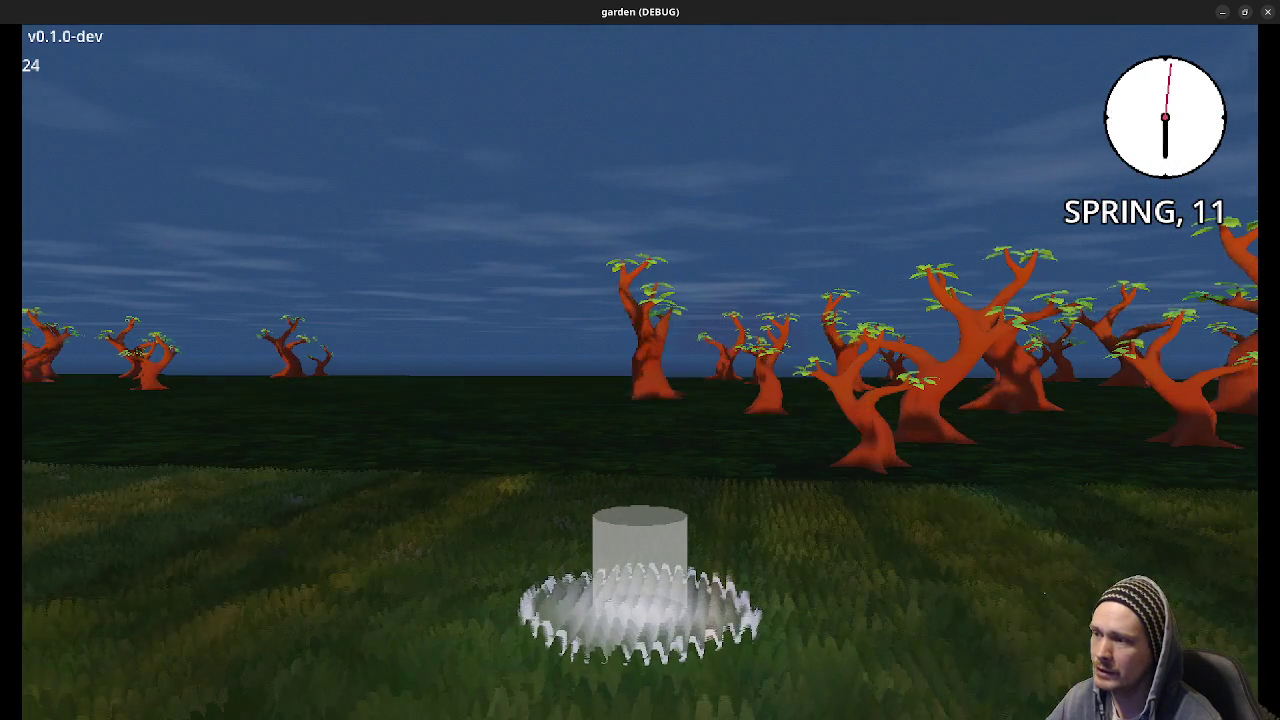
key(d)
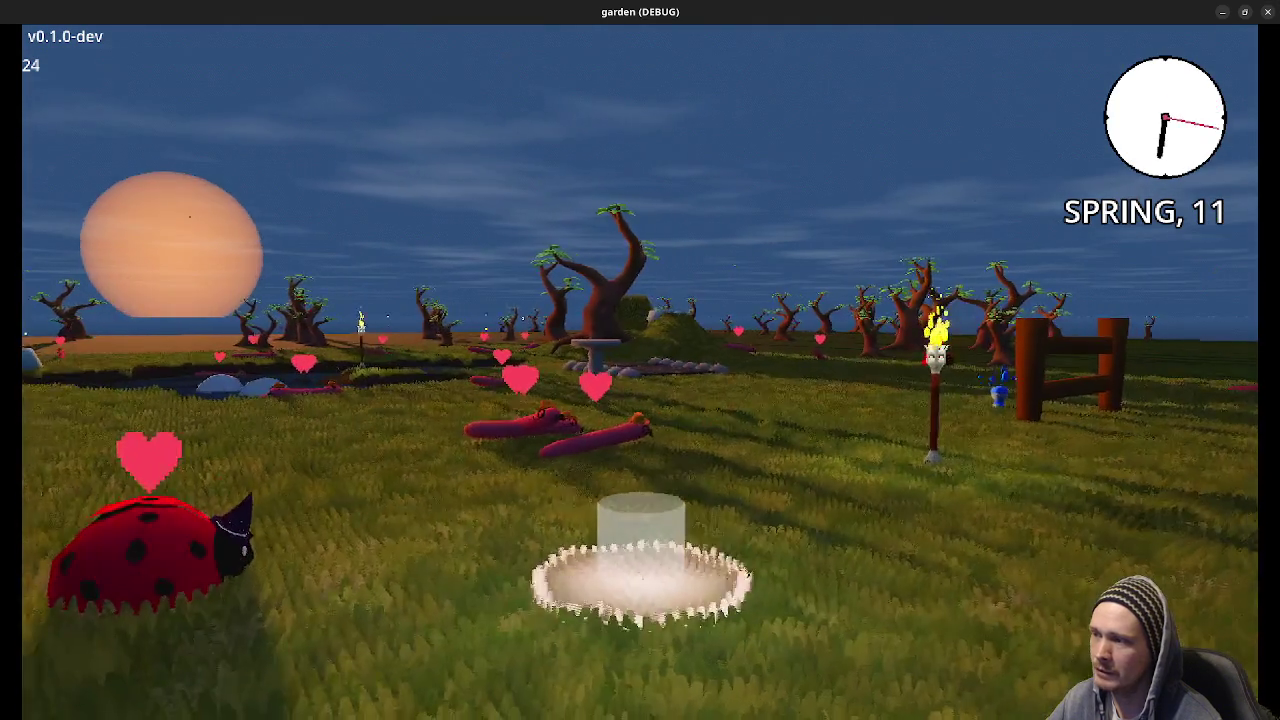
key(a)
key(d)
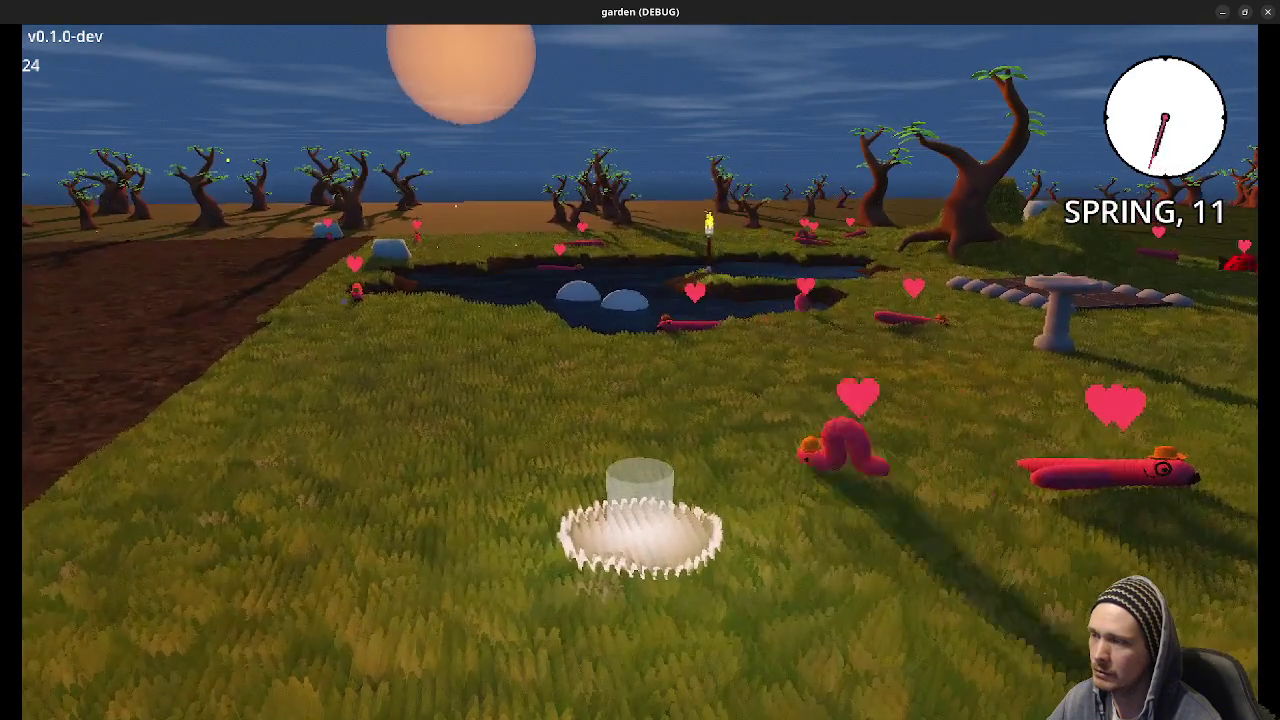
key(a)
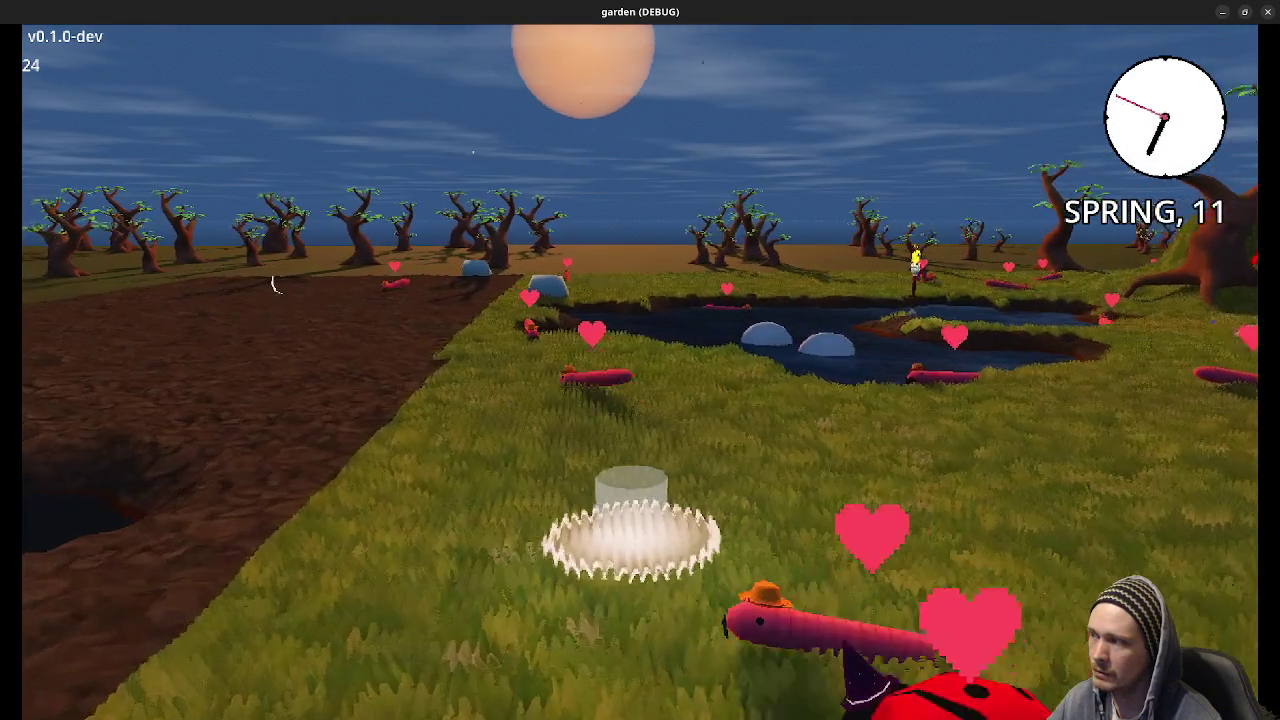
key(a)
key(a)
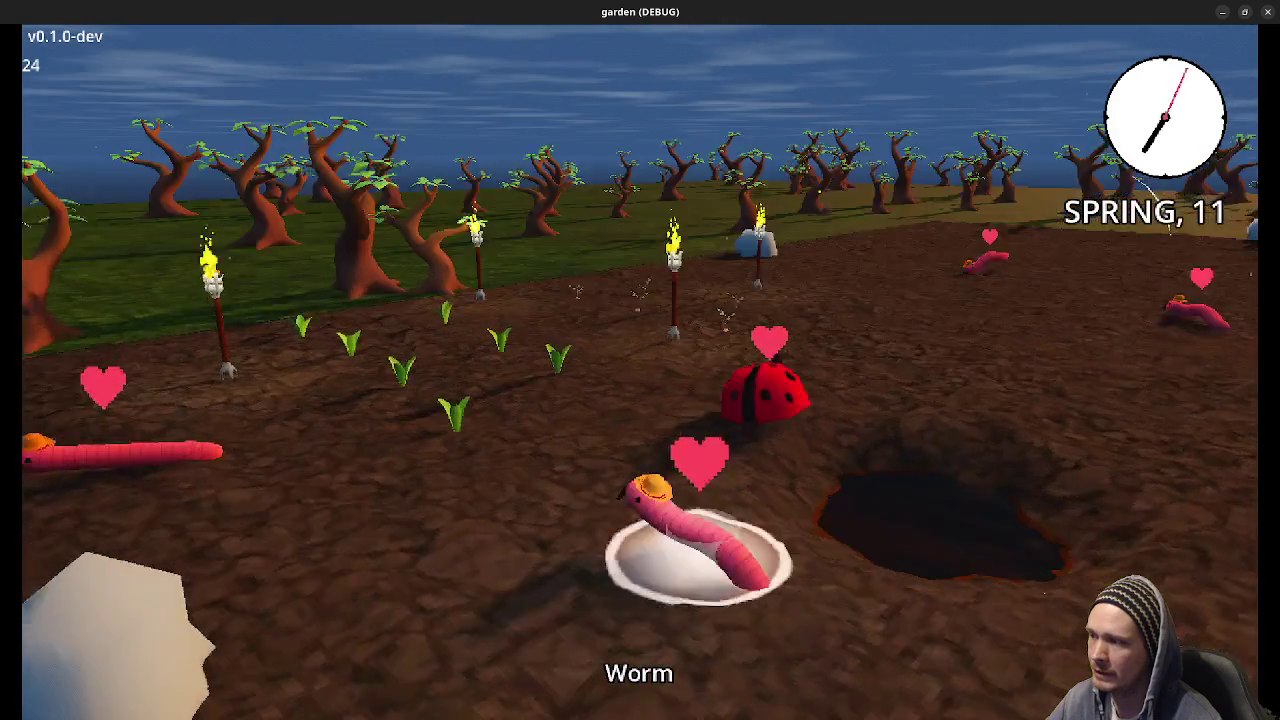
Equip the watering can from the tool wheel, walk across the garden plots, and pause.
key(Tab)
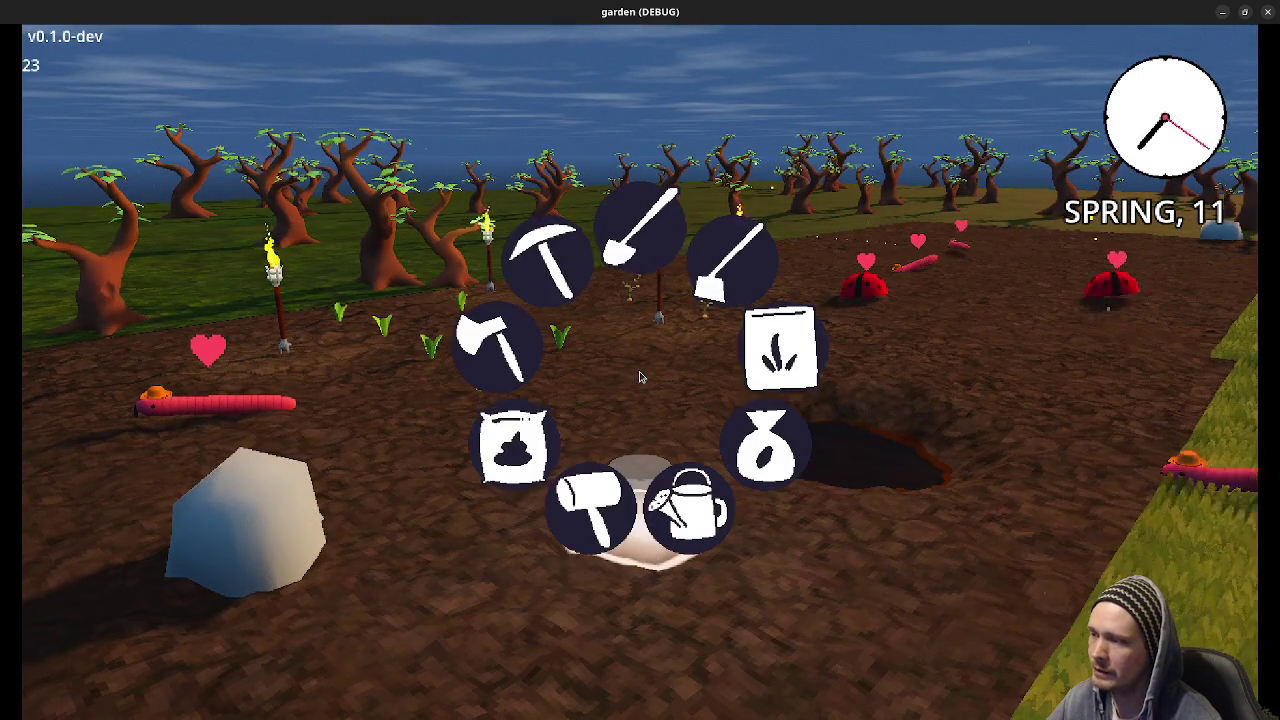
click(690, 505)
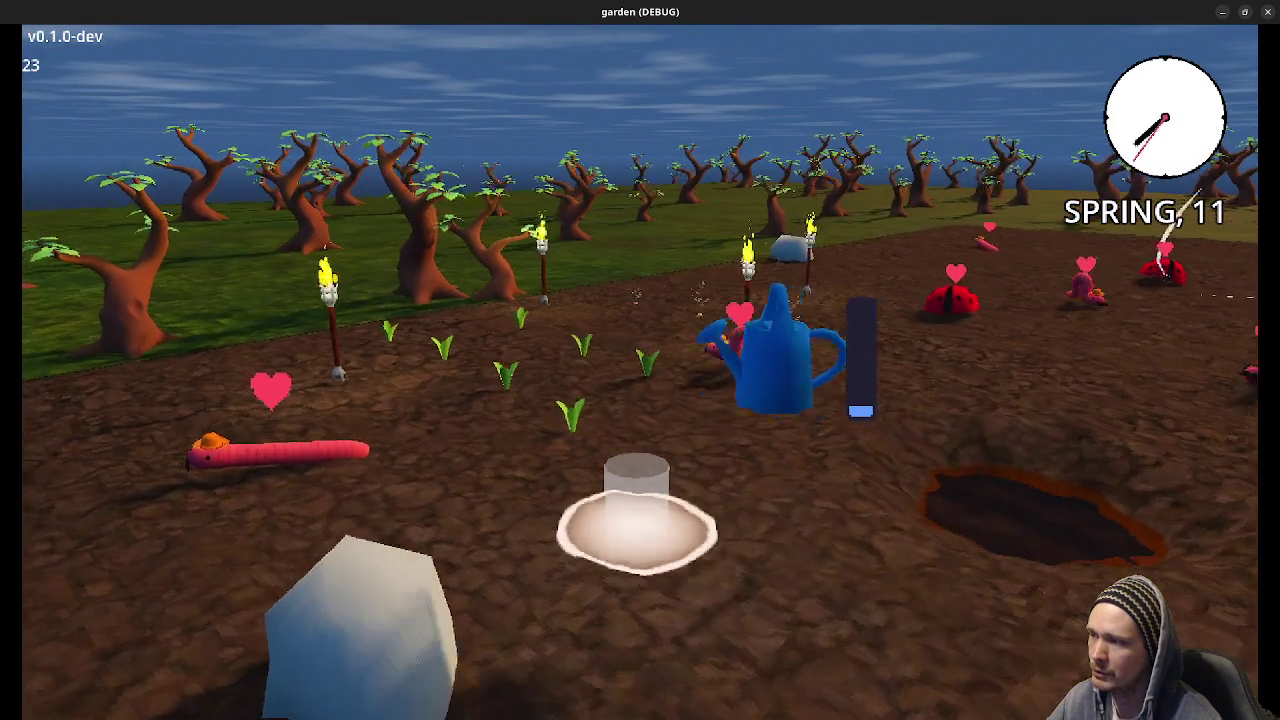
key(d)
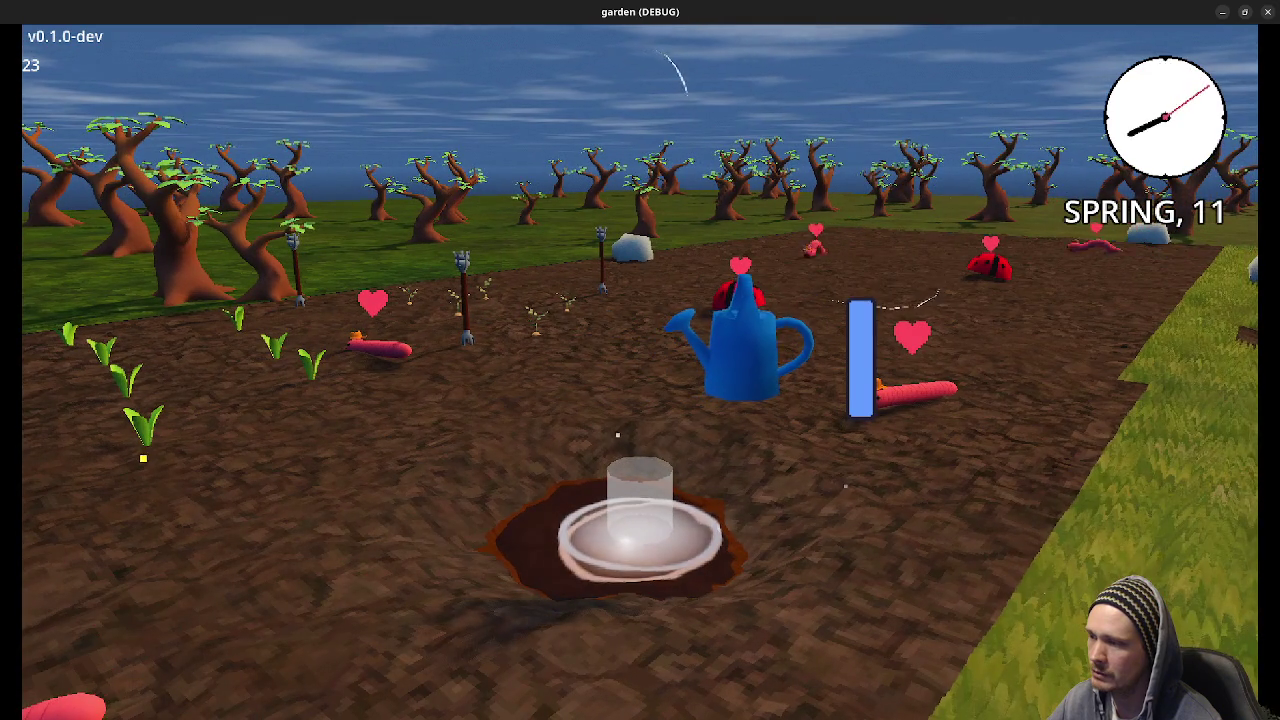
key(a)
key(w)
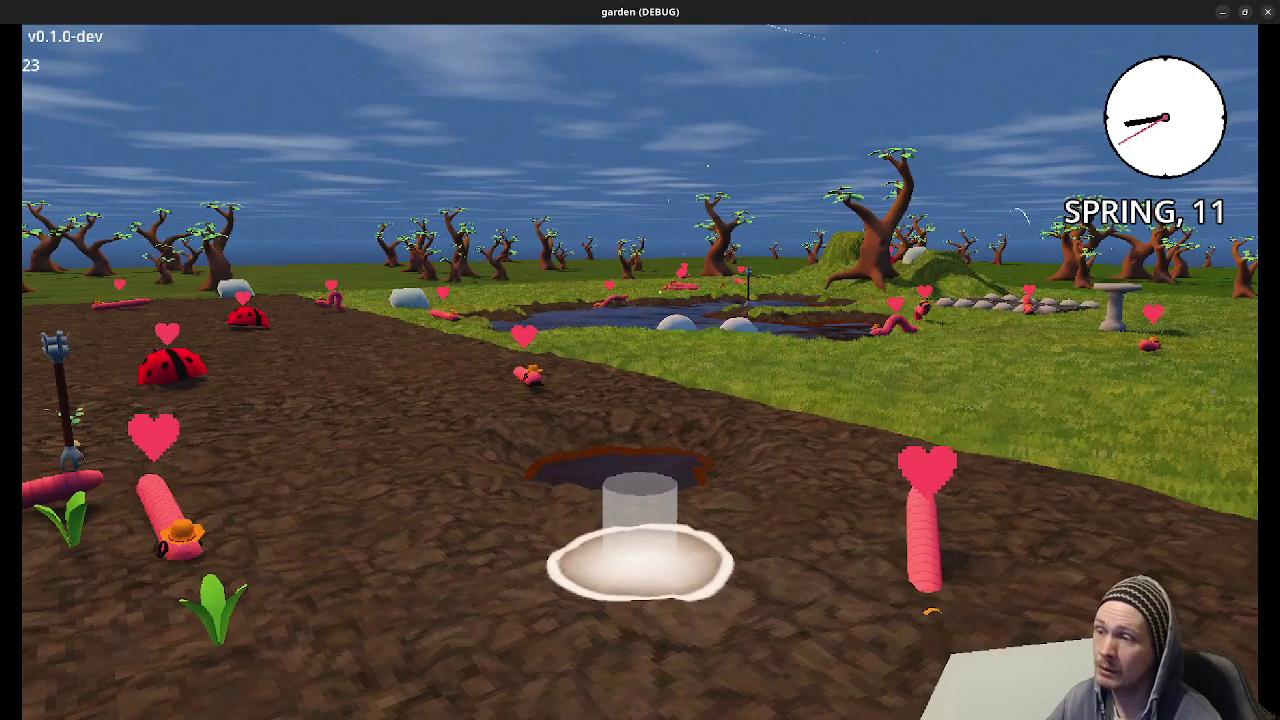
key(Escape)
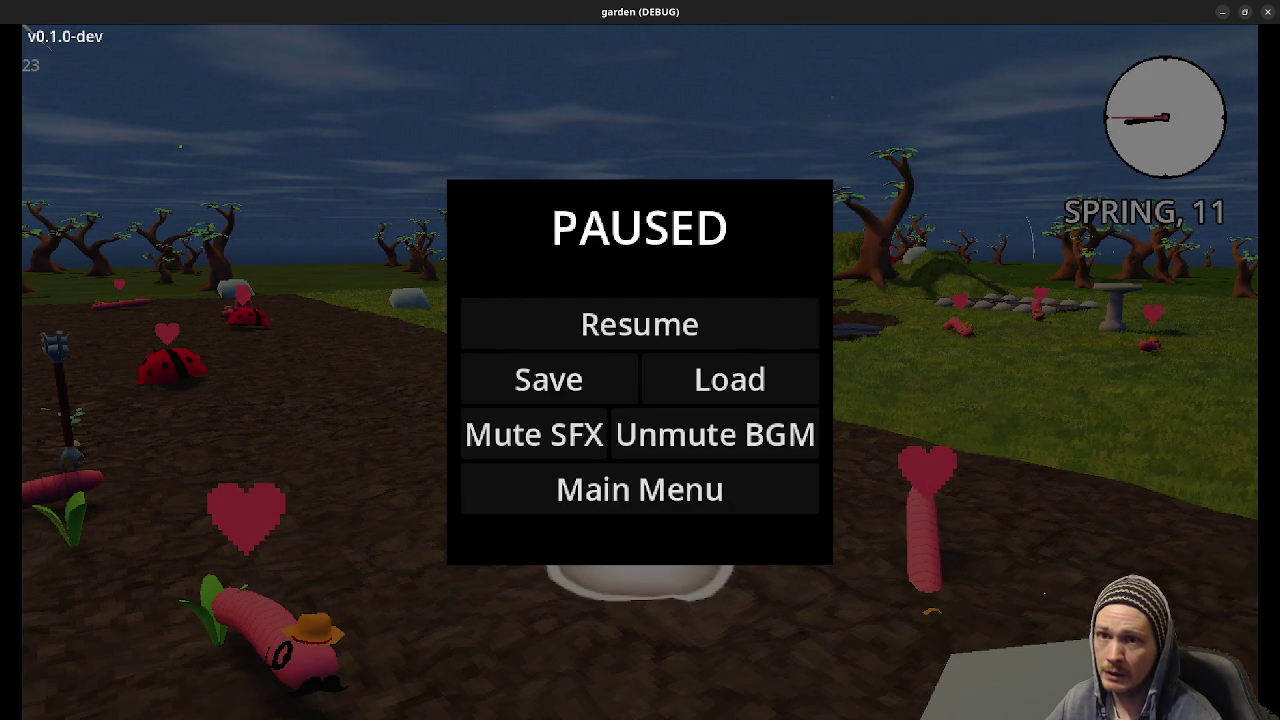
Close the Chromium wiki window and resume the game with Time & Weather debug info showing.
key(alt+Tab)
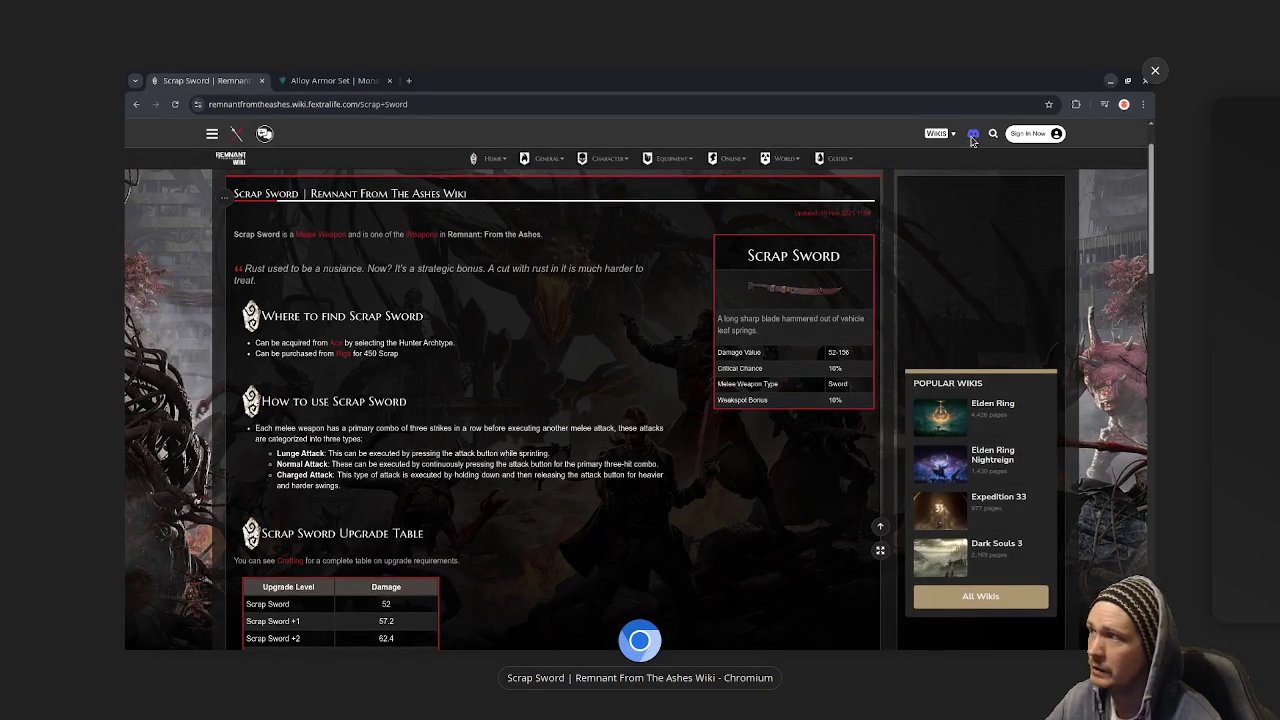
click(1155, 73)
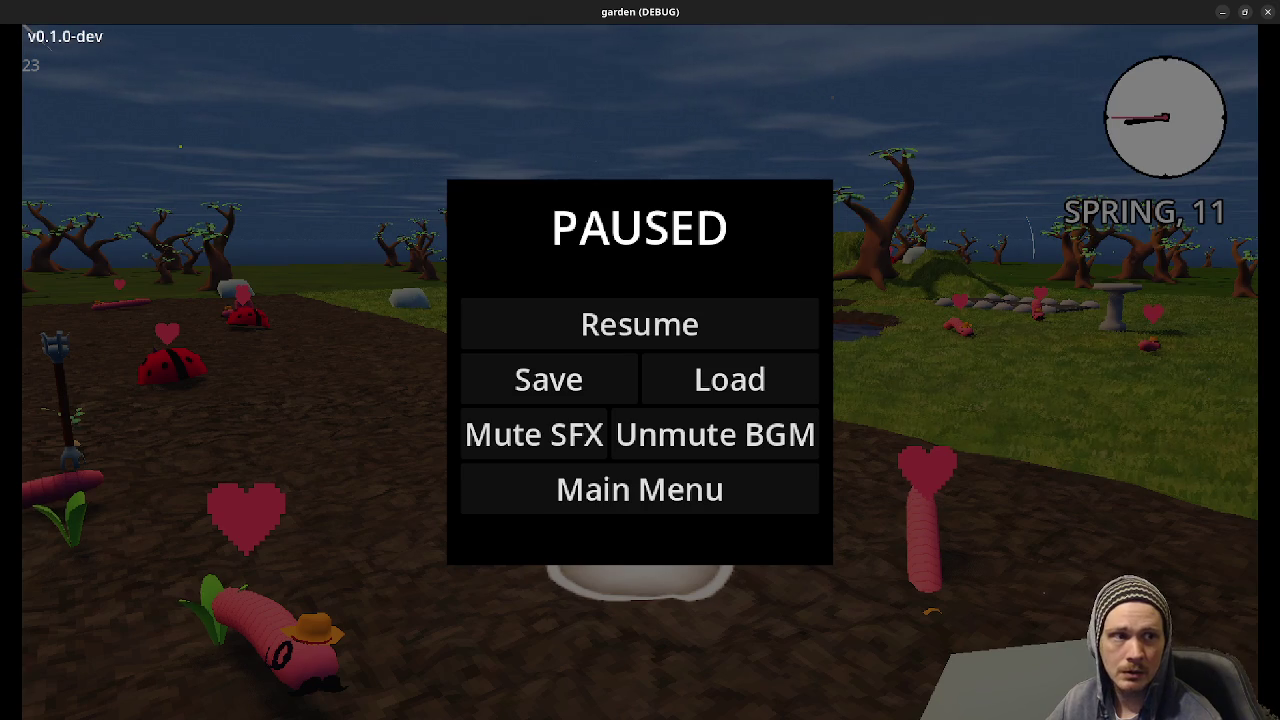
click(703, 346)
key(Escape)
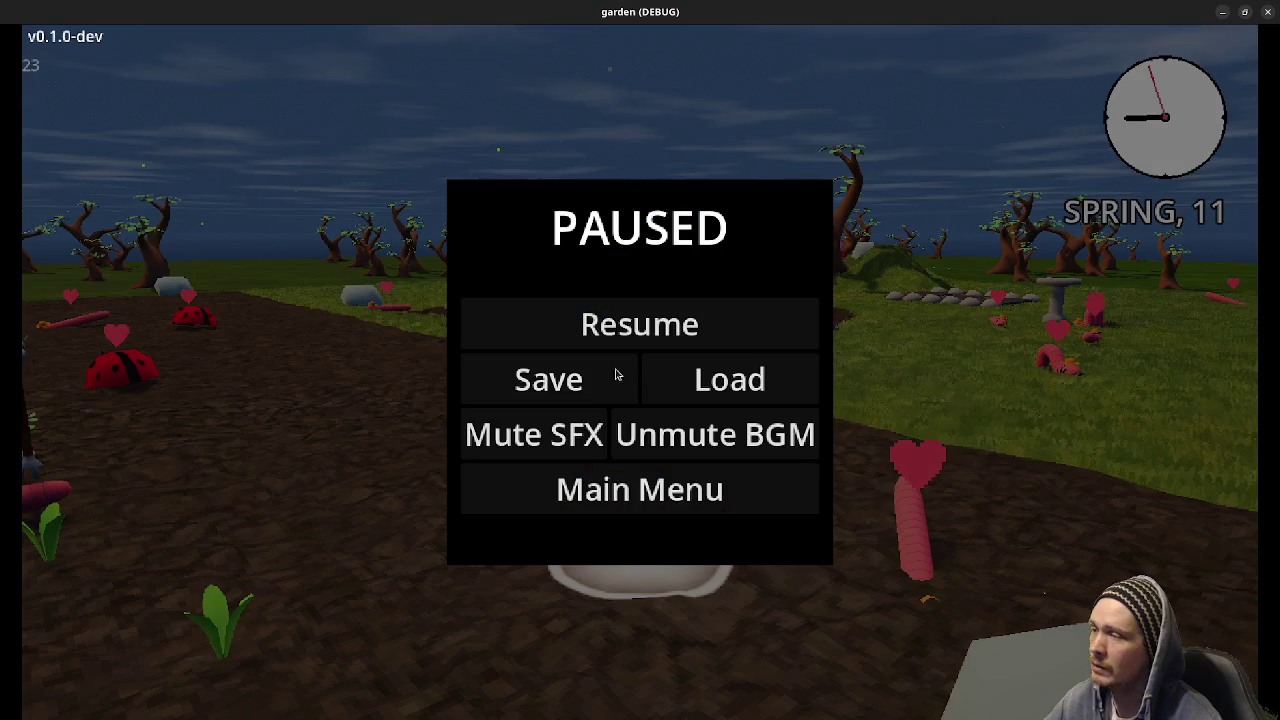
click(588, 340)
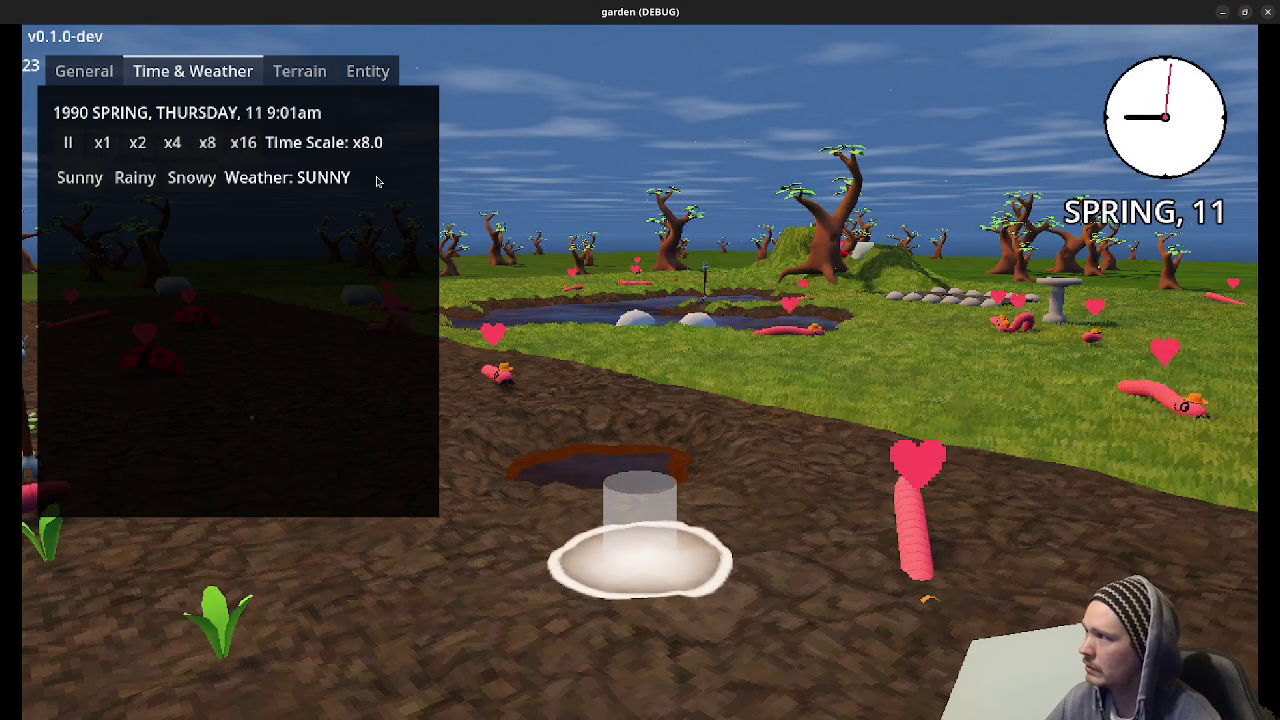
Set the time scale to x1.0, close the debug panel, and orbit toward the dirt path.
click(104, 144)
key(Escape)
key(Escape)
mouse_move(646, 374)
mouse_down()
mouse_move(583, 471)
mouse_move(730, 540)
mouse_move(1090, 555)
mouse_move(1250, 530)
mouse_up()
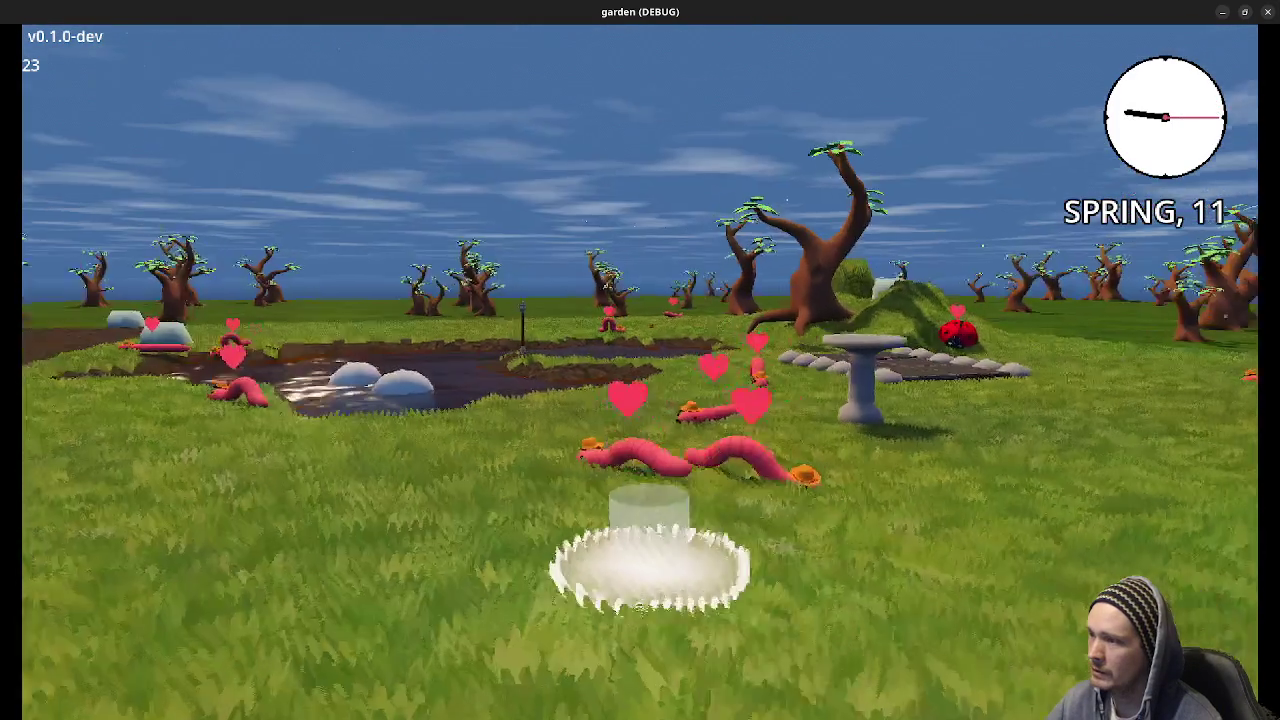
key(q)
scroll(640, 575, down, 2)
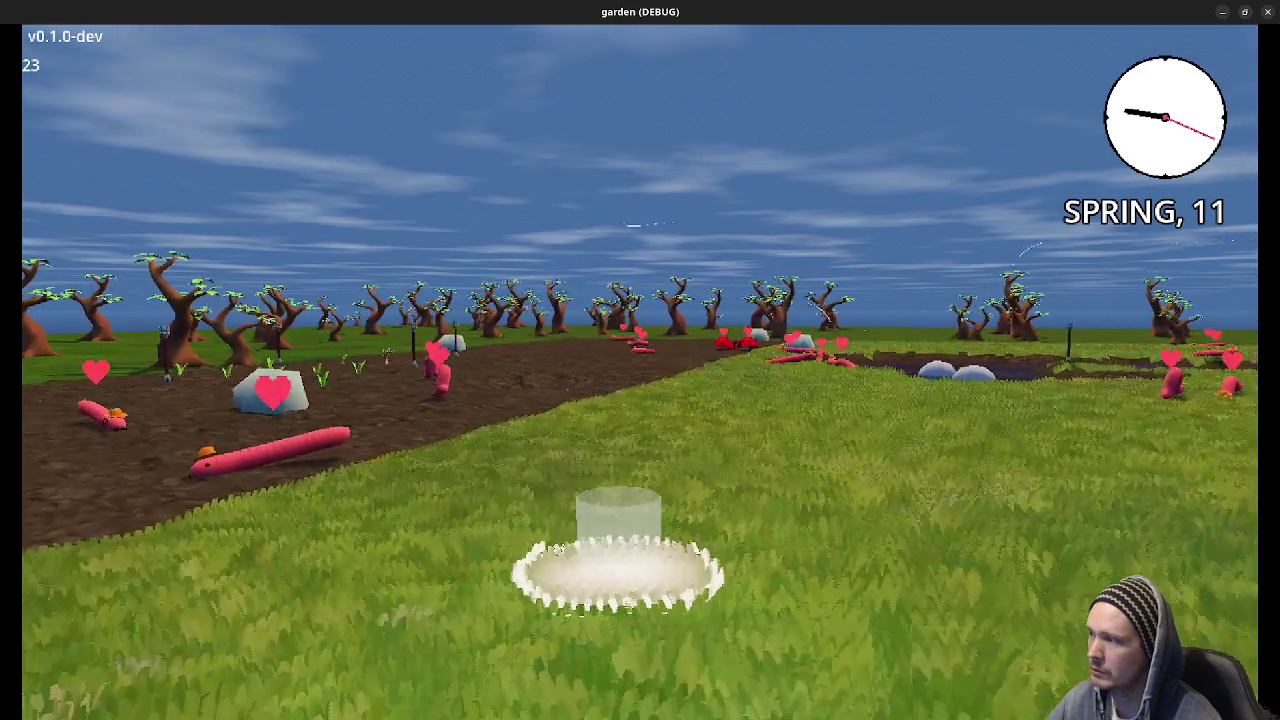
Orbit past the pond and birdbath to the Apple Tree and open the debug panel there.
key(q)
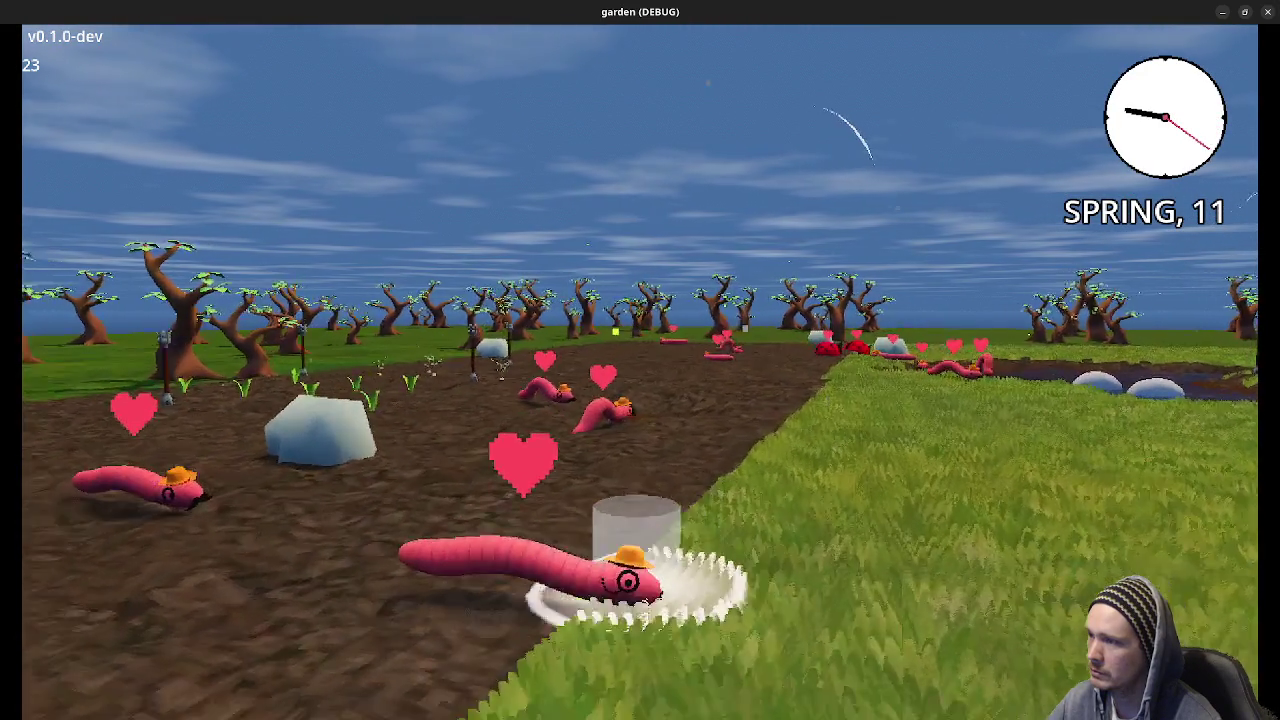
key(e)
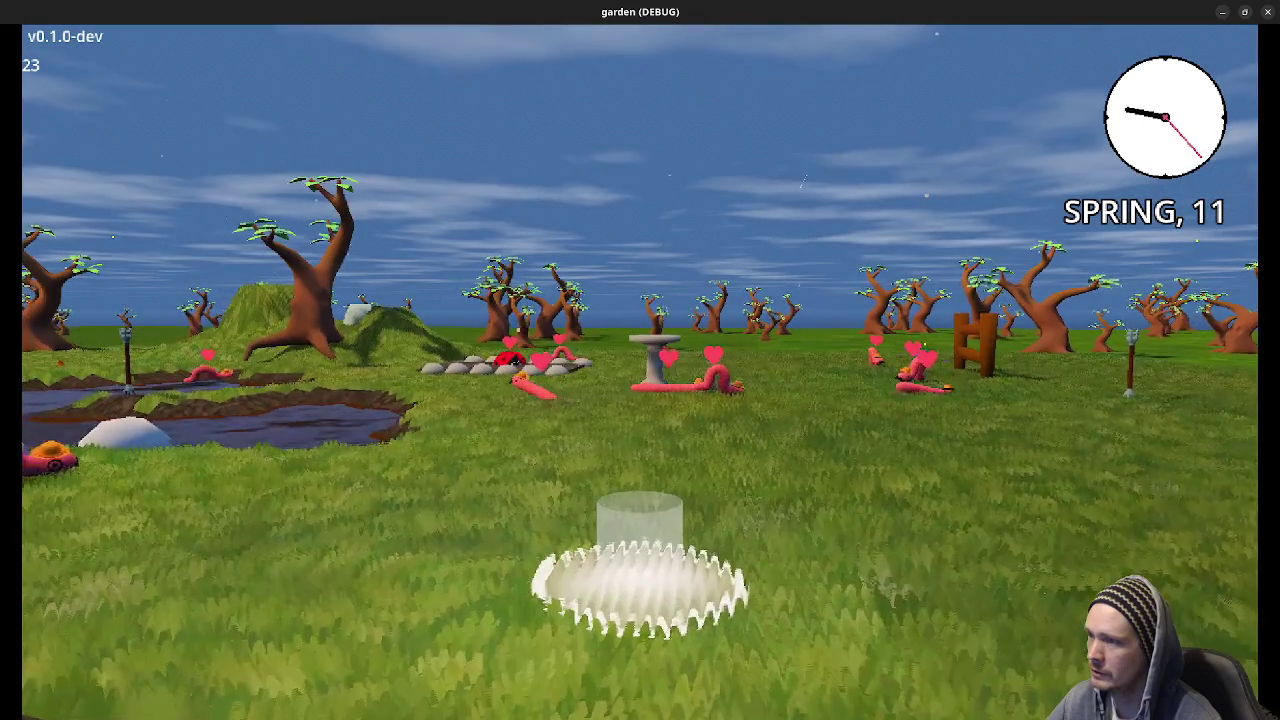
key(e)
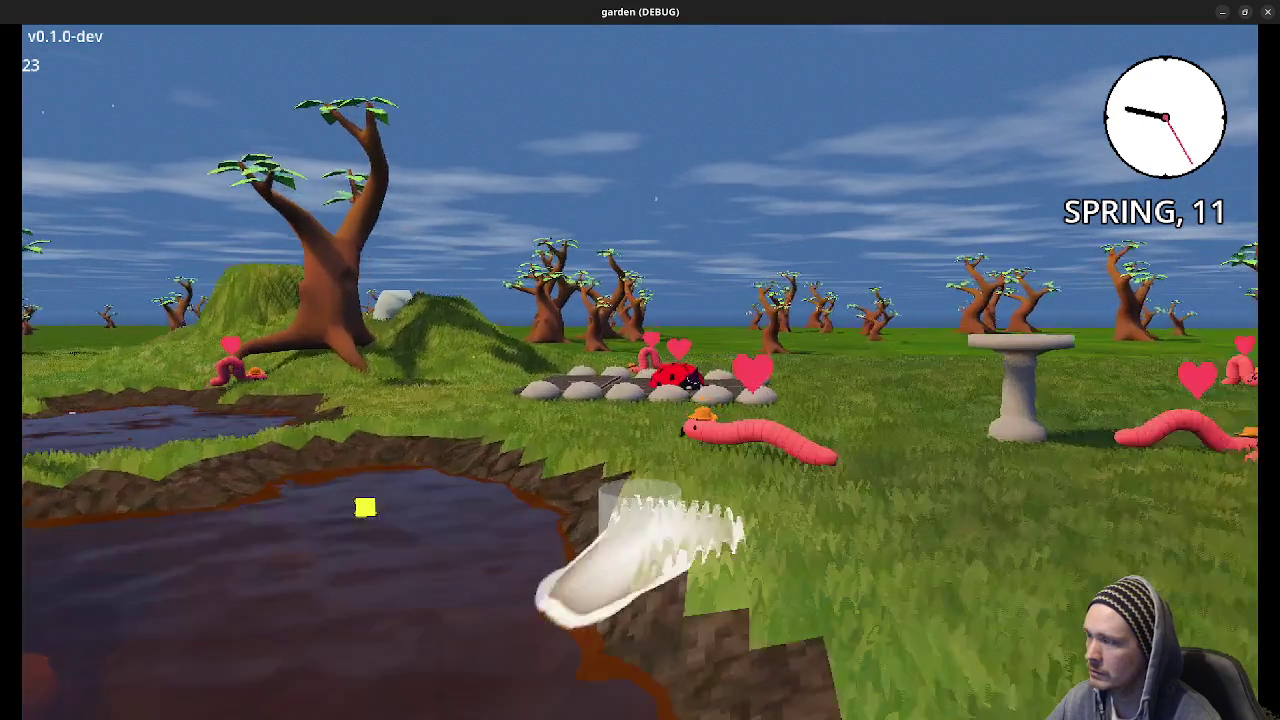
key(q)
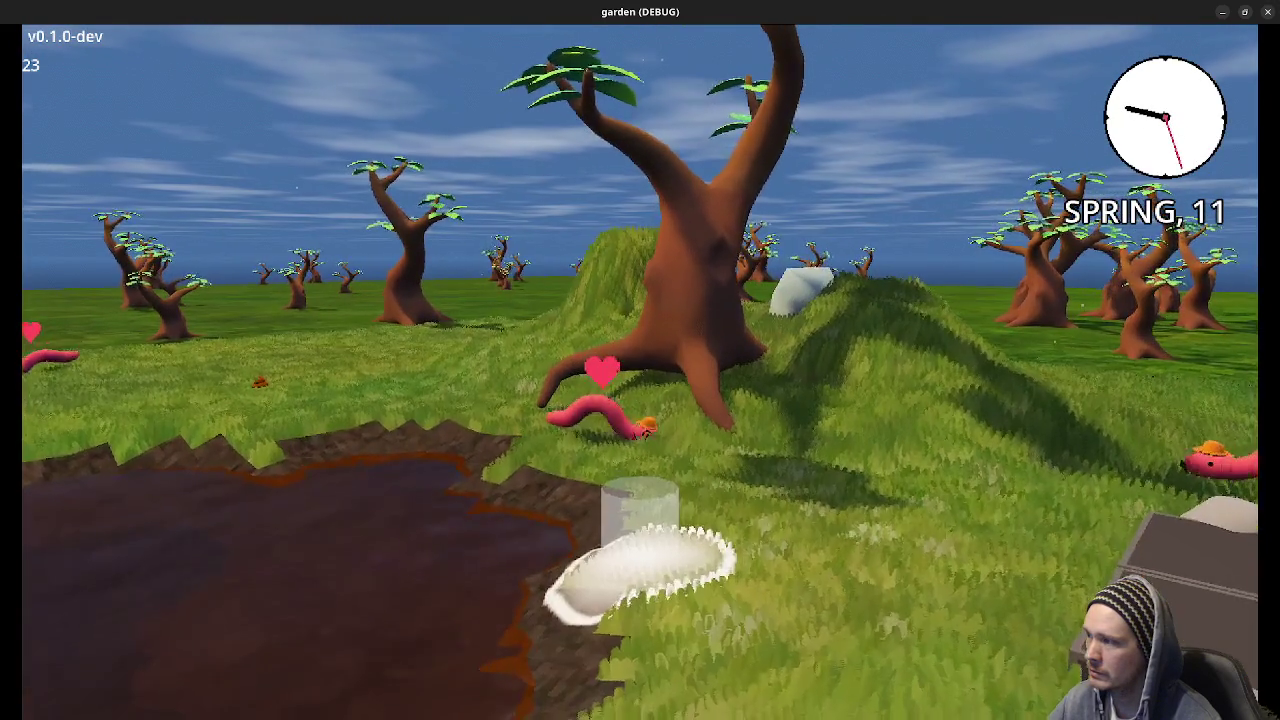
key(q)
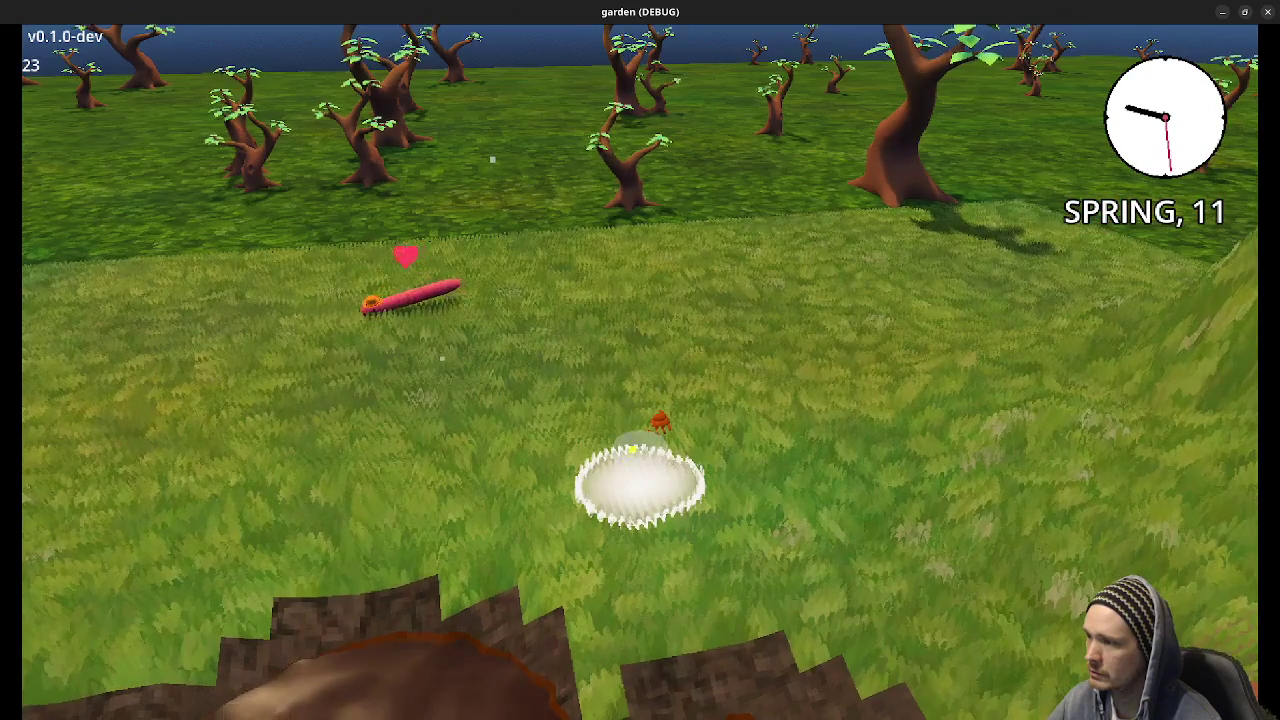
key(q)
key(q)
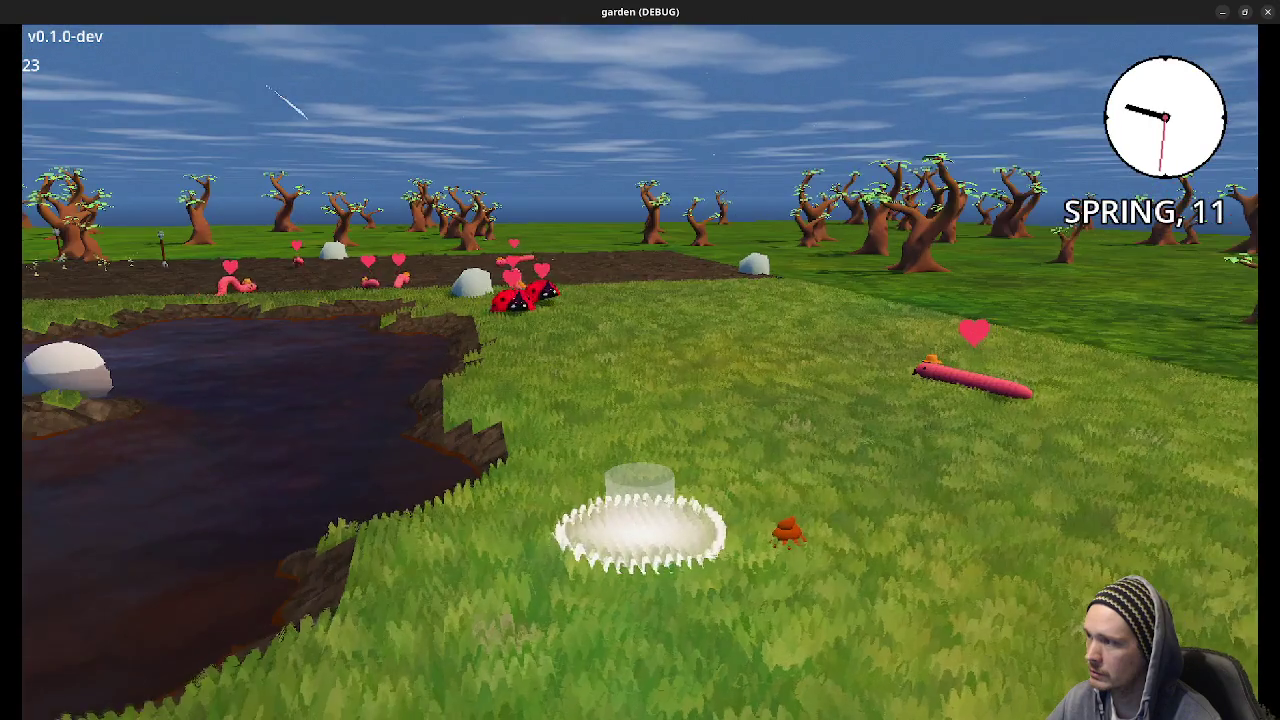
key(q)
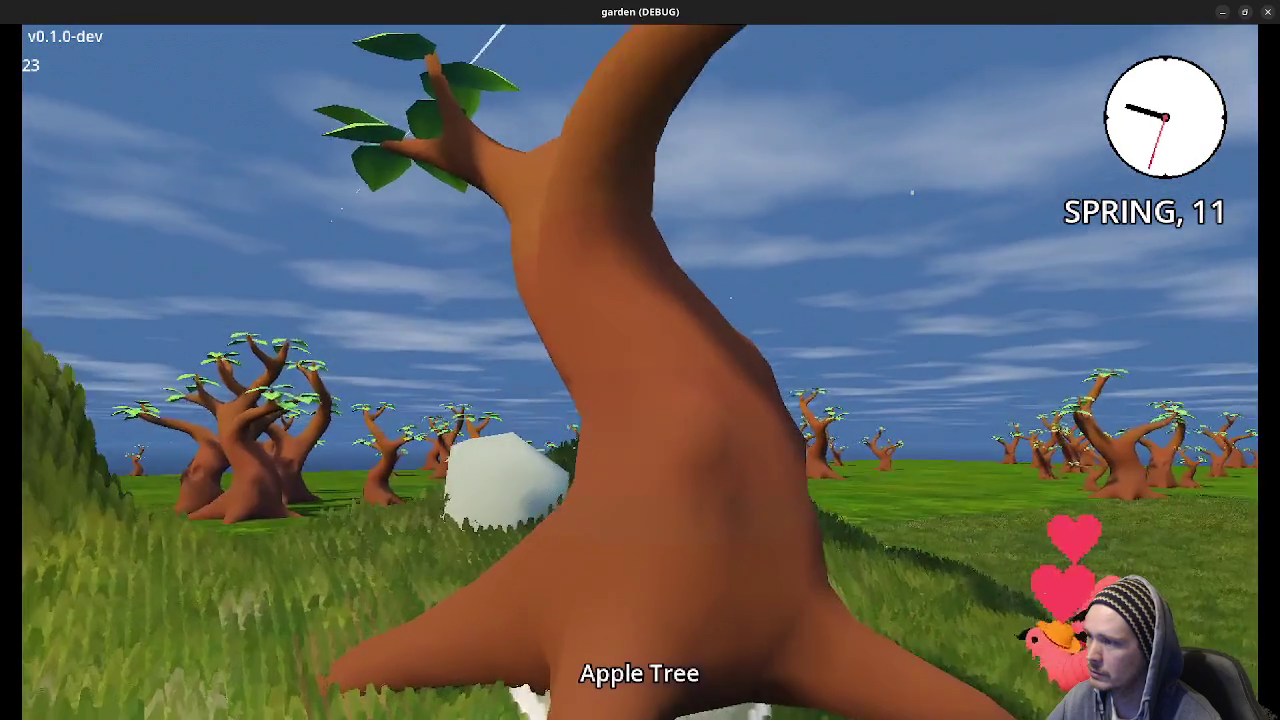
key(F3)
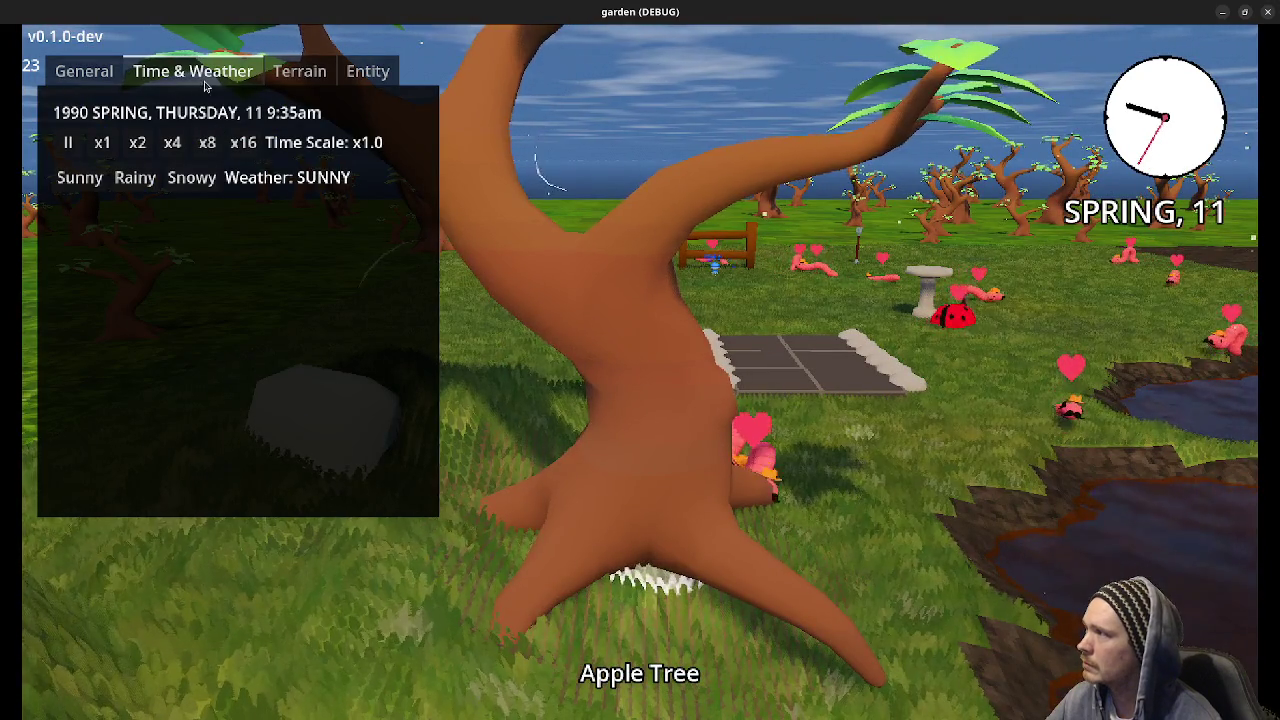
Check the Apple Tree's debug Entity info, then equip the Seed Pouch and orbit to the planting spot.
click(368, 76)
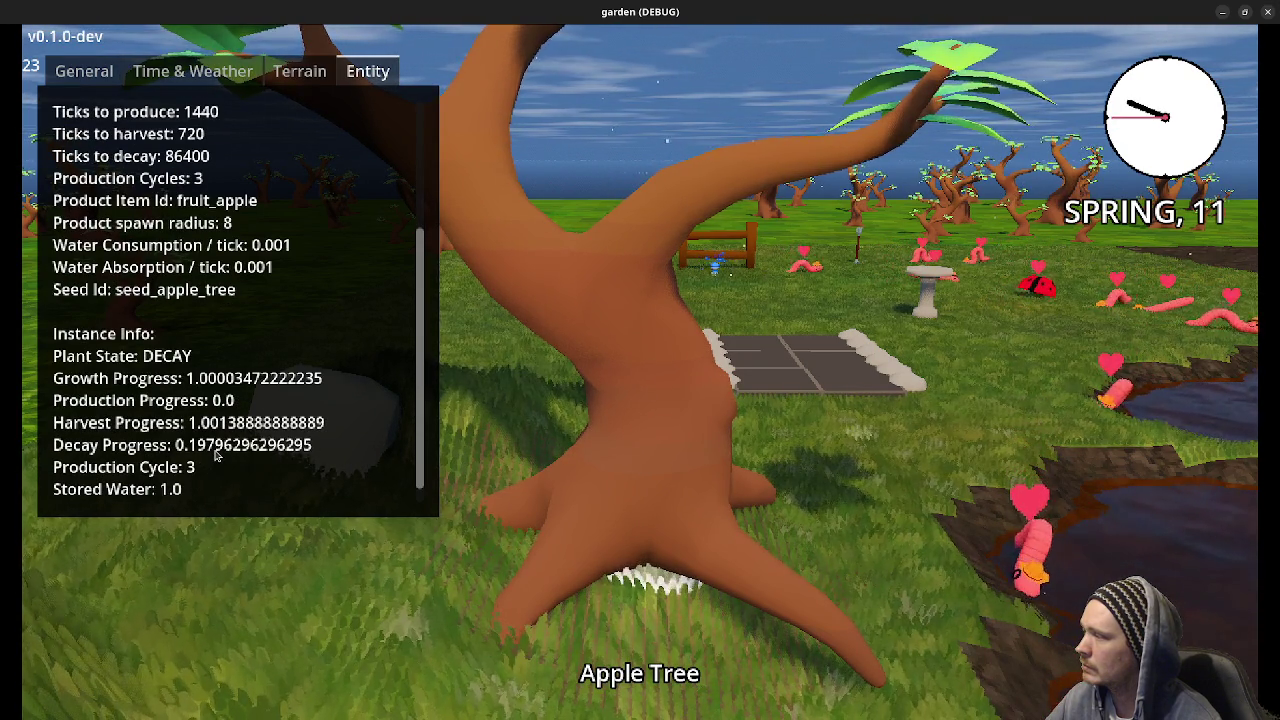
key(e)
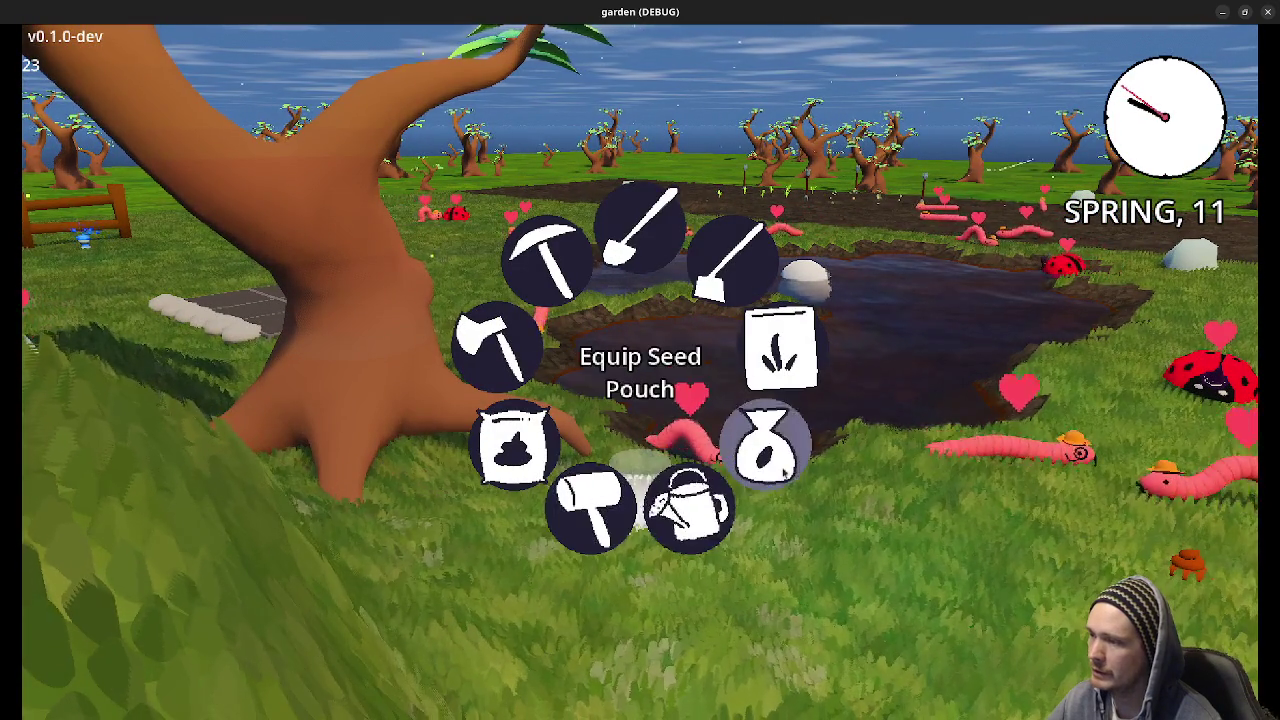
click(790, 455)
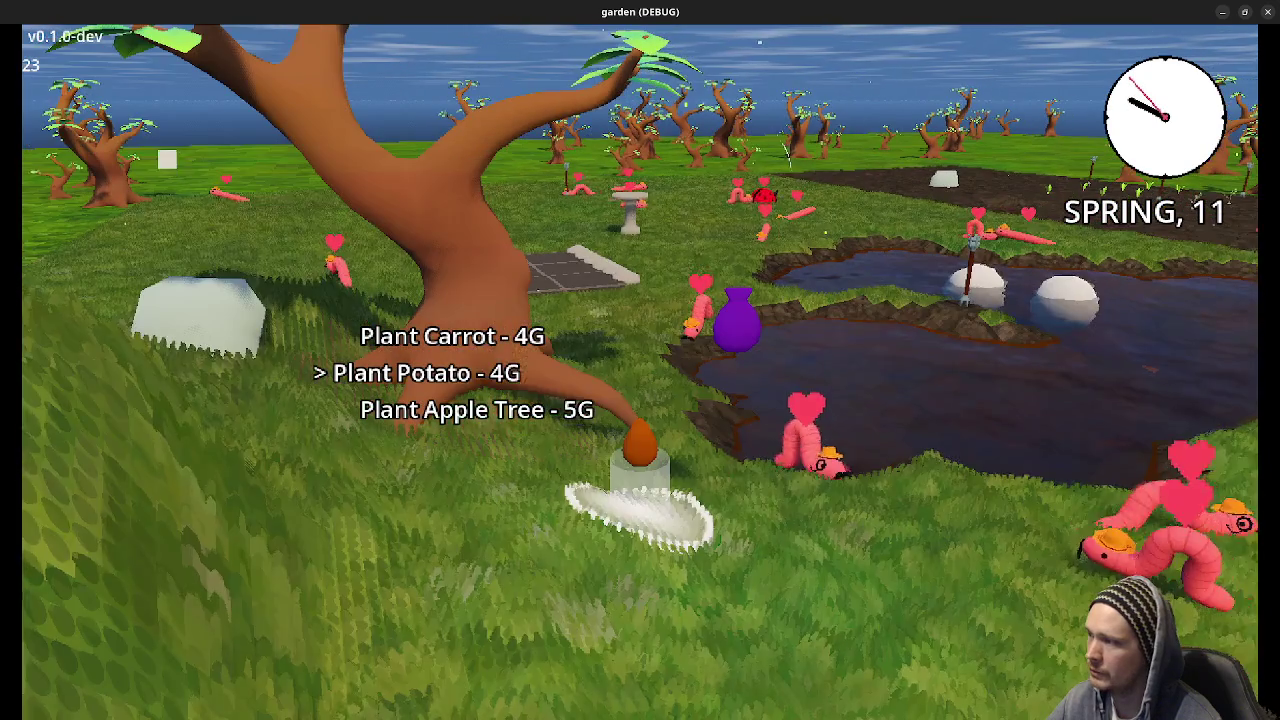
scroll(640, 400, down, 1)
key(q)
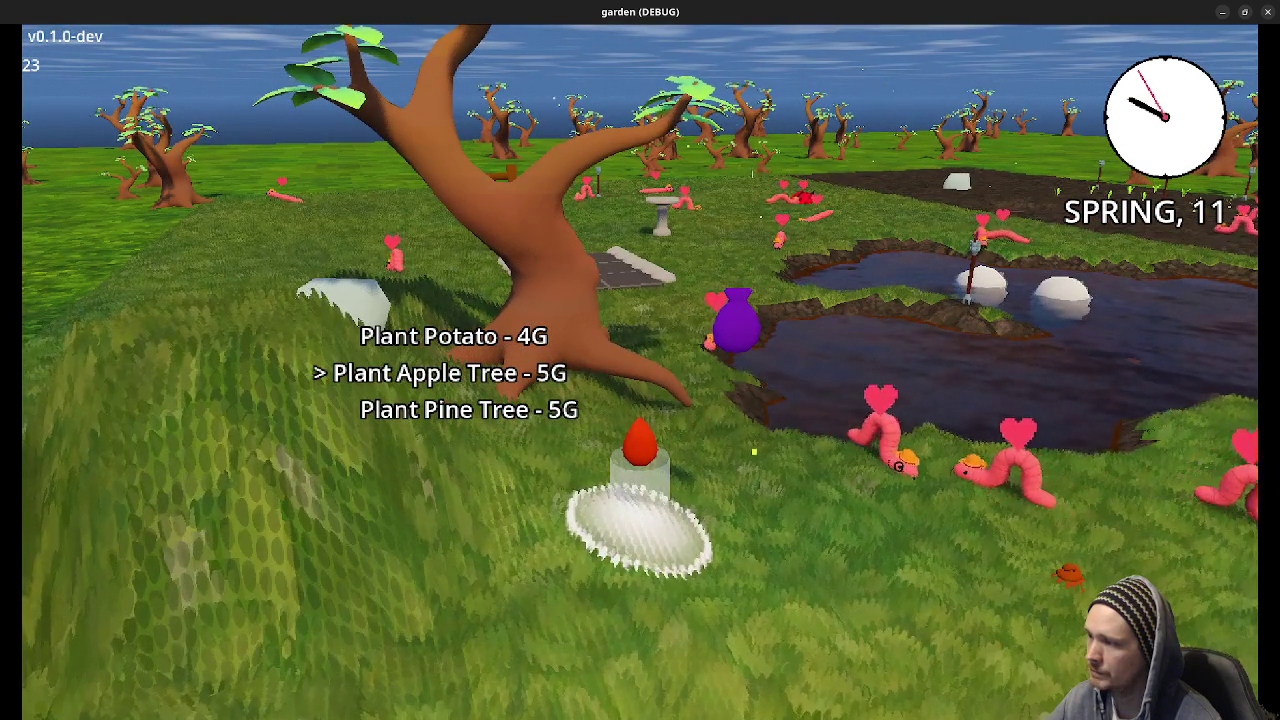
key(q)
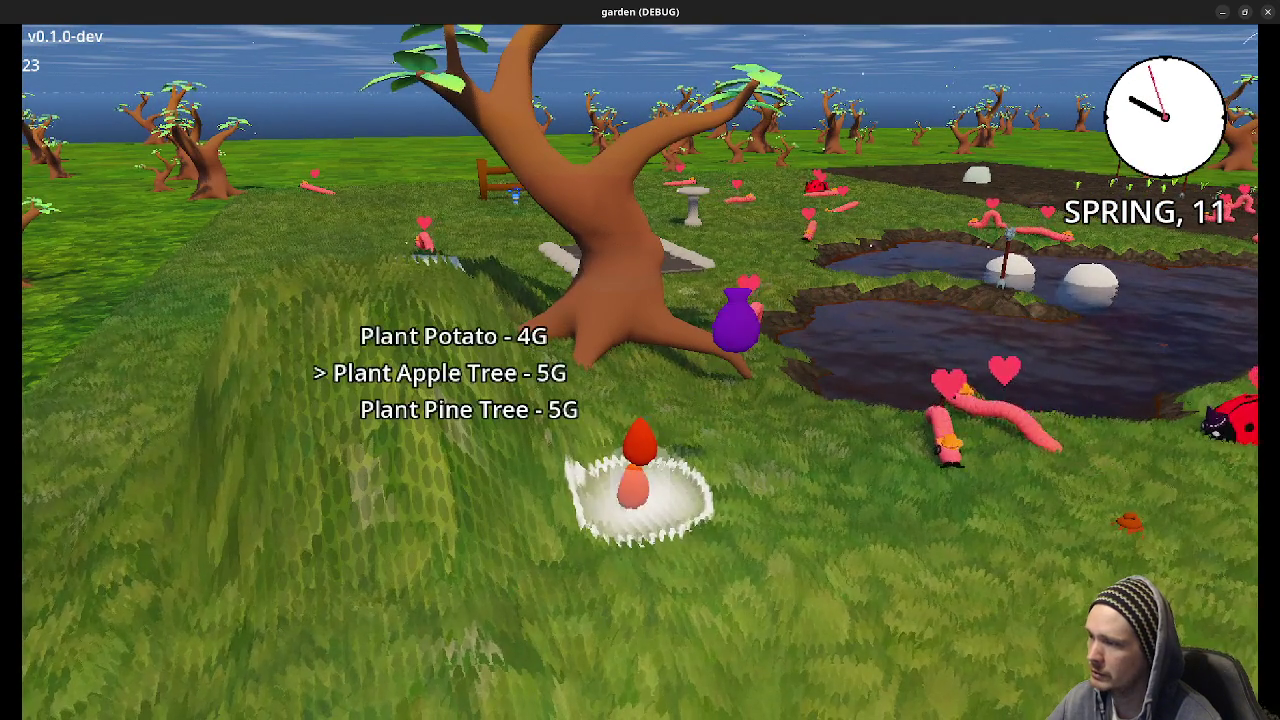
key(e)
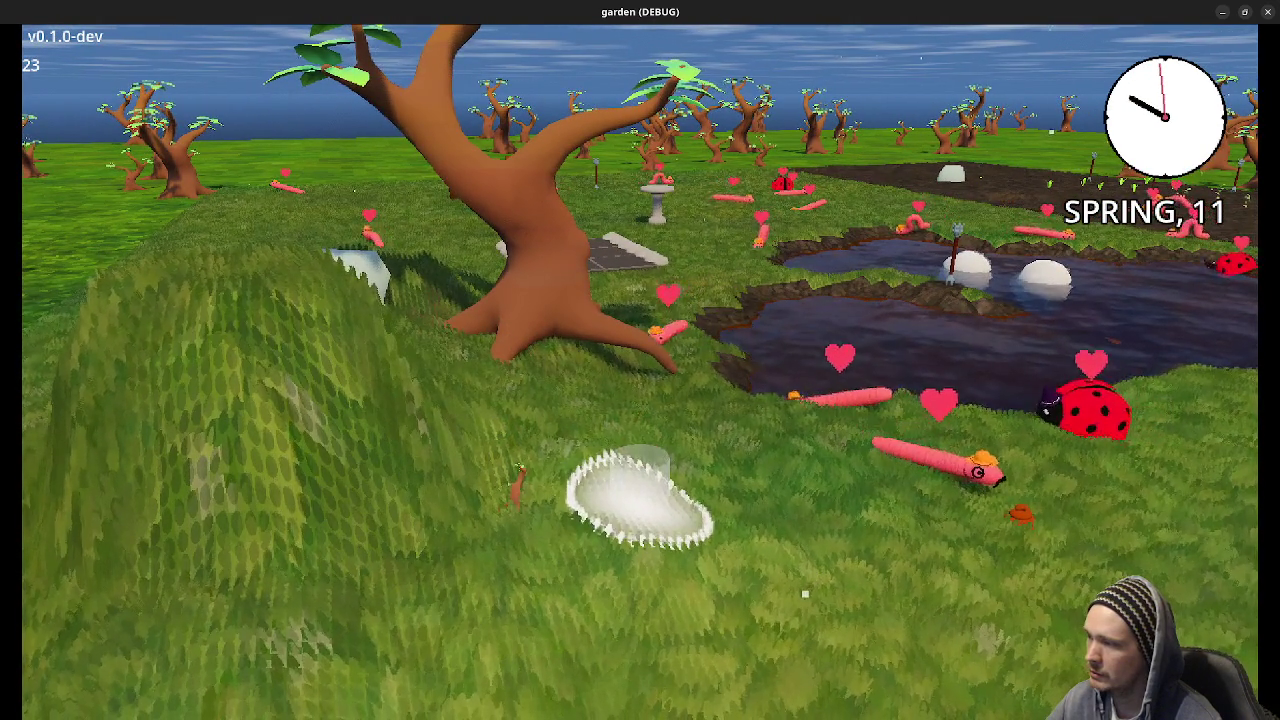